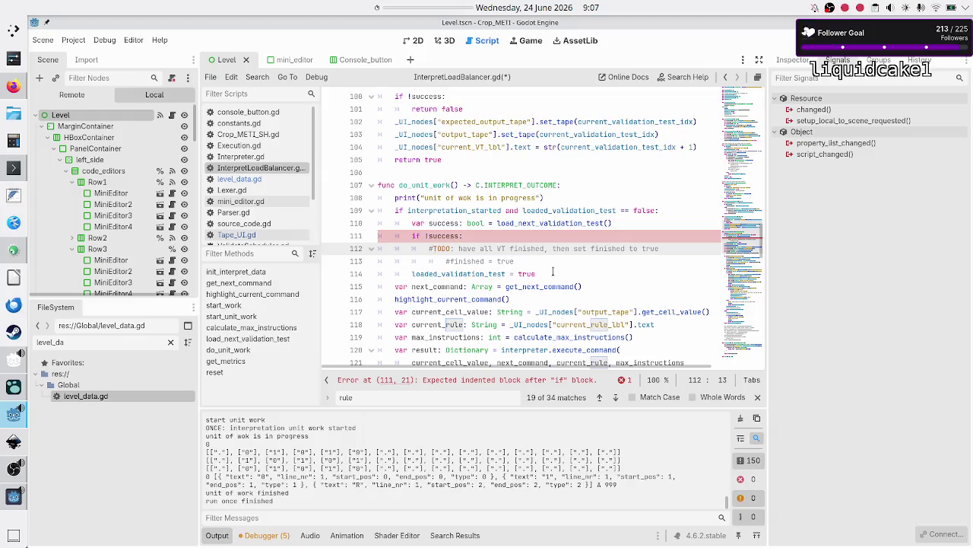
- Delete the leftover TODO comment and uncomment finished = true inside the if !success block
key(shift+End)
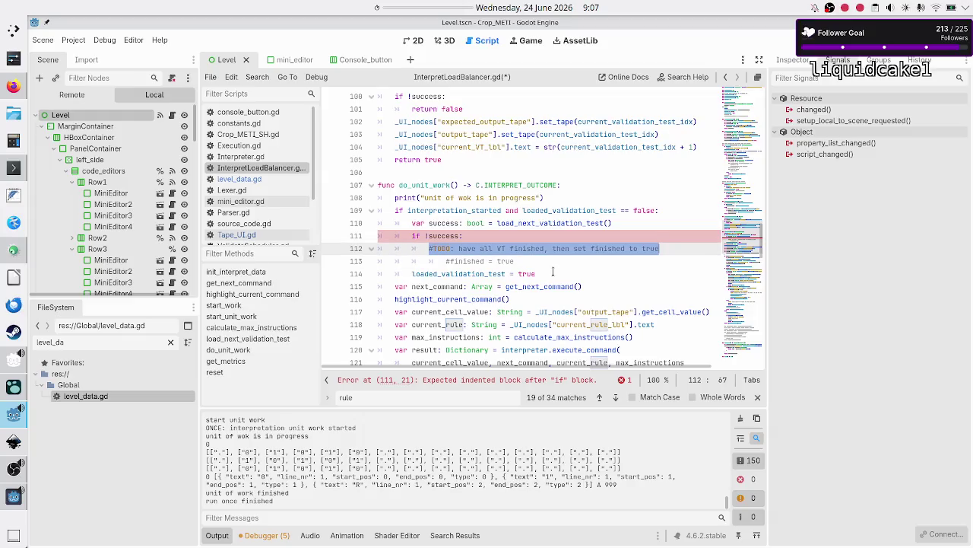
key(Delete)
key(Delete)
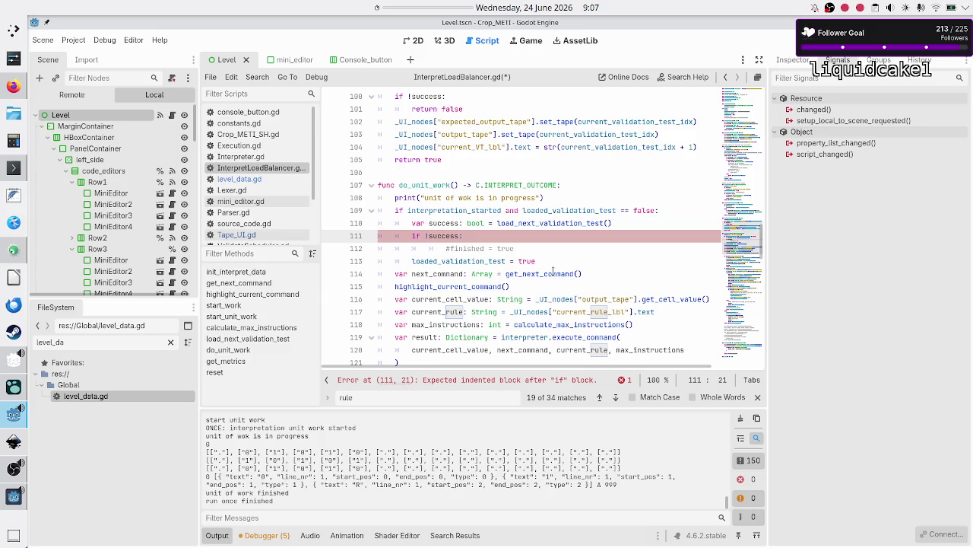
key(BackSpace)
key(BackSpace)
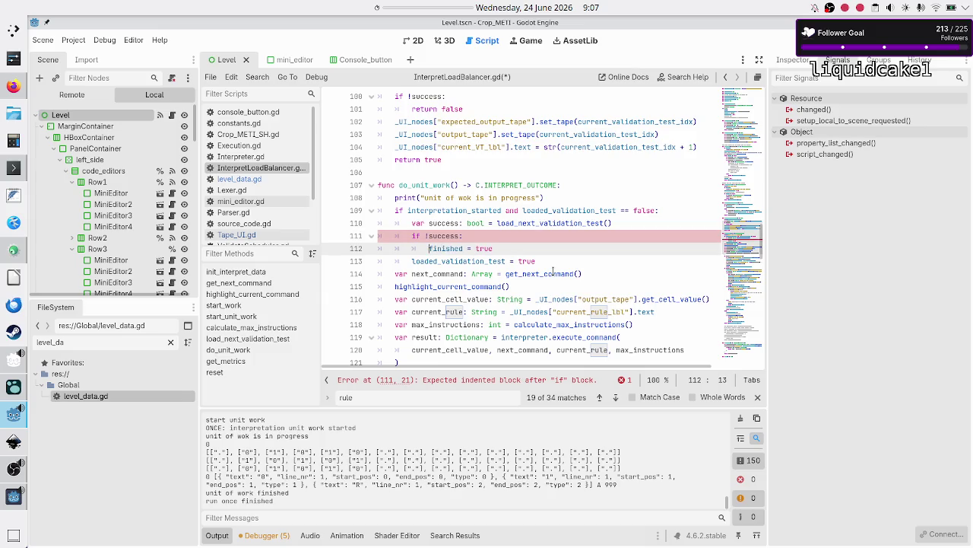
- Add reset() and return C.INTERPRET_OUTCOME.SUCCESS below finished = true
key(Right)
key(Right)
key(Right)
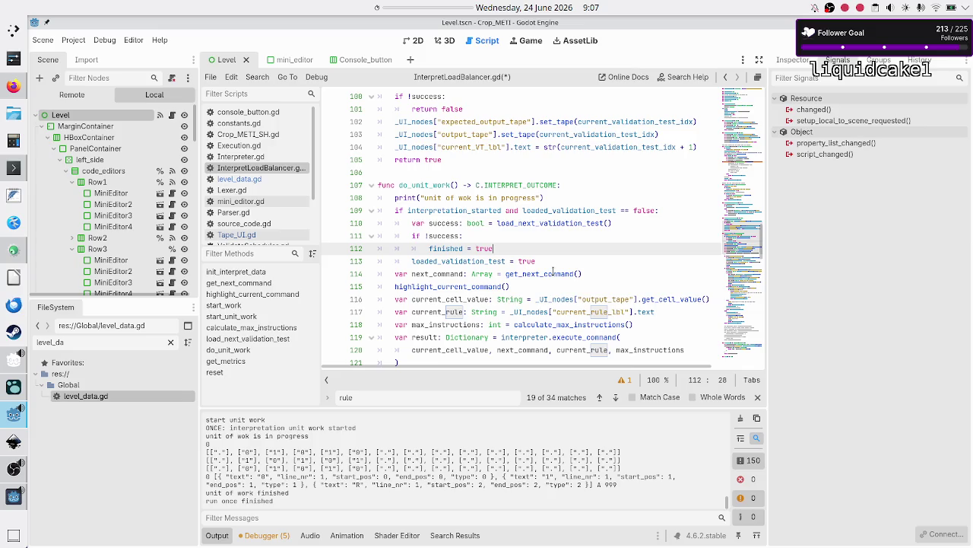
key(Return)
text(reset())
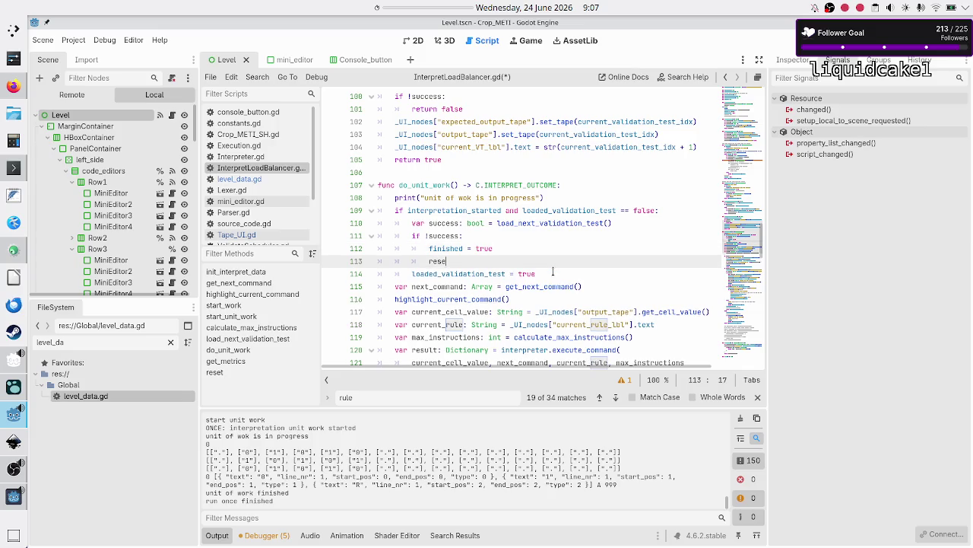
key(Return)
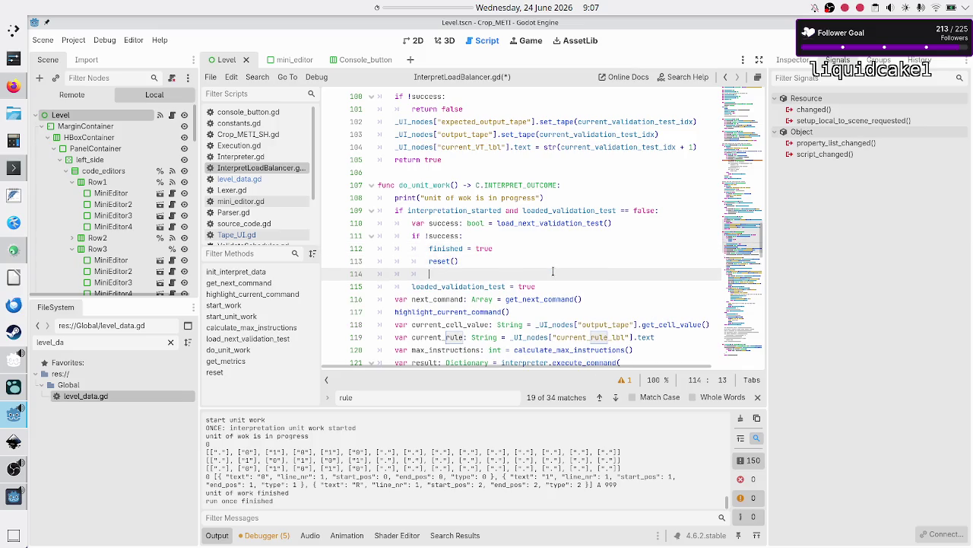
text(return C.I)
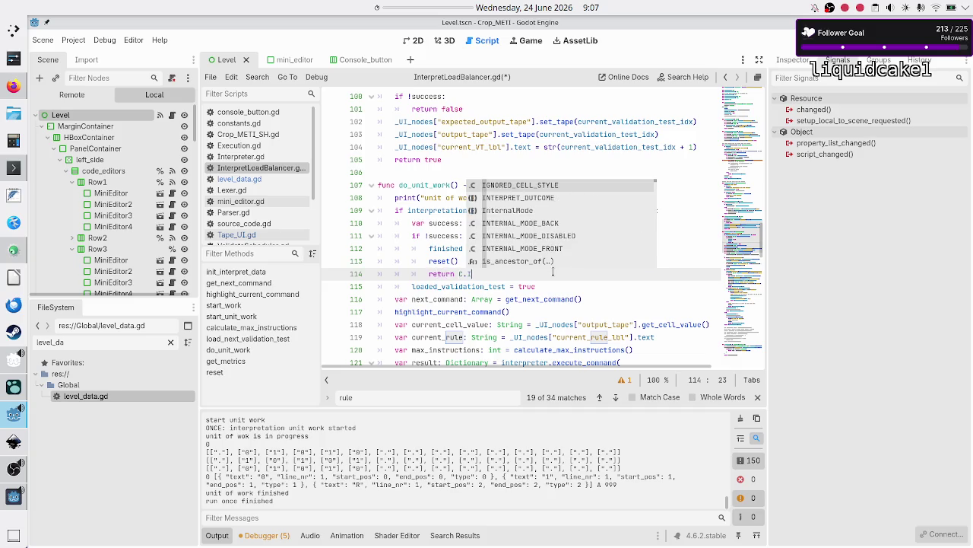
key(Down)
key(Return)
text(.SU)
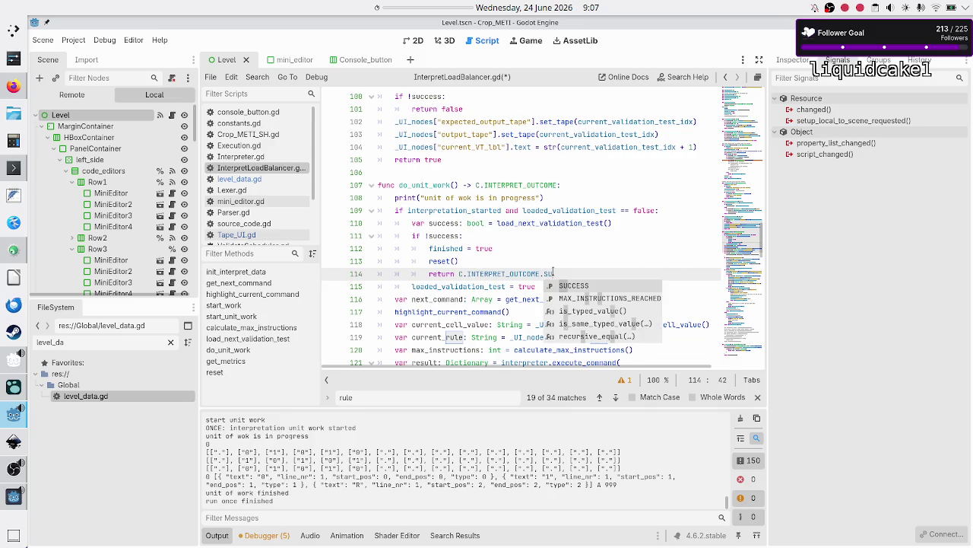
key(Return)
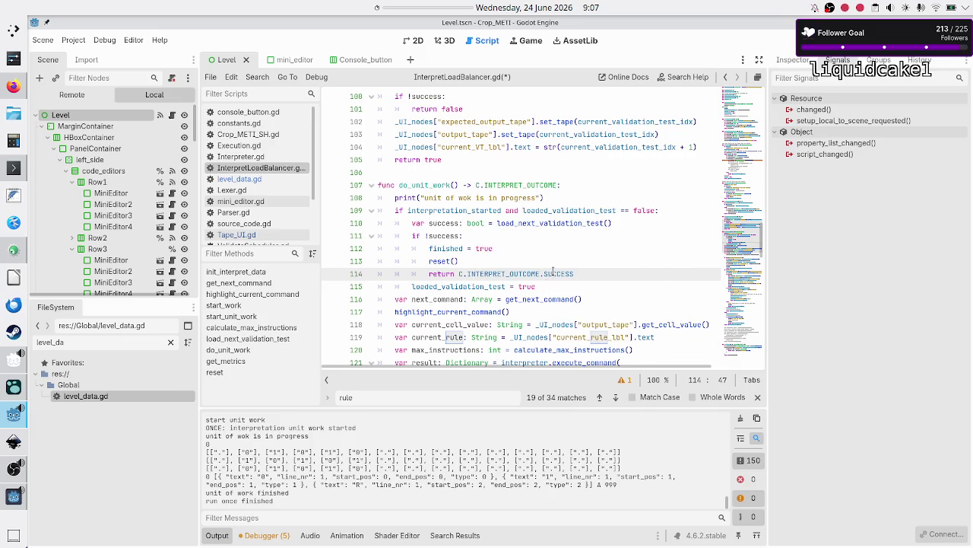
- Review do_unit_work from its signature down past the loaded_validation_test = true line
key(Down)
key(Home)
key(Home)
key(shift+End)
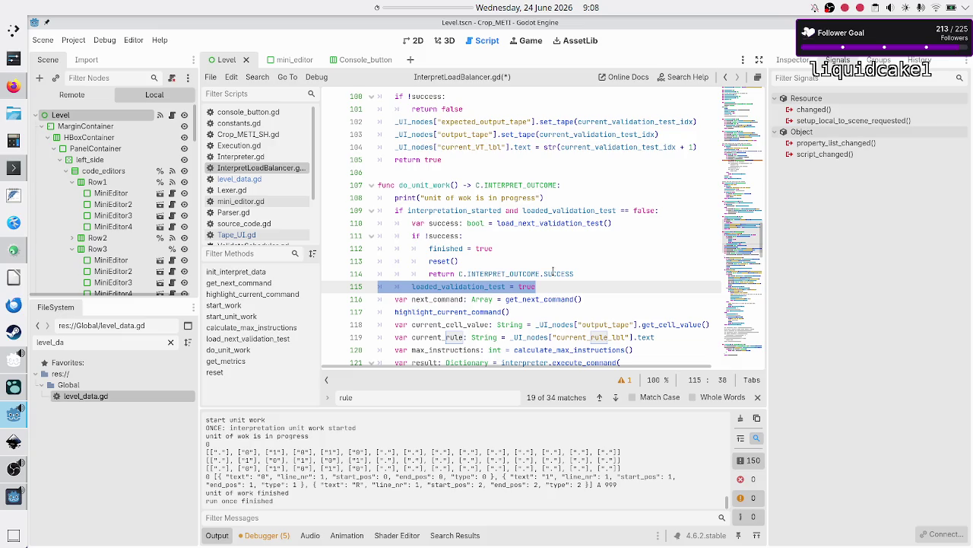
key(Up)
key(Up)
key(Up)
key(Home)
key(shift+Down)
key(shift+Left)
key(Down)
key(Down)
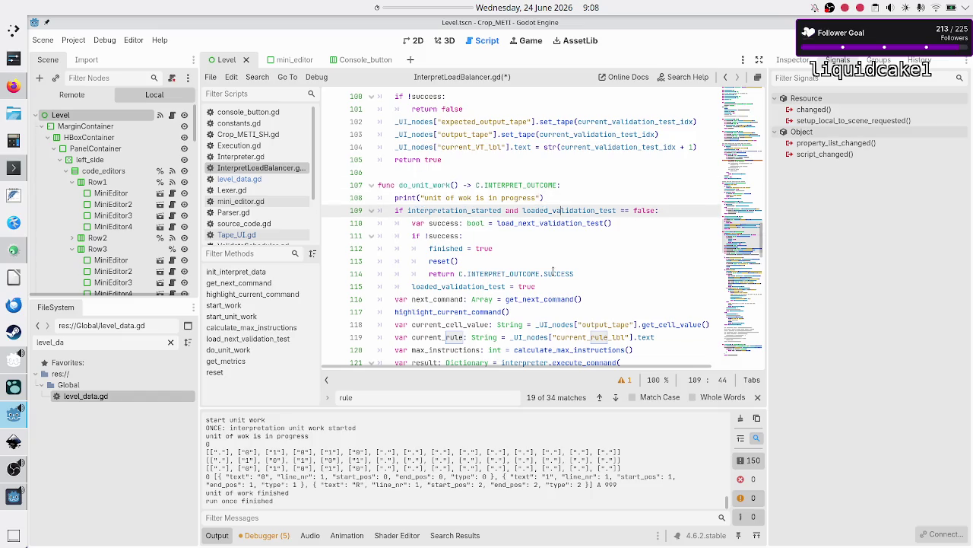
key(Up)
key(Down)
key(Down)
key(Down)
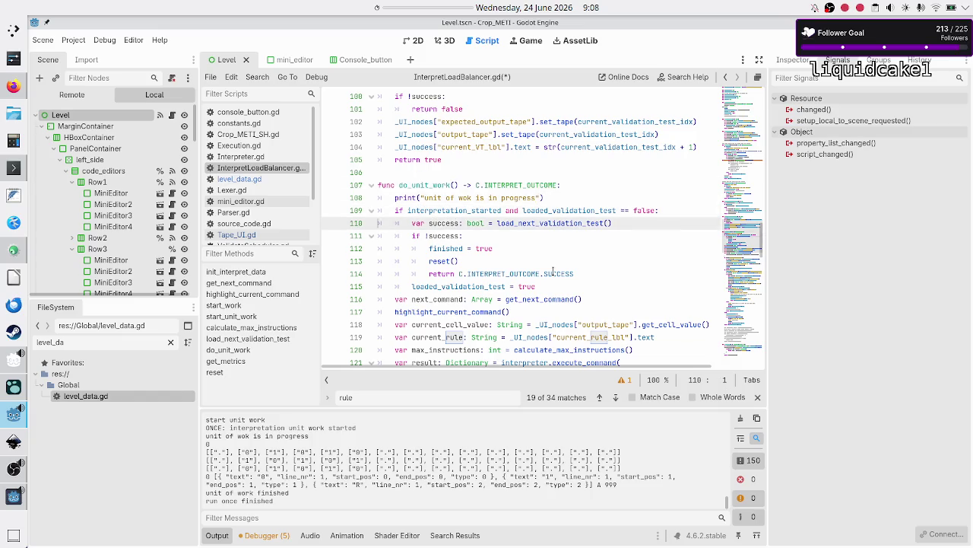
key(Home)
key(Down)
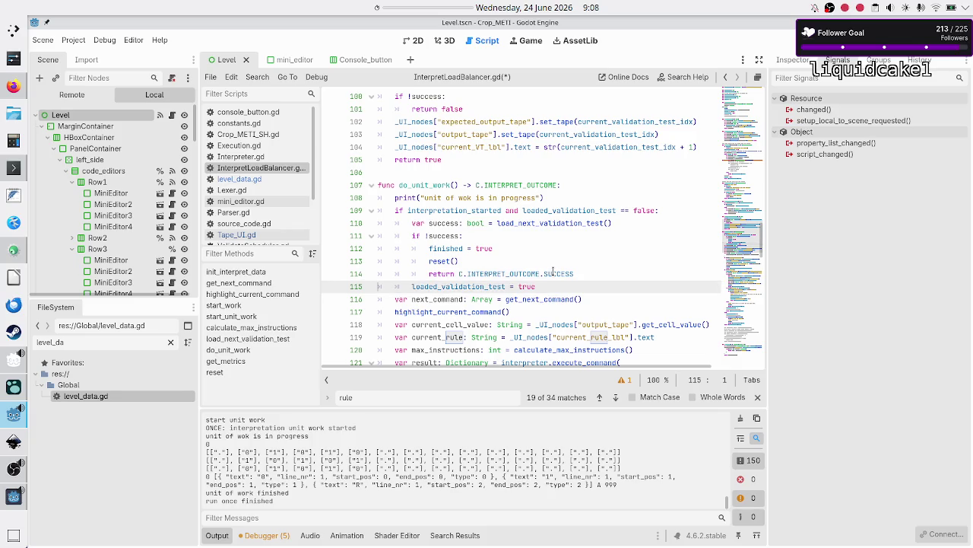
key(Up)
key(Up)
key(Up)
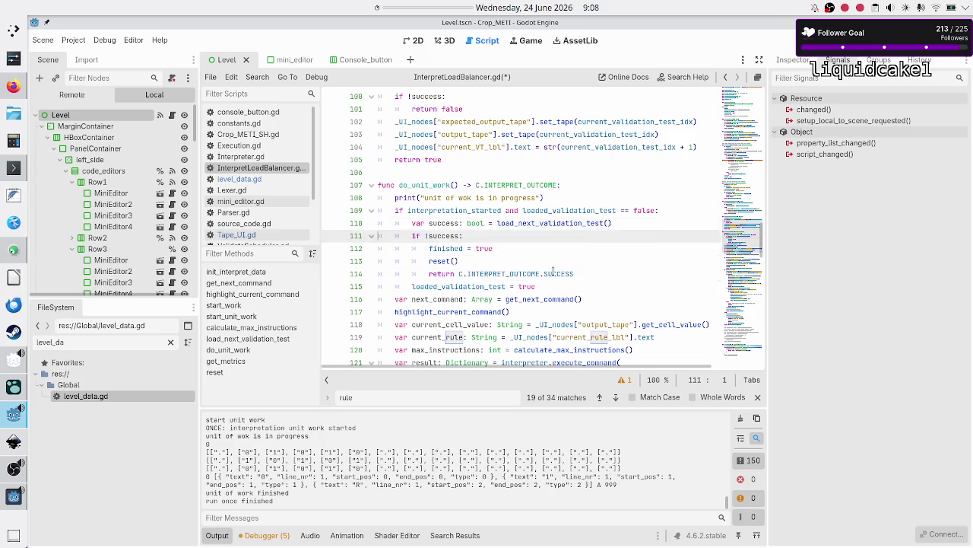
key(Down)
key(Down)
key(Down)
key(Down)
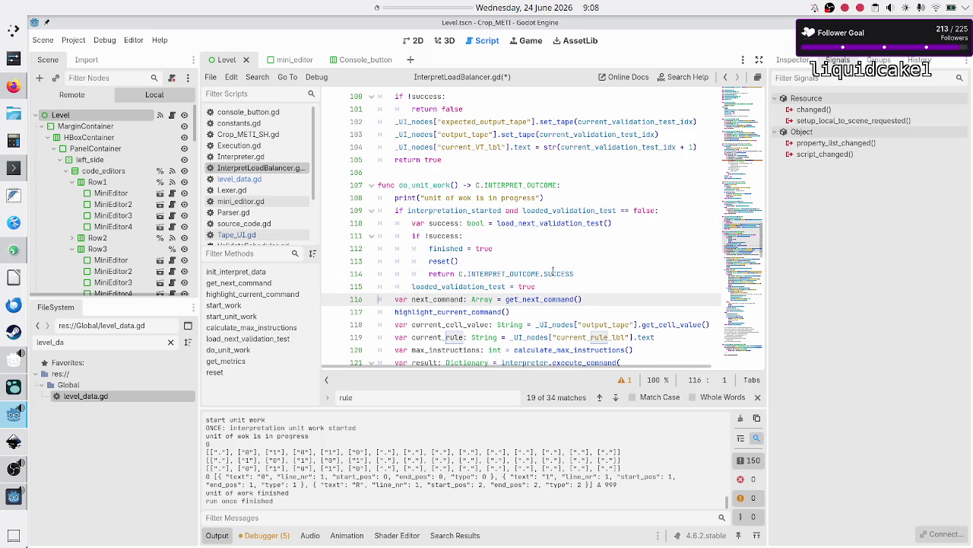
key(Down)
key(Down)
key(Down)
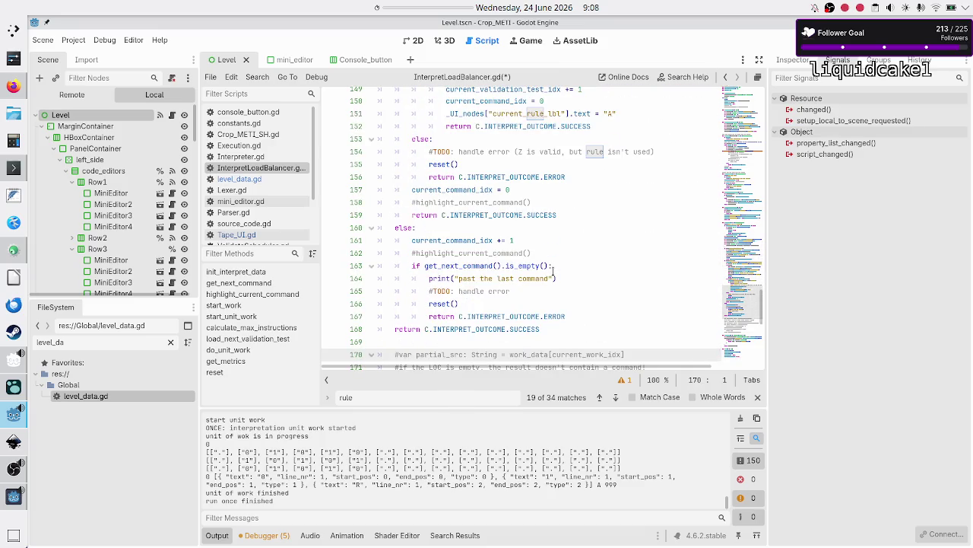
- Add loaded_validation_test = false after current_validation_test_idx += 1 in the termination branch
key(Up)
key(Up)
key(Up)
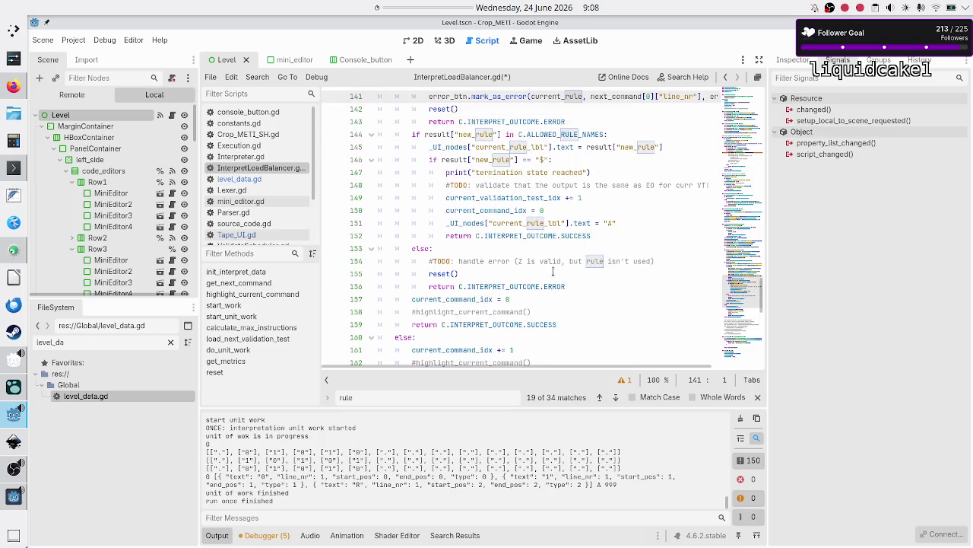
key(Down)
key(Down)
key(Down)
key(Down)
key(End)
key(Return)
text(load)
key(Return)
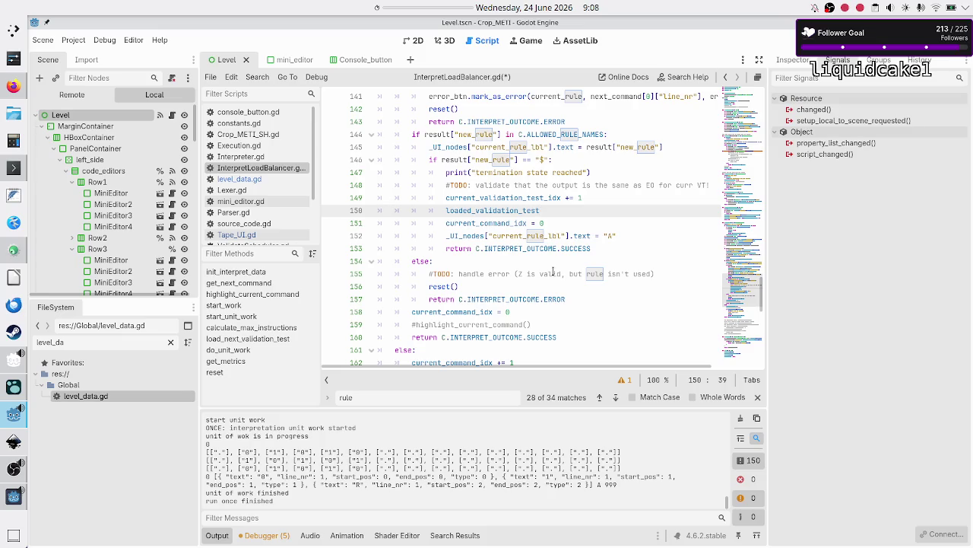
text( = false)
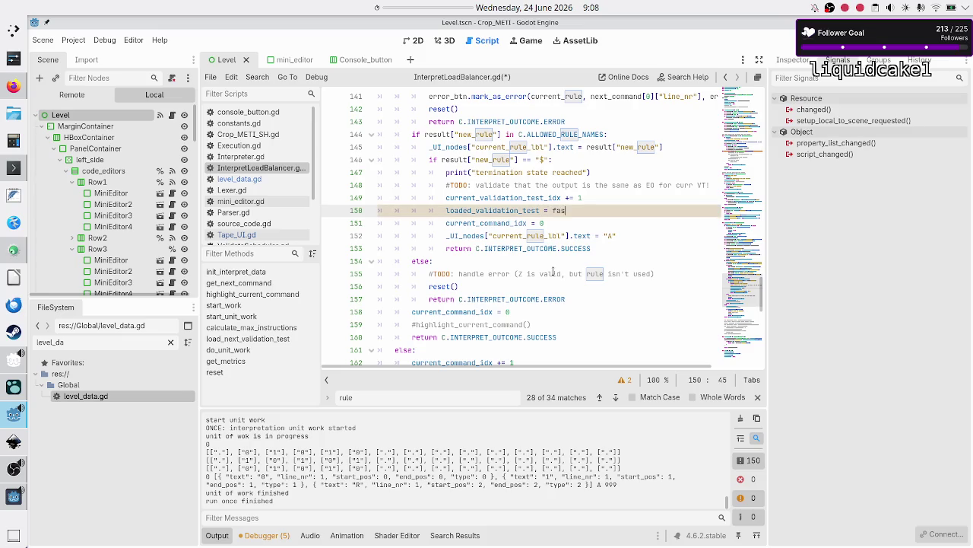
key(Escape)
- Look over the new line and the rest of do_unit_work, then switch to the running game
key(Down)
key(Up)
key(Home)
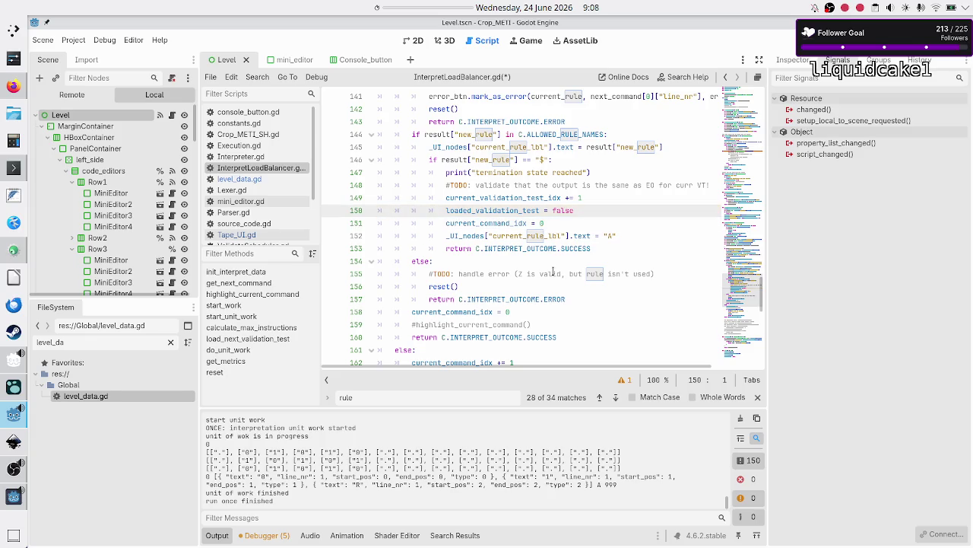
key(Up)
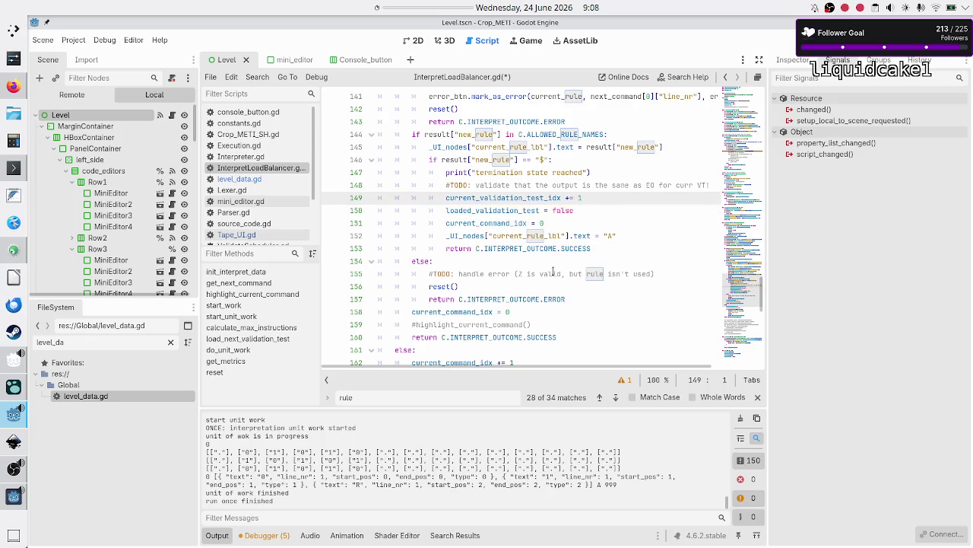
key(Down)
key(shift+End)
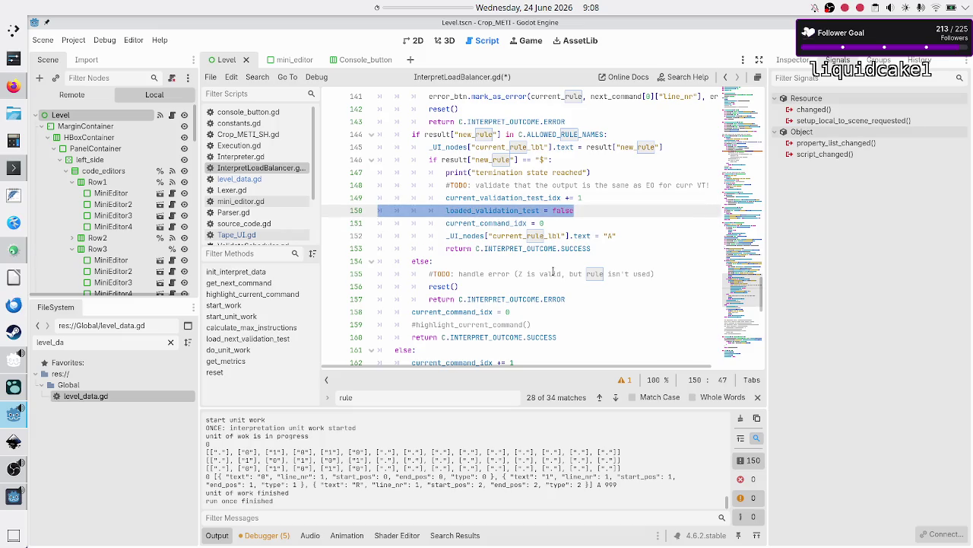
key(Left)
key(Down)
key(Up)
key(Up)
key(Up)
key(Up)
key(Up)
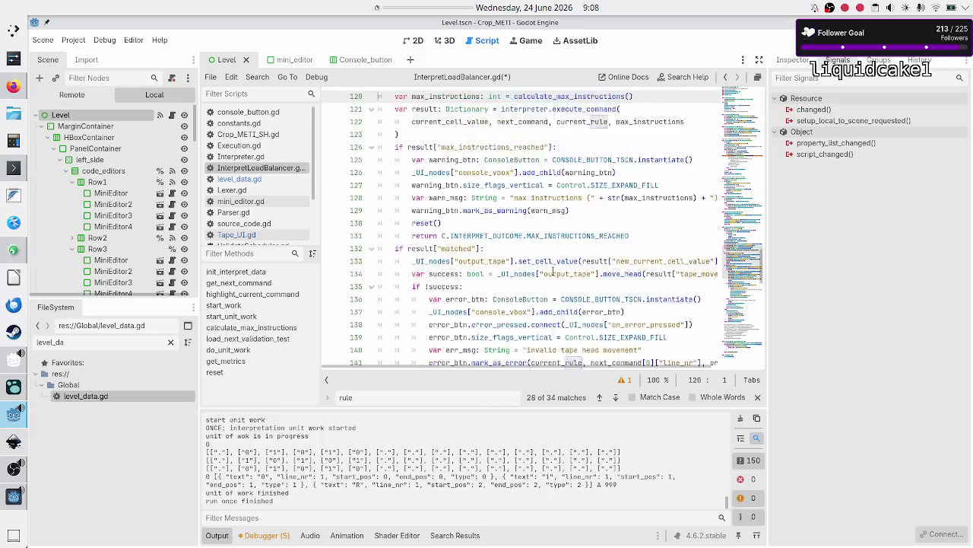
key(Up)
key(Up)
key(Up)
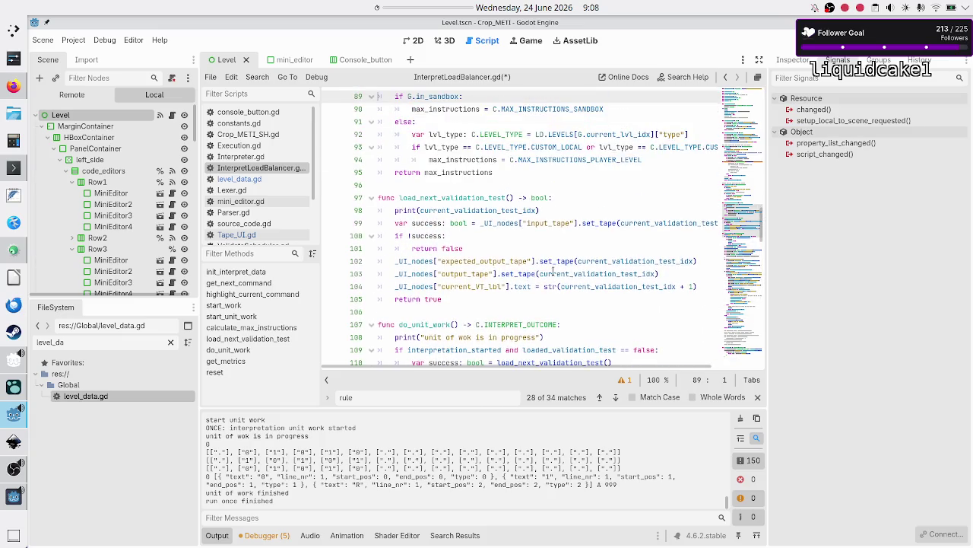
key(Down)
key(Down)
key(Down)
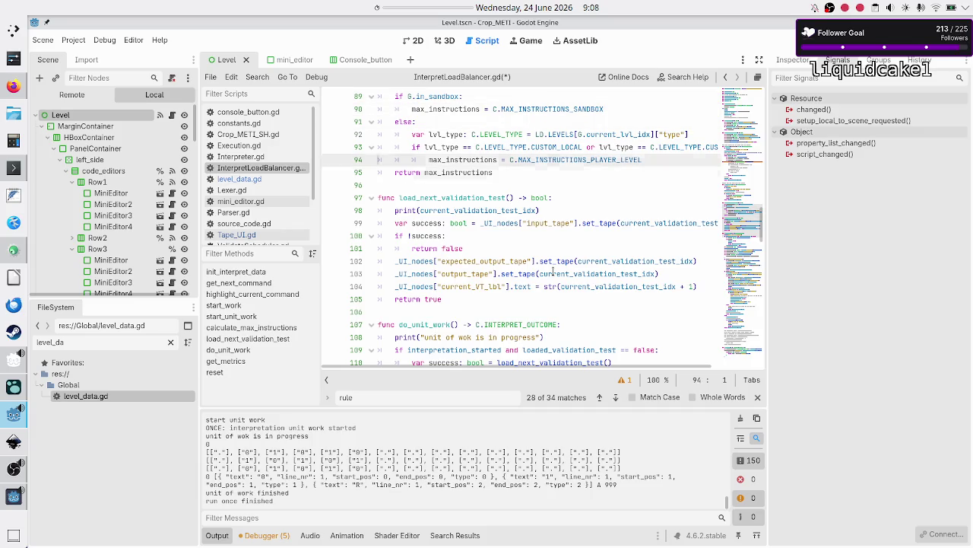
key(Down)
key(Down)
key(Down)
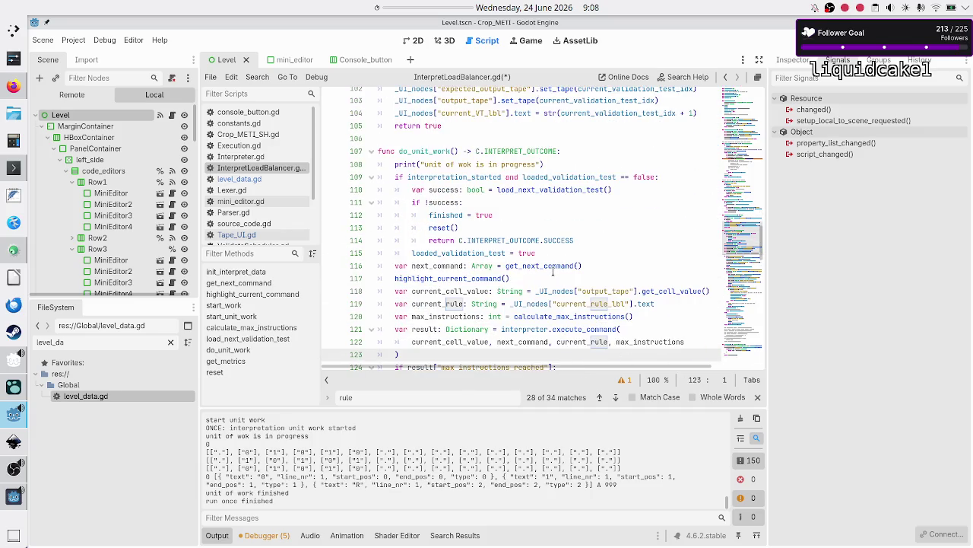
key(Down)
key(Down)
key(Down)
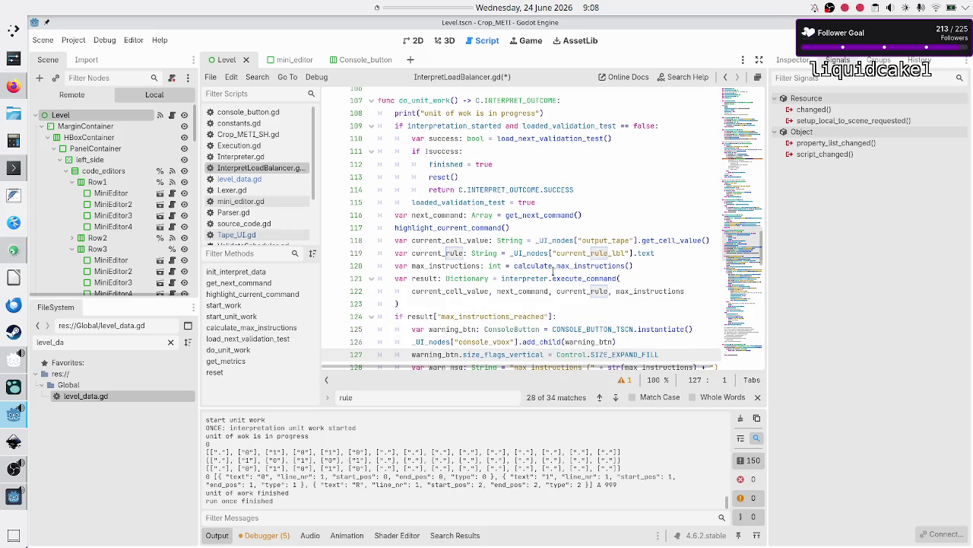
key(alt+Tab)
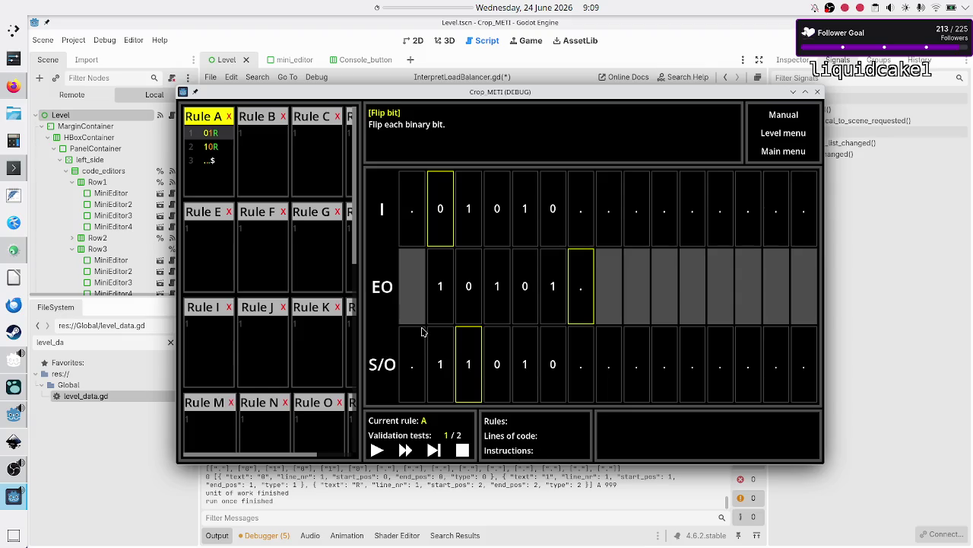
- Close the old game window, save and rerun, advance the interpreter one step, then stop debugging
click(259, 249)
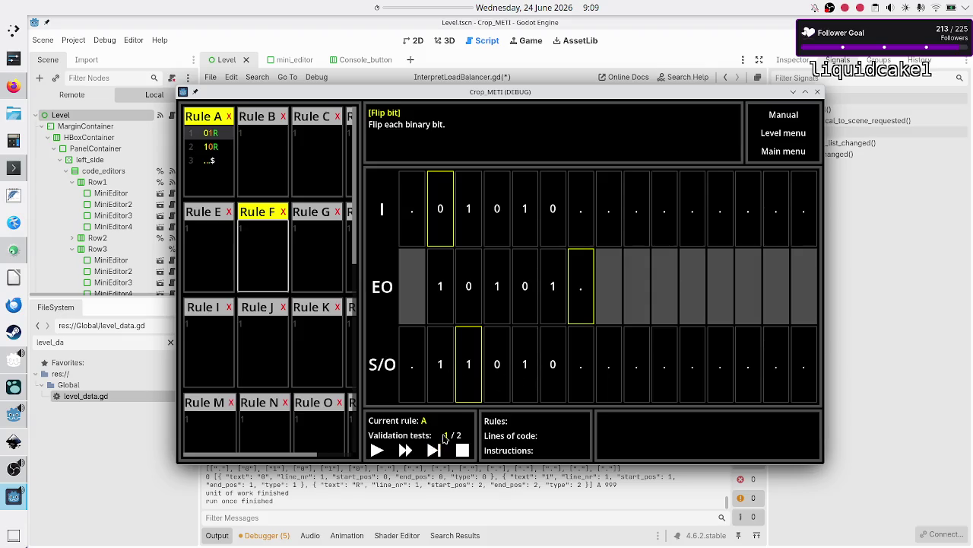
click(816, 91)
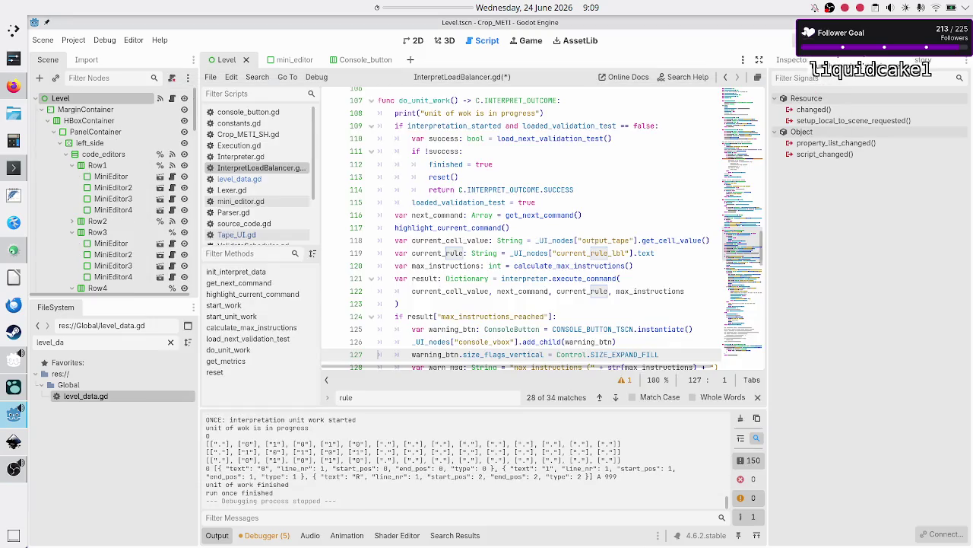
key(F5)
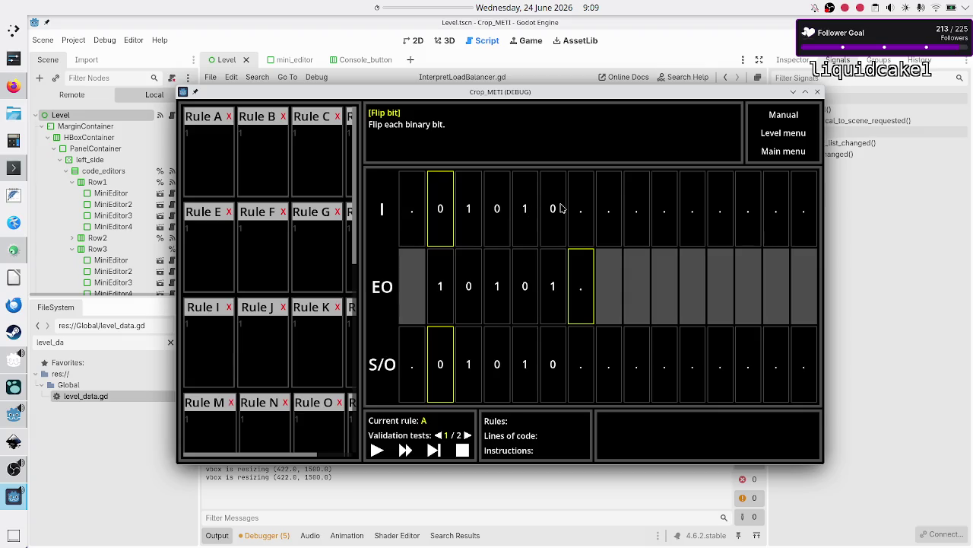
click(436, 451)
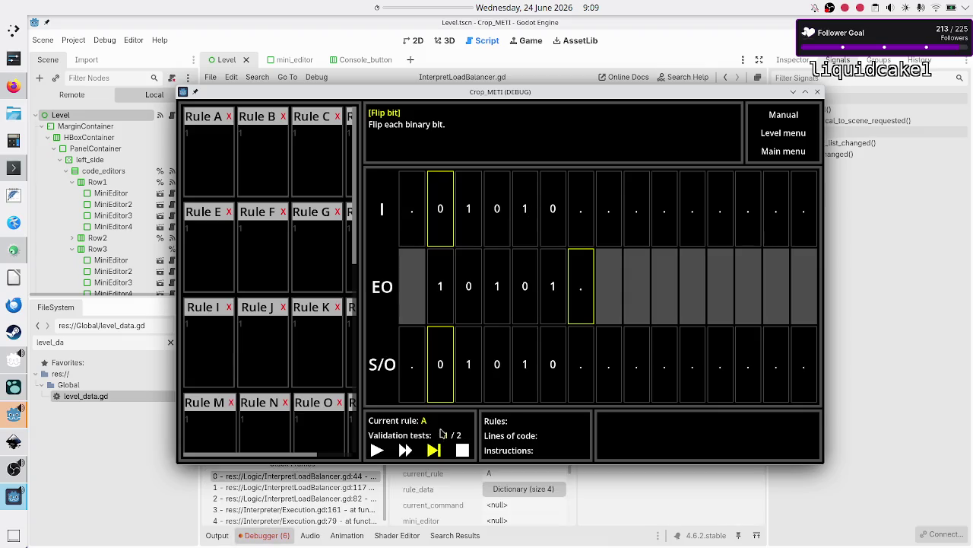
key(F8)
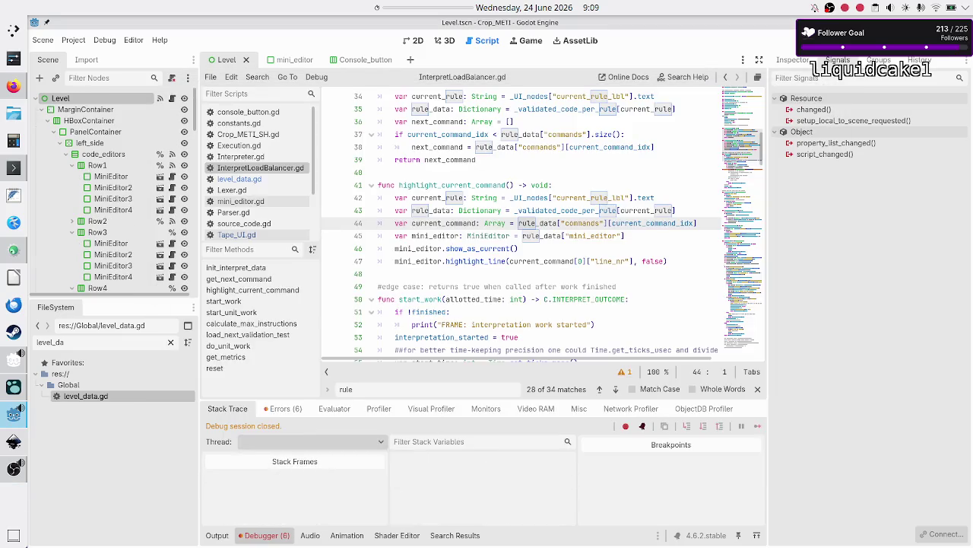
- Rerun the project, switch to validation test 2 / 2, then bring the script editor forward
key(F5)
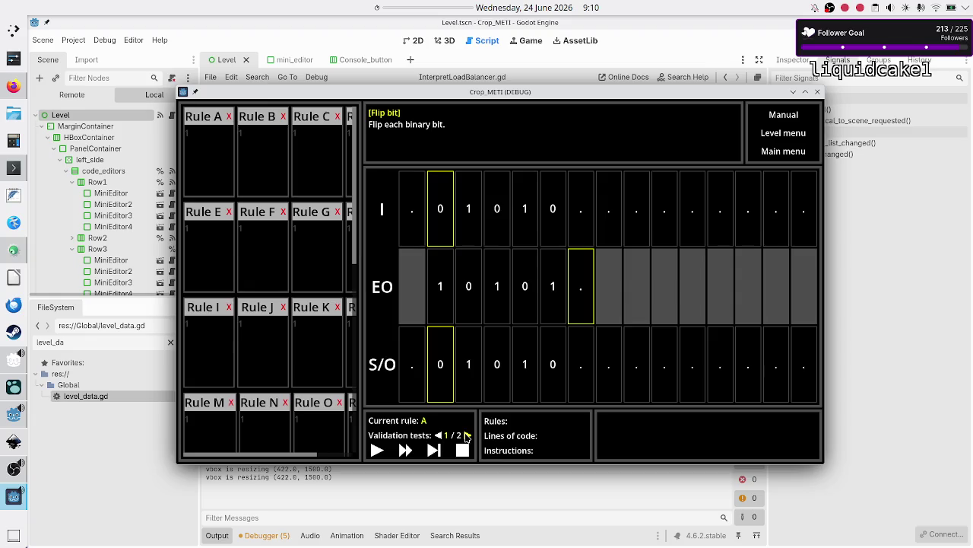
click(467, 435)
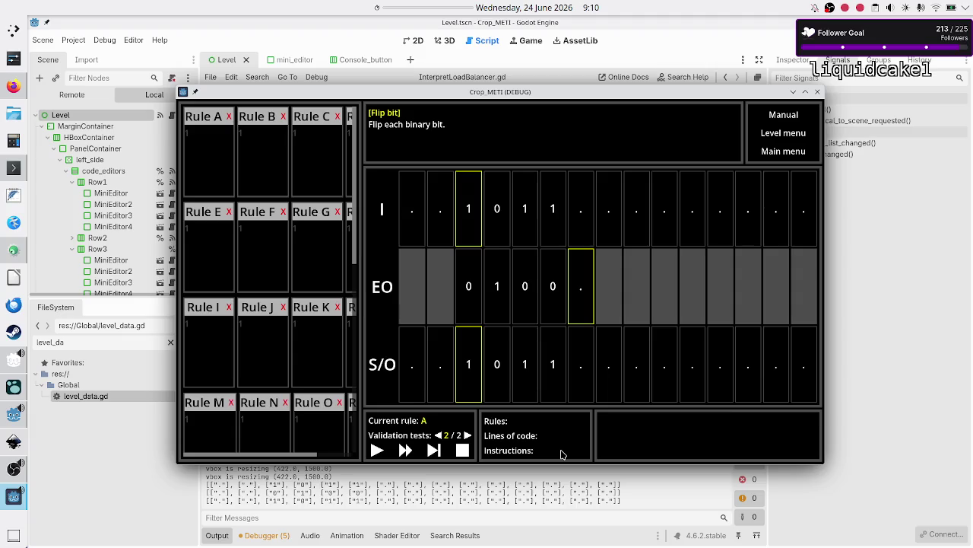
click(830, 308)
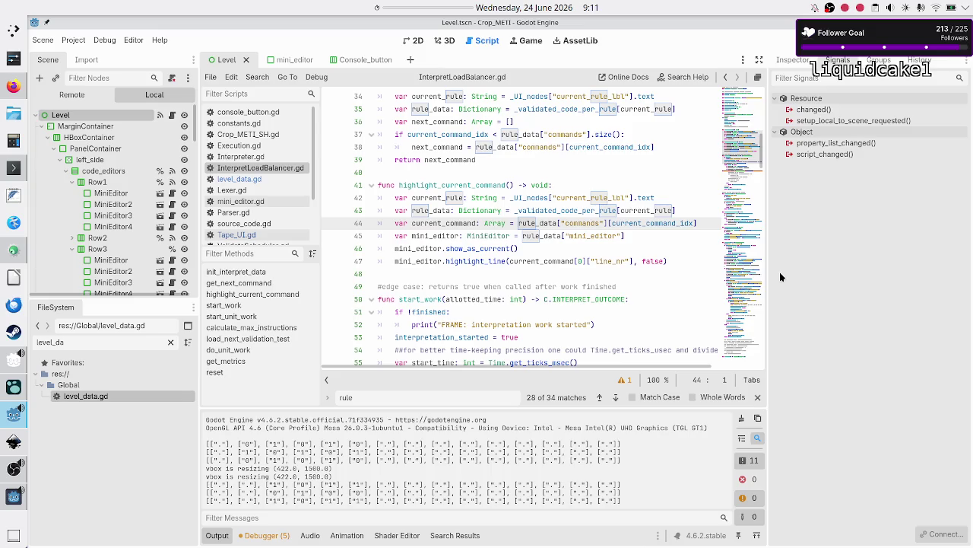
- Return to the script editor and open Interpreter.gd from the Scripts list
key(alt+Tab)
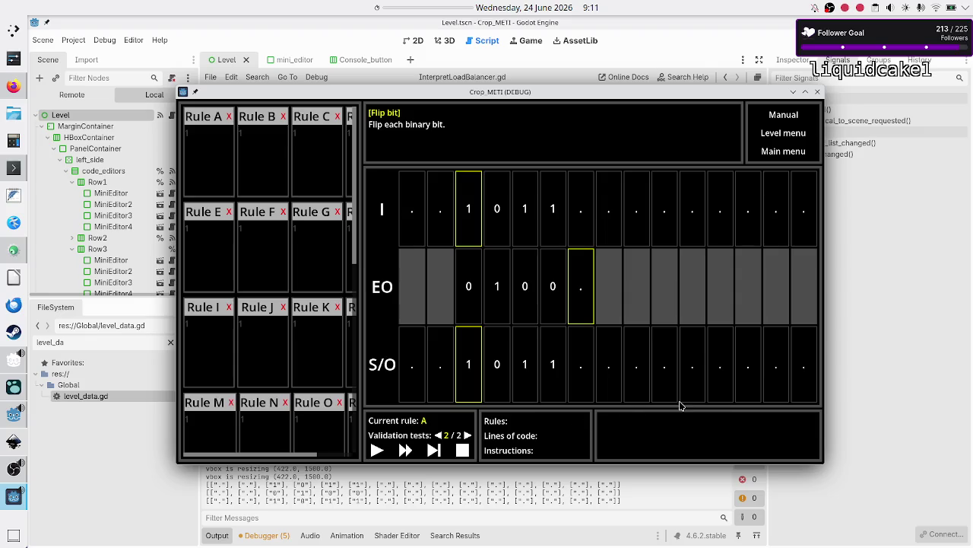
click(878, 325)
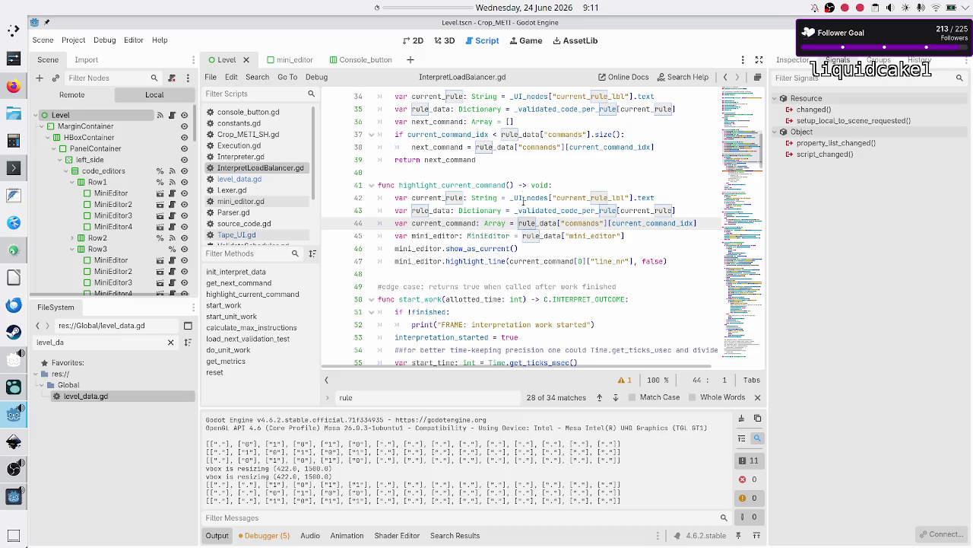
scroll(242, 194, down, 3)
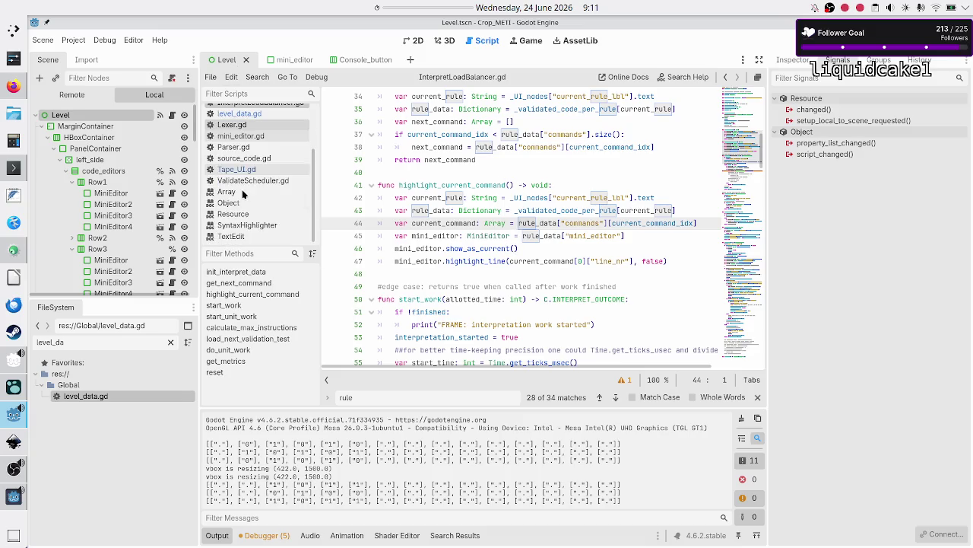
scroll(242, 193, up, 2)
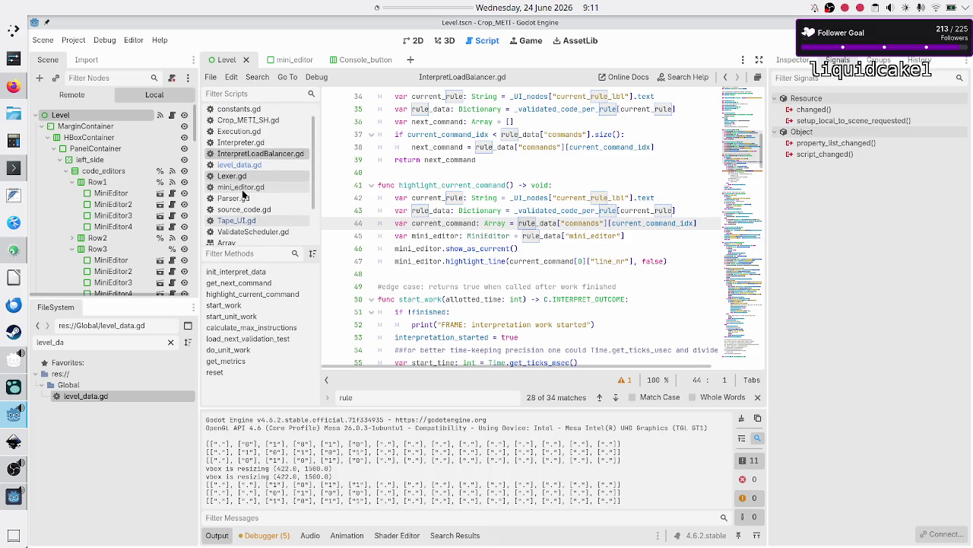
scroll(243, 194, up, 1)
click(248, 157)
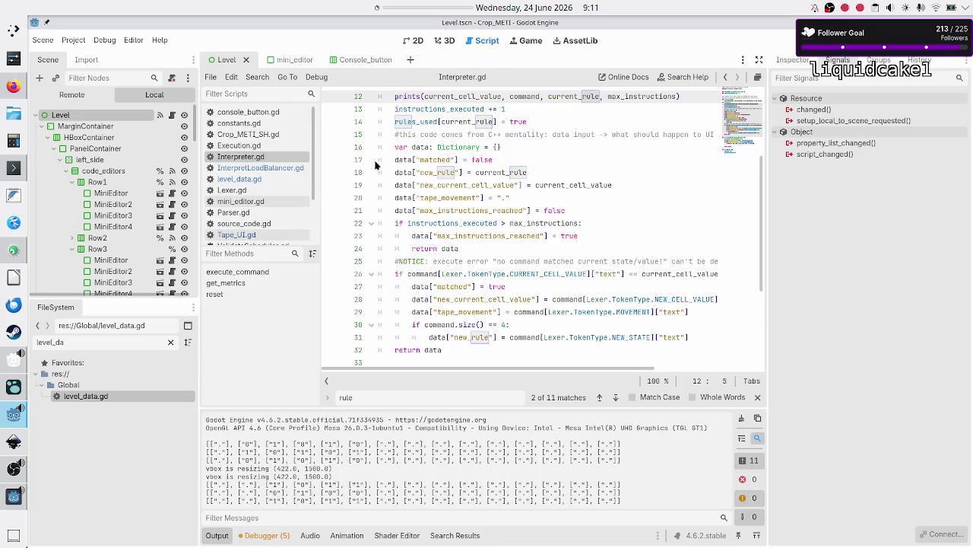
- Inspect the rules_used and instructions_executed declarations and how reset() clears them
click(532, 135)
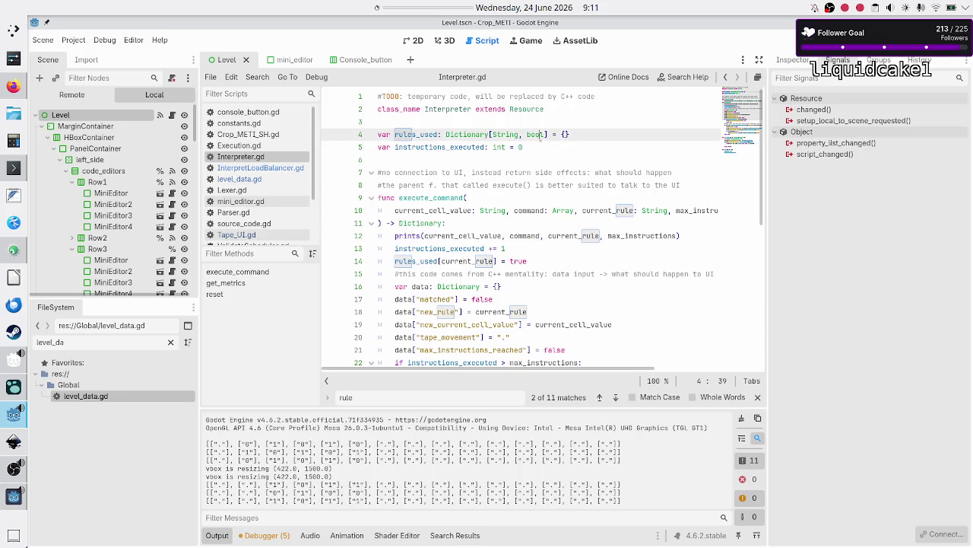
click(531, 146)
scroll(430, 319, down, 8)
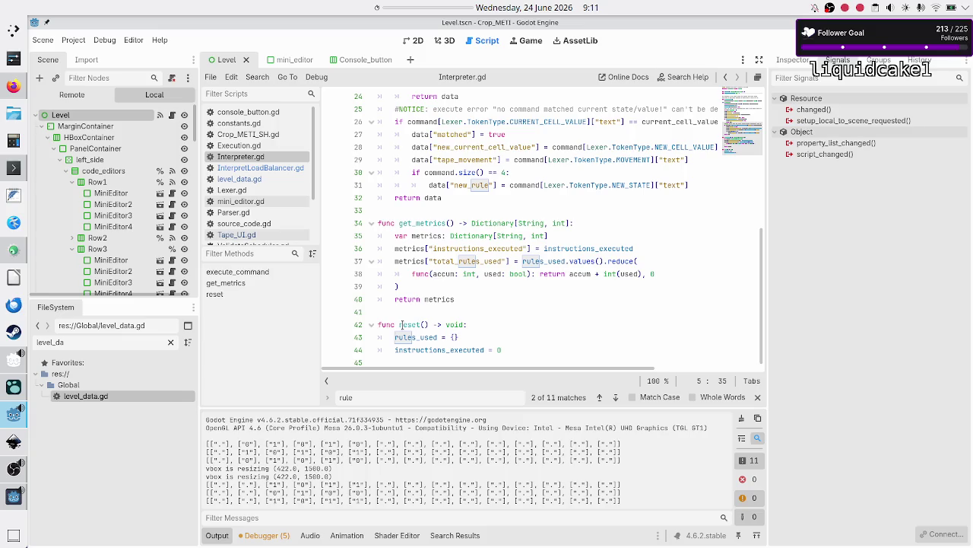
scroll(403, 324, up, 8)
drag(536, 147, 373, 135)
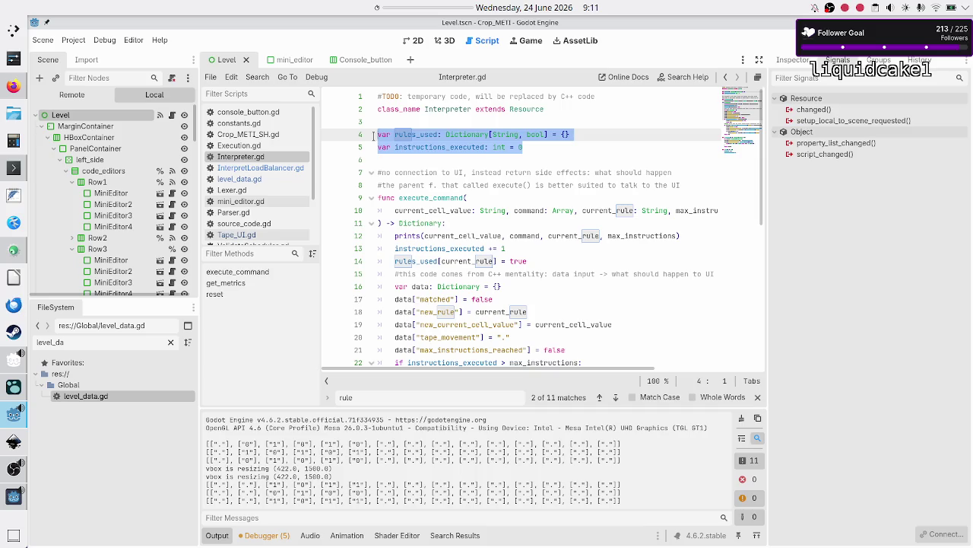
scroll(380, 178, down, 8)
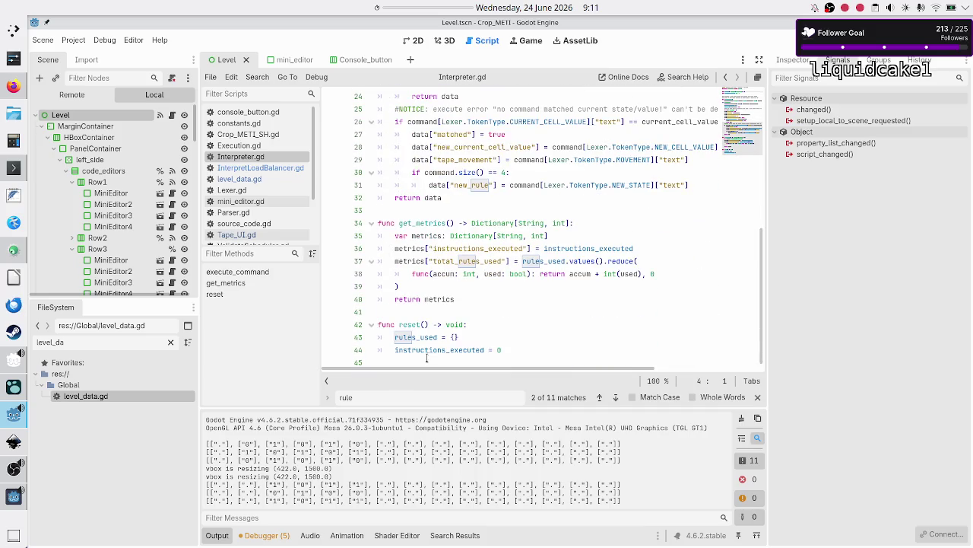
double_click(417, 337)
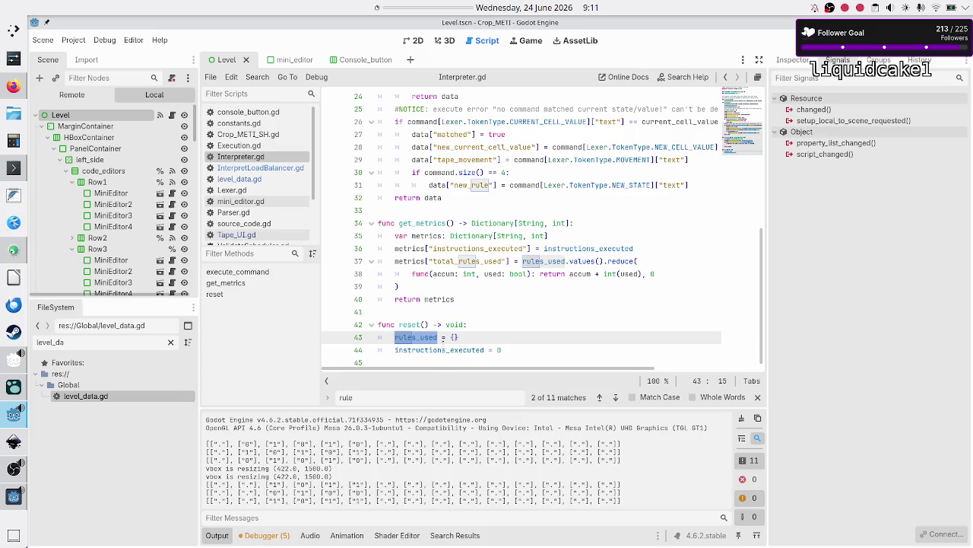
click(441, 326)
click(424, 310)
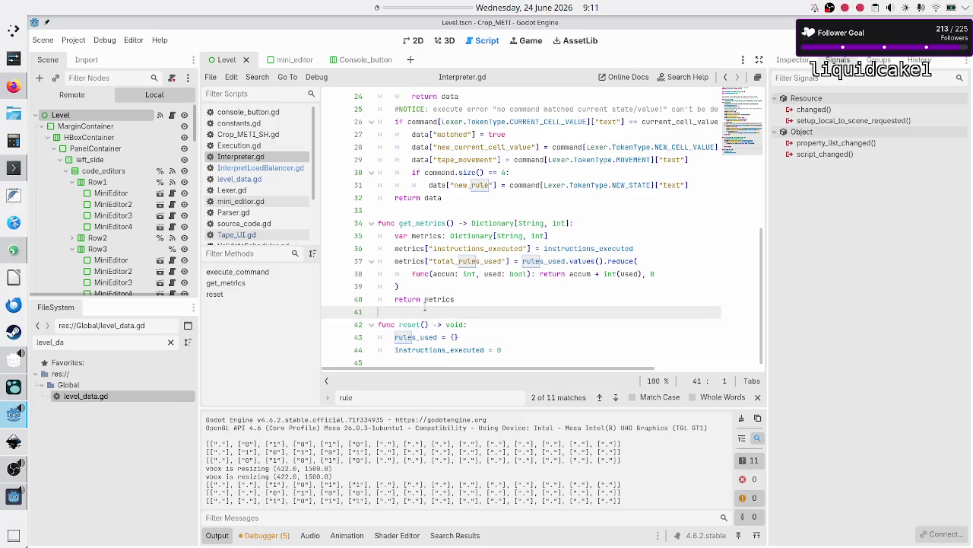
scroll(425, 306, up, 8)
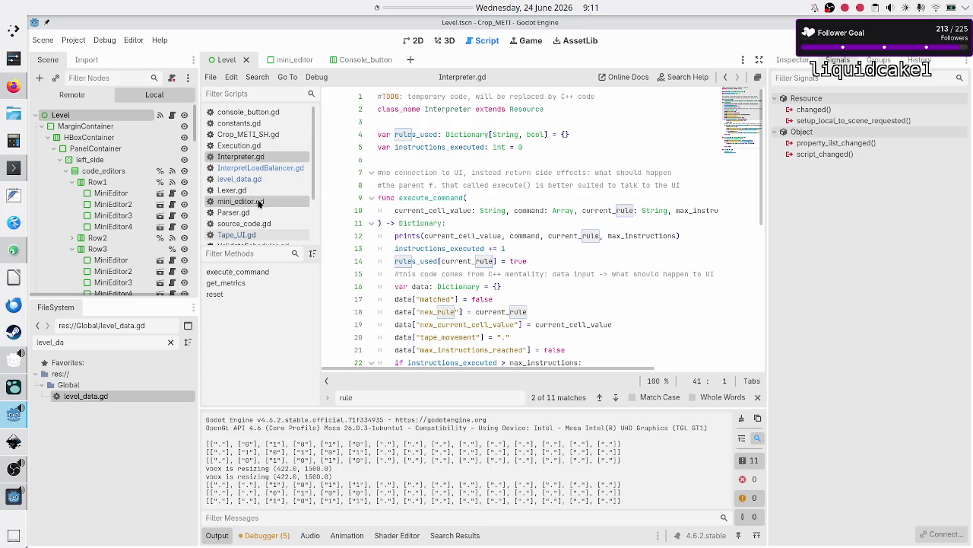
- In InterpretLoadBalancer.gd, add blank lines after the variable declarations, then return to Interpreter.gd
click(279, 171)
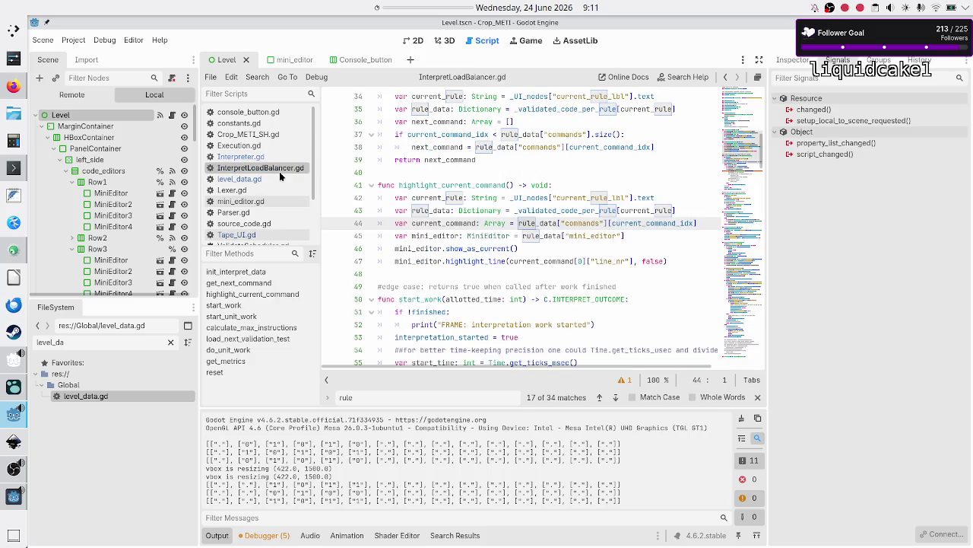
click(458, 171)
scroll(458, 171, up, 5)
scroll(459, 171, up, 5)
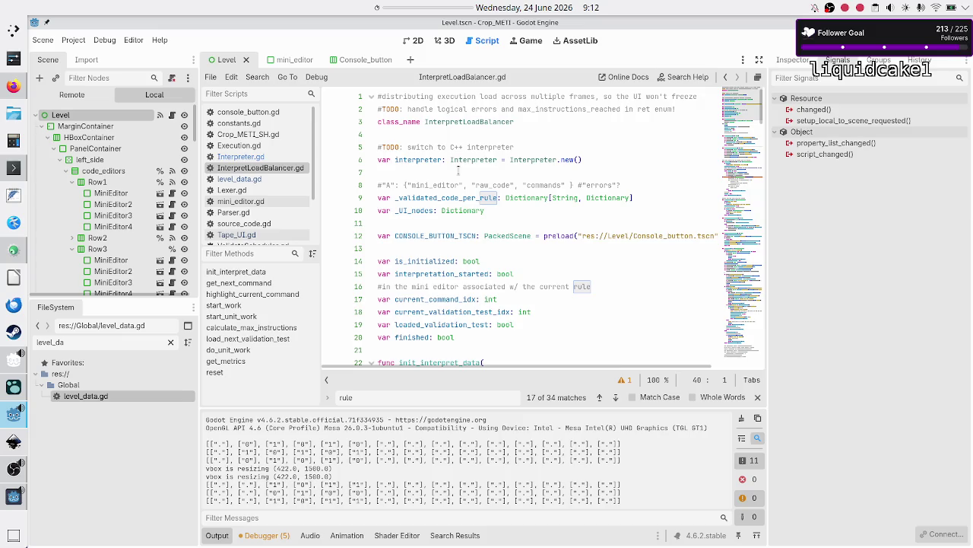
double_click(432, 199)
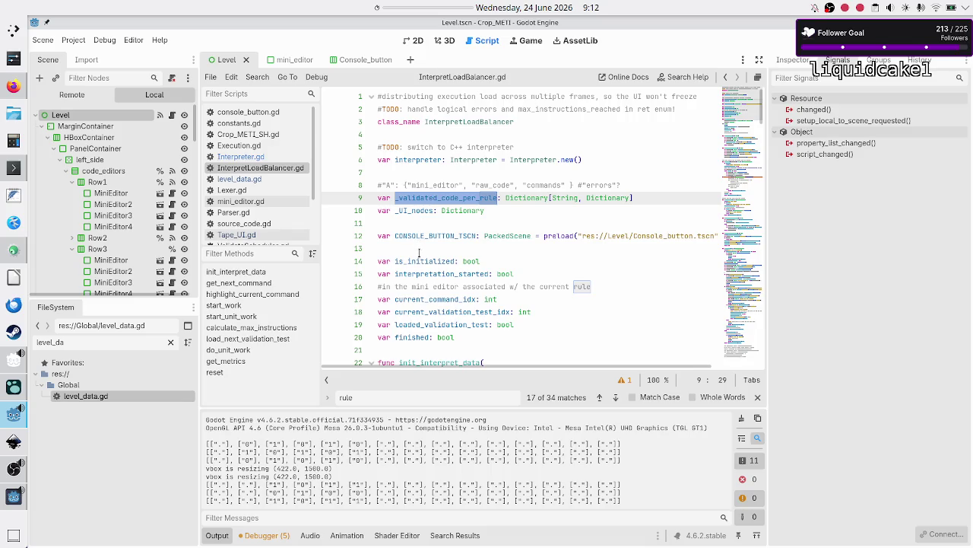
scroll(418, 253, down, 2)
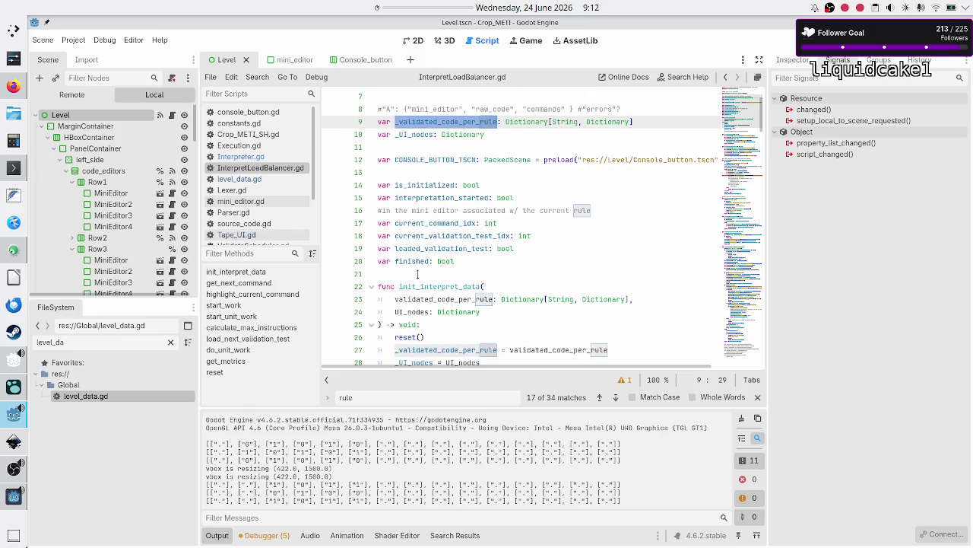
click(417, 274)
key(Return)
key(Return)
key(Up)
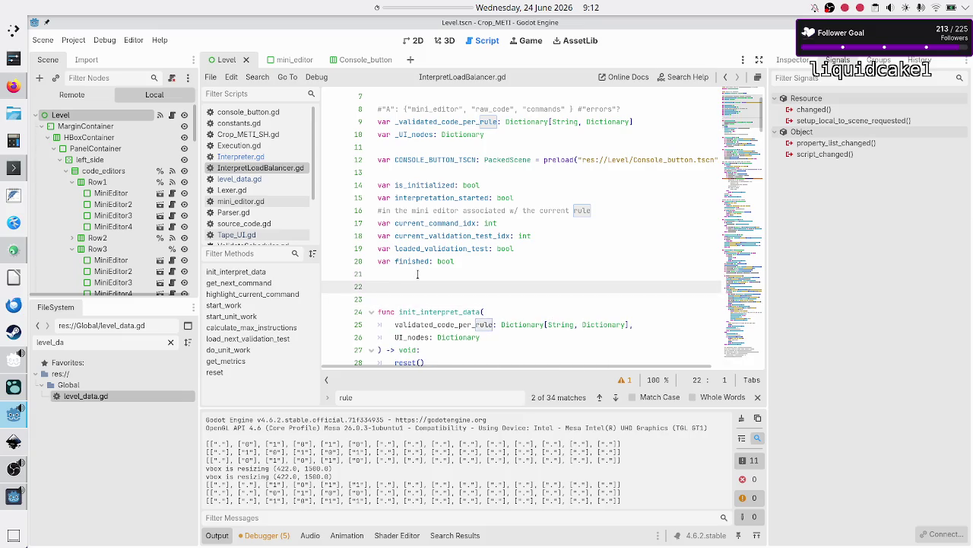
click(263, 158)
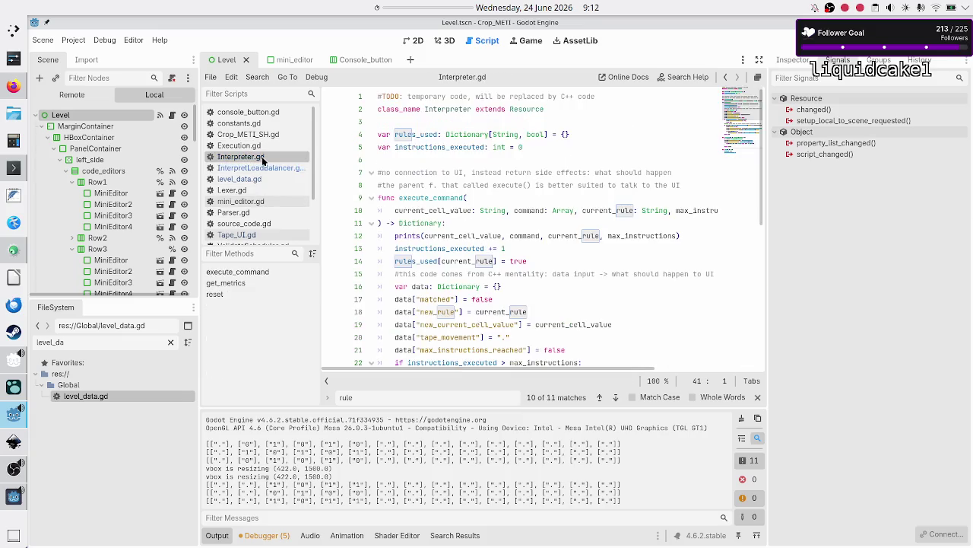
- Copy the rules_used and instructions_executed declarations from Interpreter.gd into InterpretLoadBalancer.gd line 22
click(422, 122)
key(Down)
key(shift+Down)
key(shift+End)
key(ctrl+c)
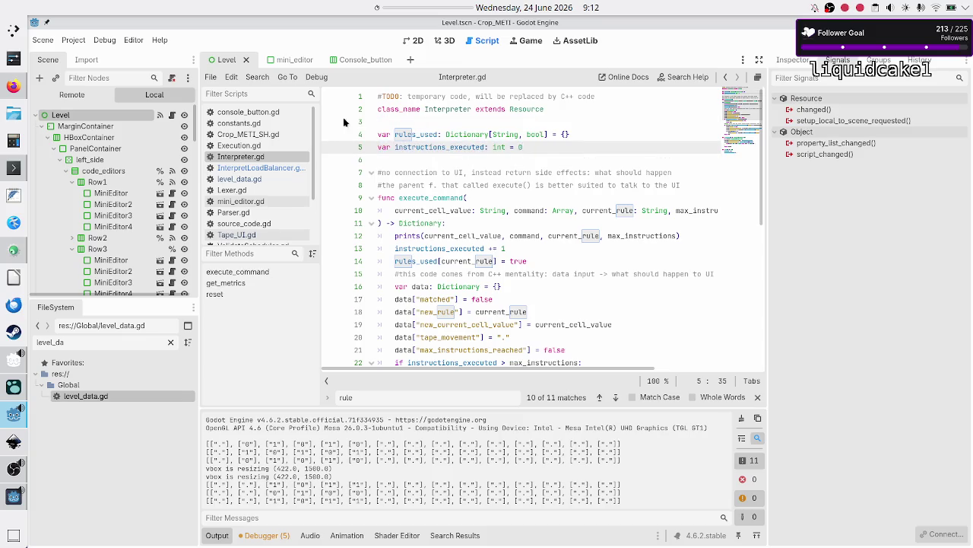
click(242, 169)
key(ctrl+v)
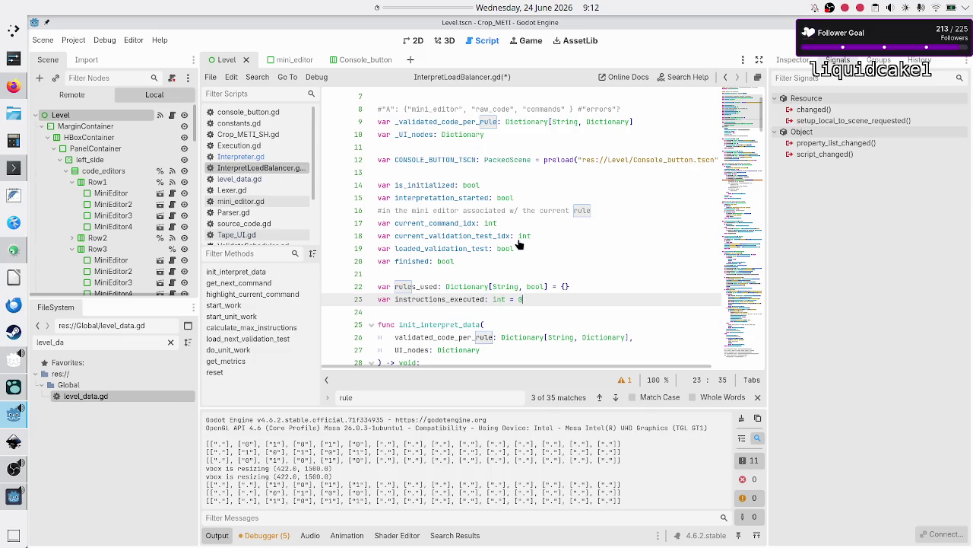
key(Up)
key(Home)
key(Right)
key(Right)
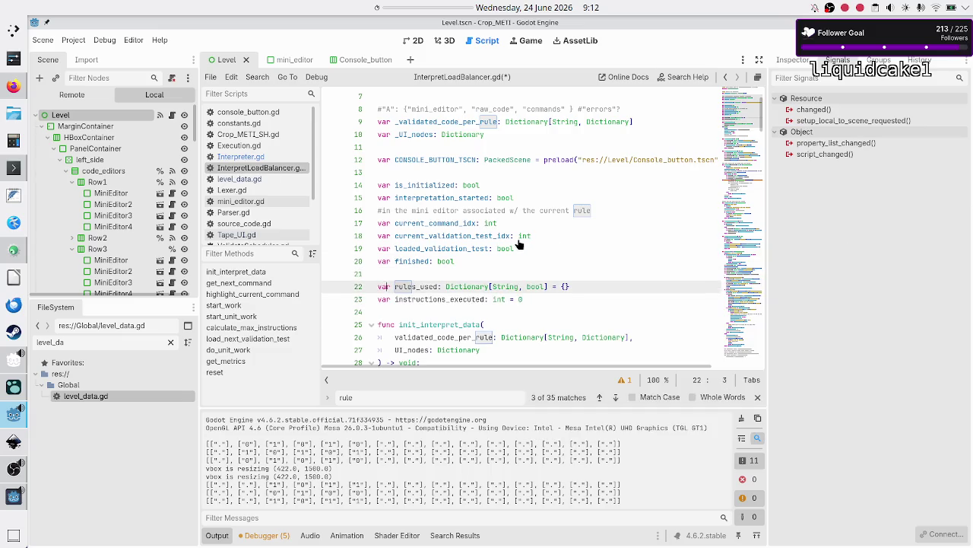
- Rename the pasted variables to aggregated_rules_used and aggregated_instructions_executed
text(average_)
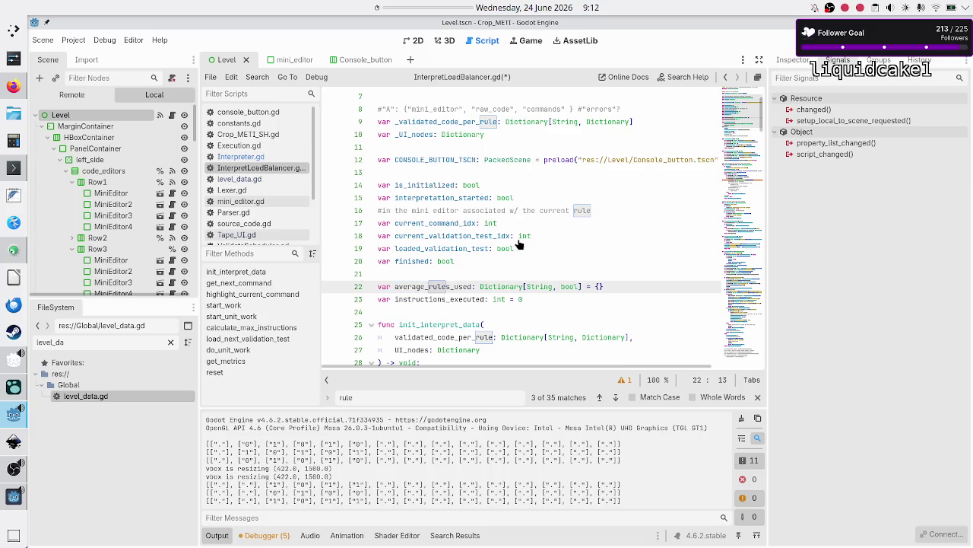
key(Left)
key(Left)
key(Left)
key(shift+Right)
key(shift+Right)
key(shift+Right)
text(aggre)
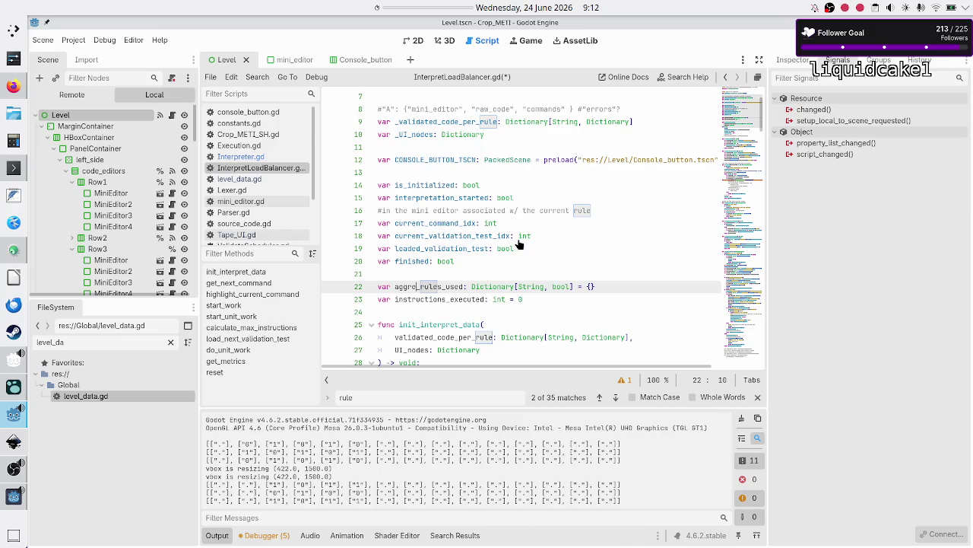
text(gated)
key(shift+Left)
key(shift+Left)
key(shift+Left)
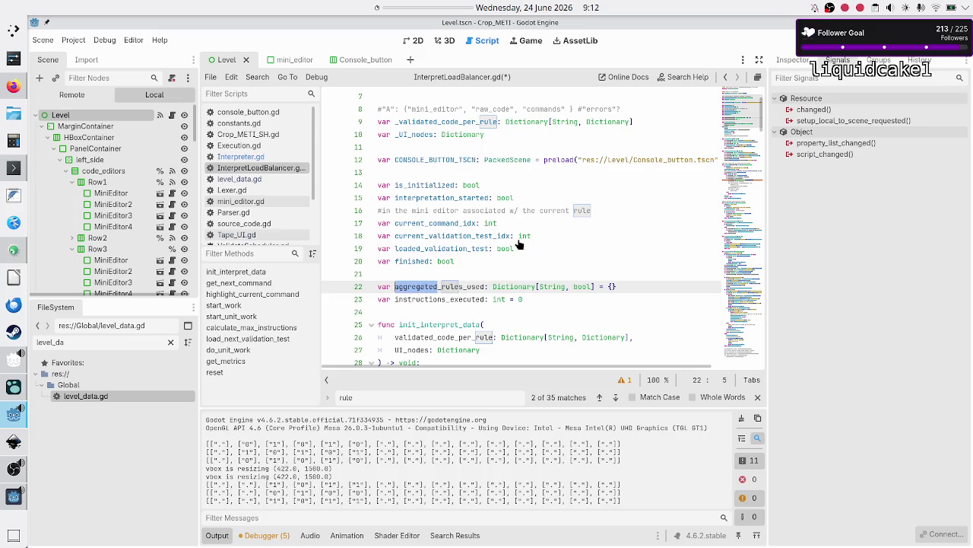
key(ctrl+c)
key(Down)
key(ctrl+v)
text(_)
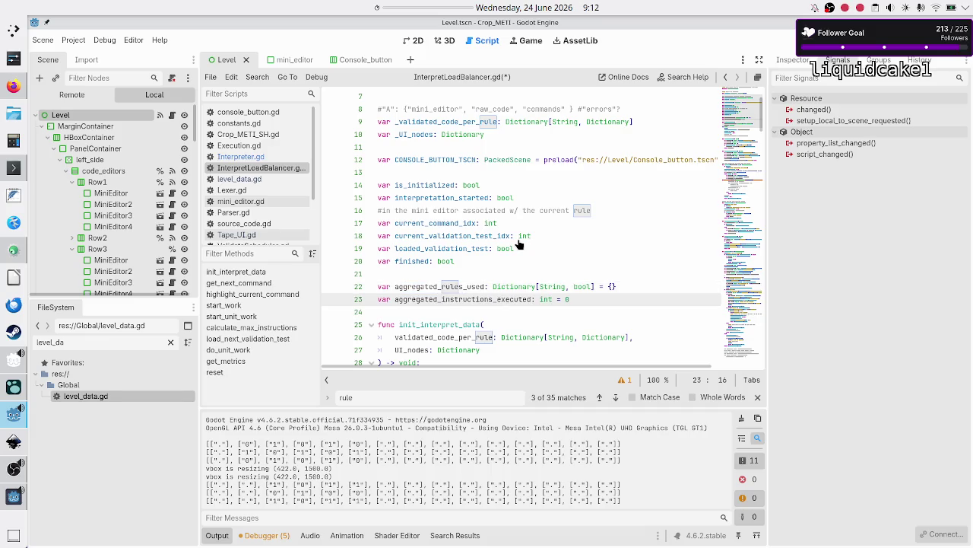
key(Down)
key(Down)
key(Down)
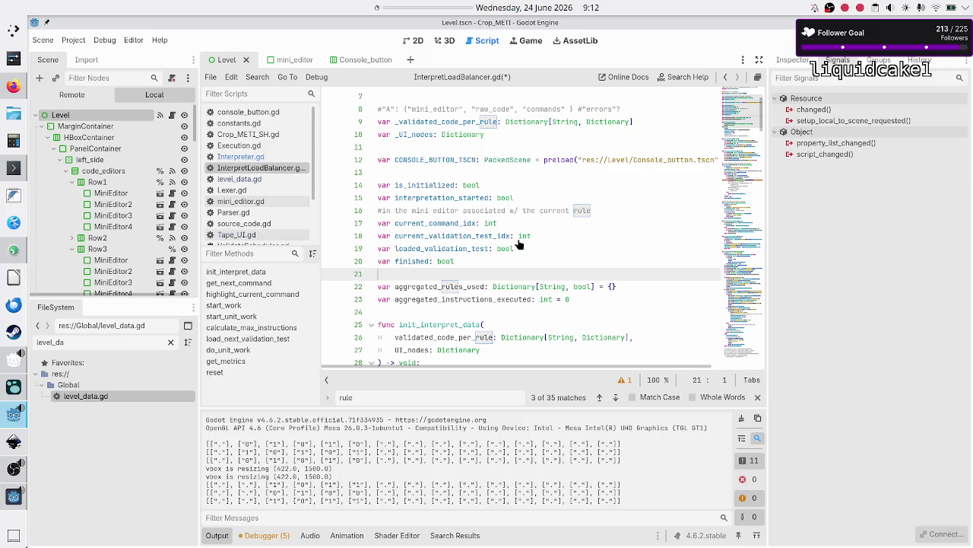
key(Down)
key(Down)
key(Down)
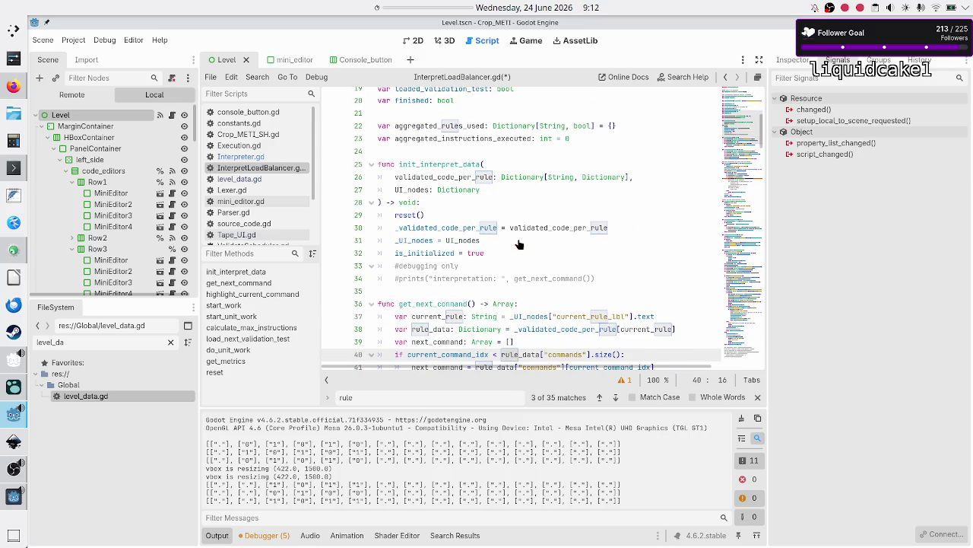
- Add aggregated_instructions_executed = 0 to reset(), comparing against Interpreter.gd's reset
scroll(520, 244, down, 20)
scroll(490, 313, down, 12)
click(489, 339)
key(Return)
text(agg)
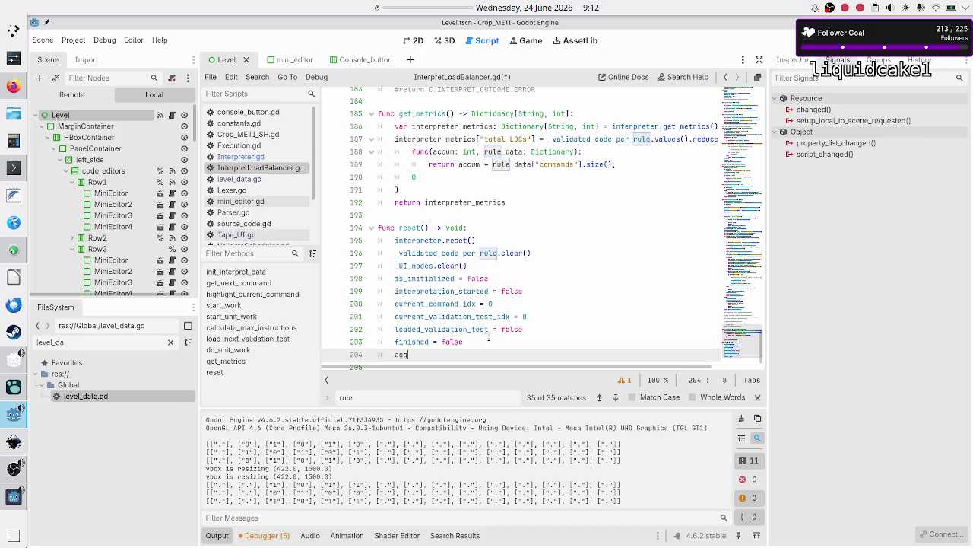
key(Return)
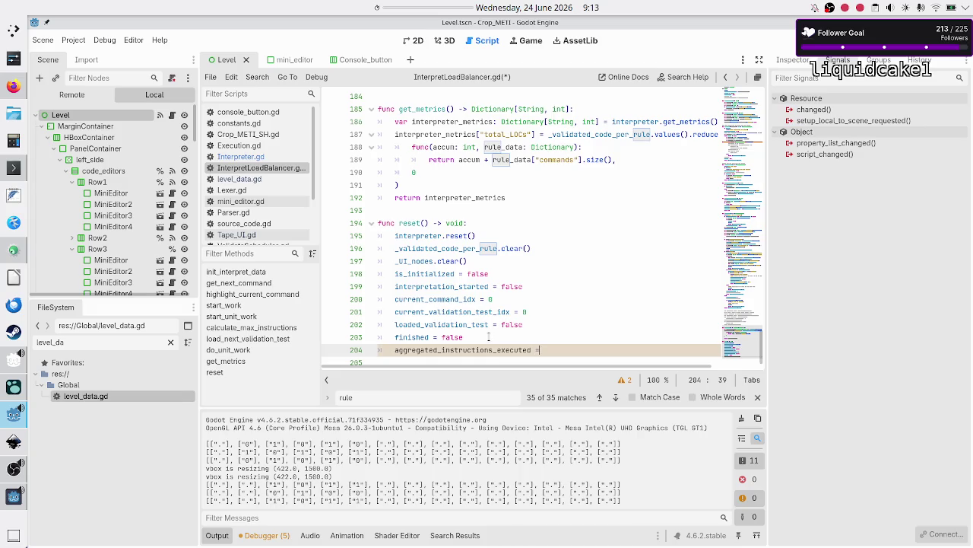
text( 0)
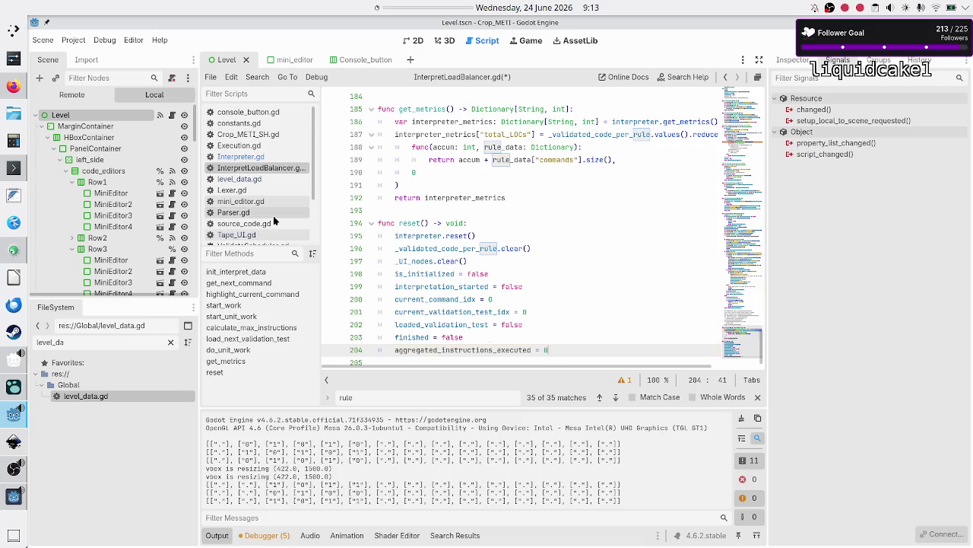
click(255, 159)
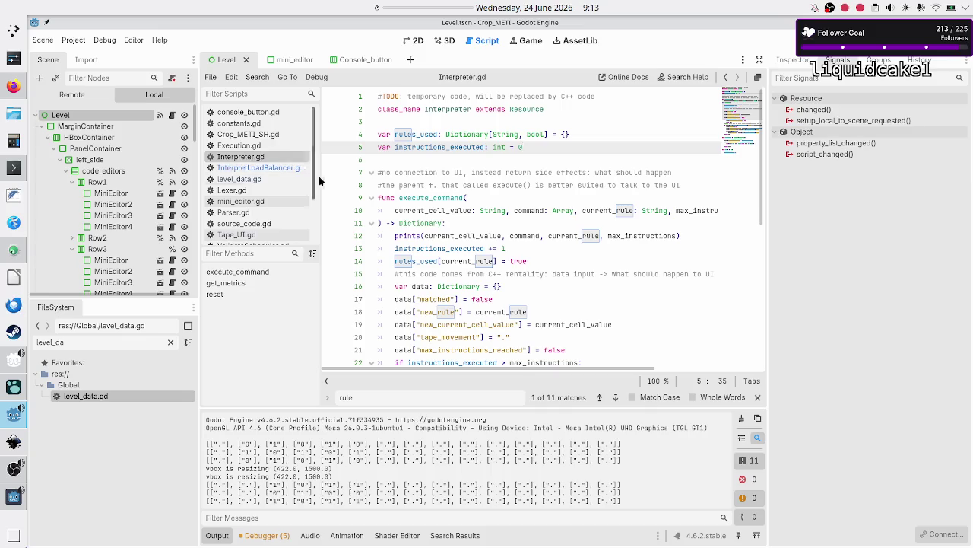
scroll(365, 177, down, 7)
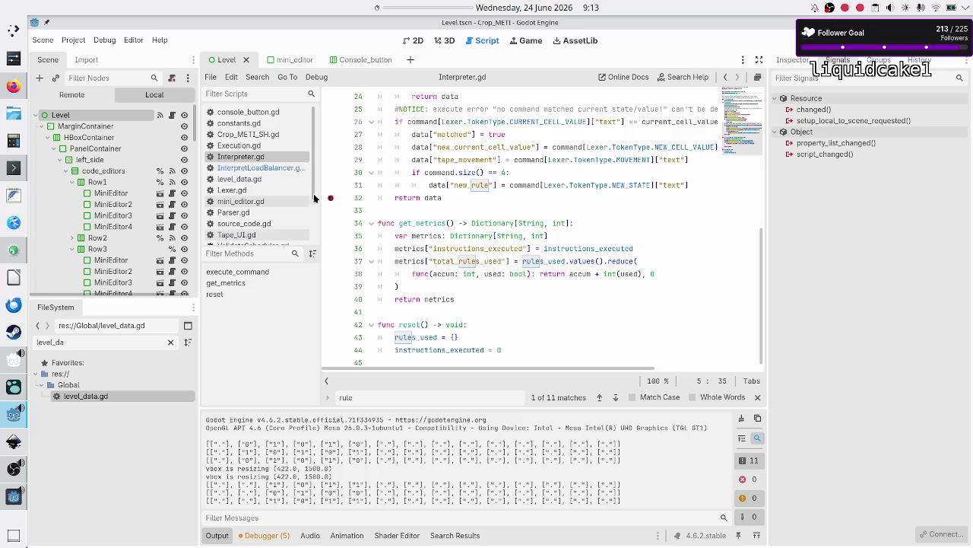
click(255, 168)
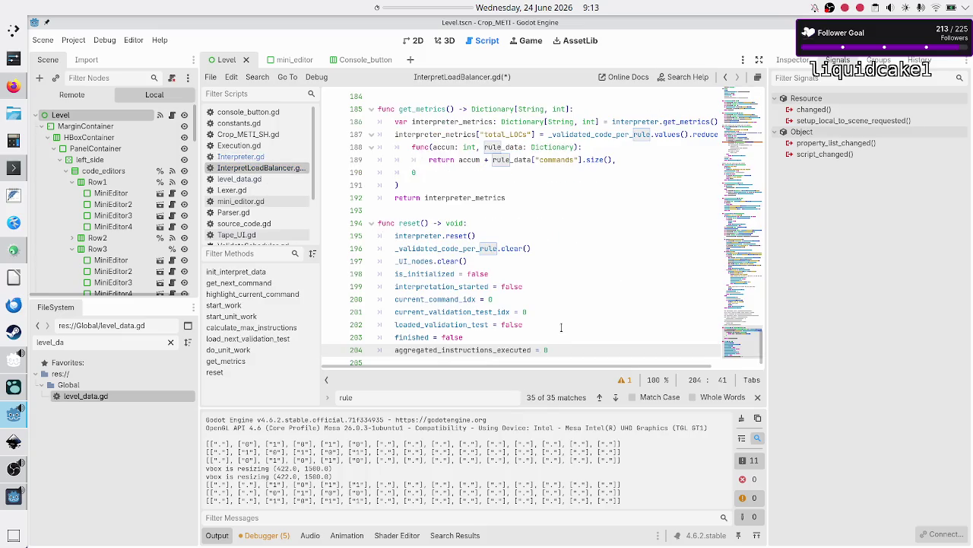
- Add aggregated_rules_used = {} to reset() and save the script
key(Return)
text(agg)
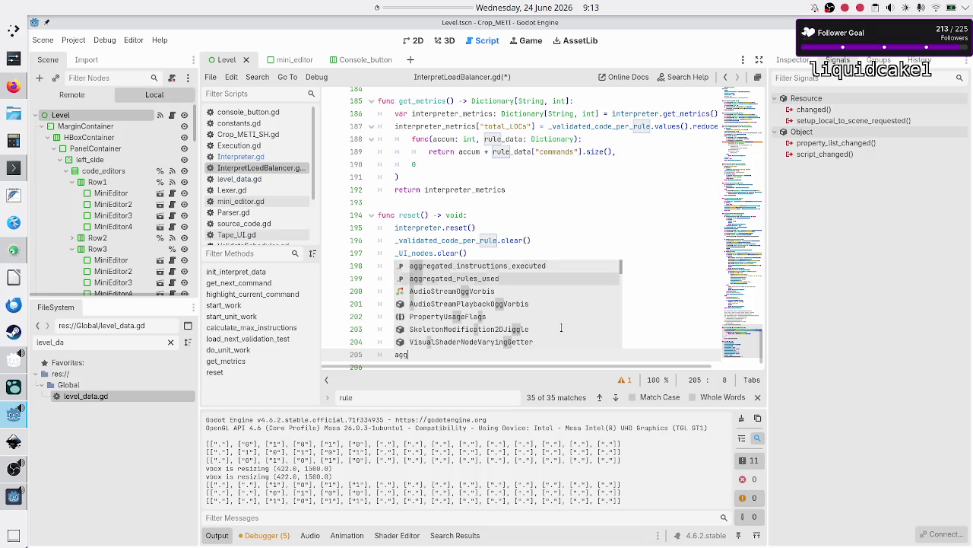
key(Down)
key(Return)
text(= {})
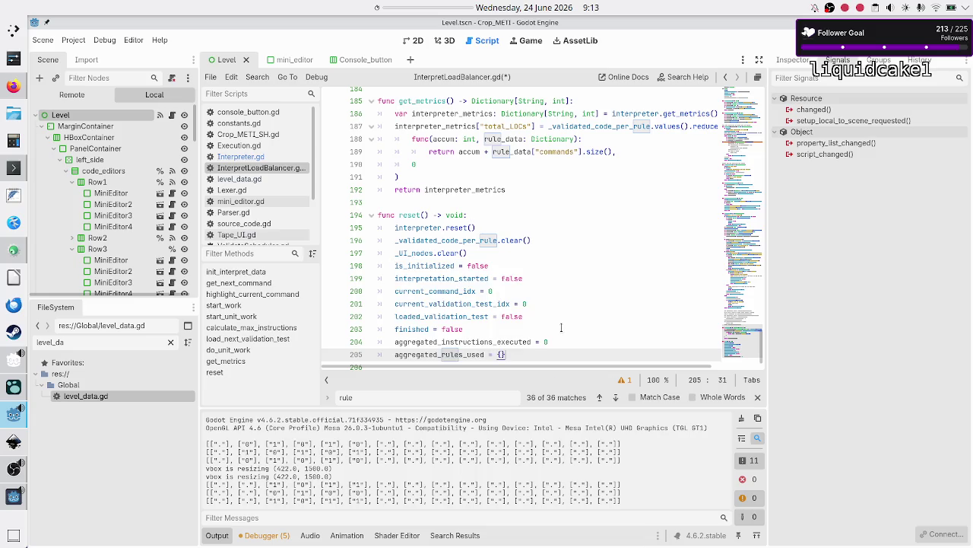
key(Return)
key(ctrl+s)
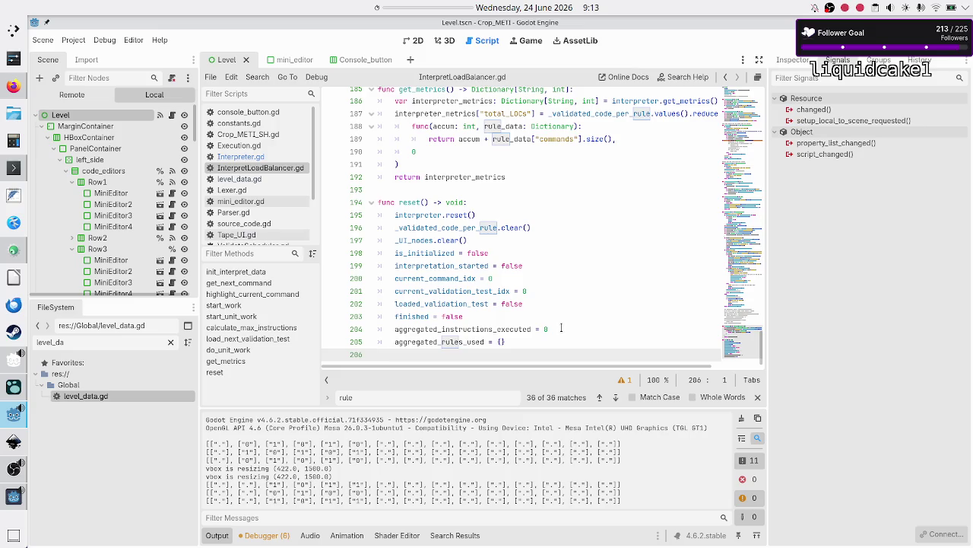
scroll(562, 328, up, 10)
scroll(561, 328, up, 5)
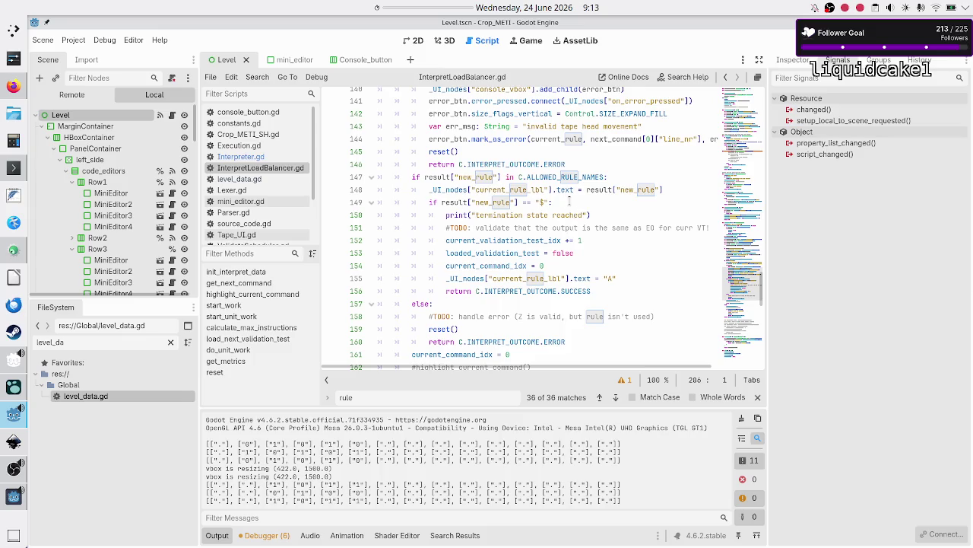
- Declare 'var output_matches_exp_out: bool = true' on a new line below the print line
click(569, 202)
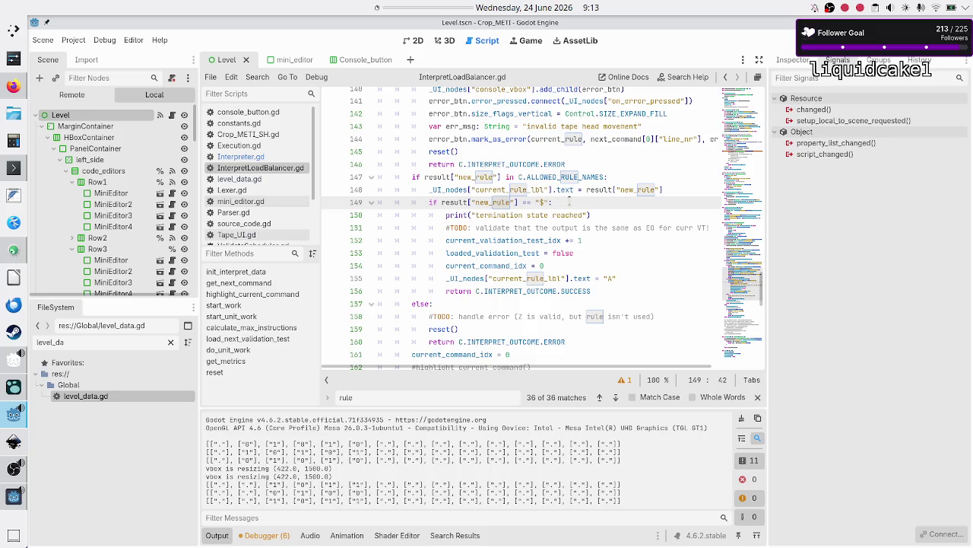
key(Down)
key(Down)
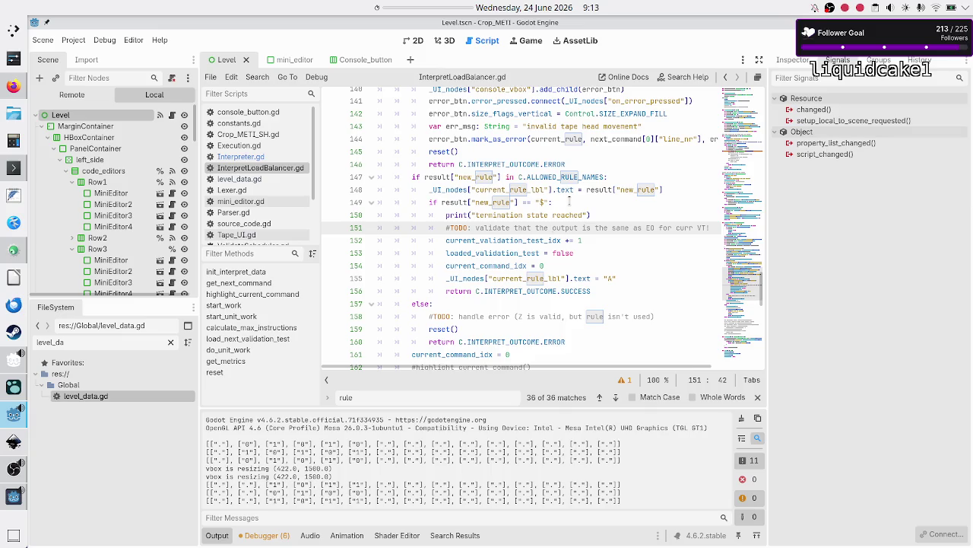
key(Up)
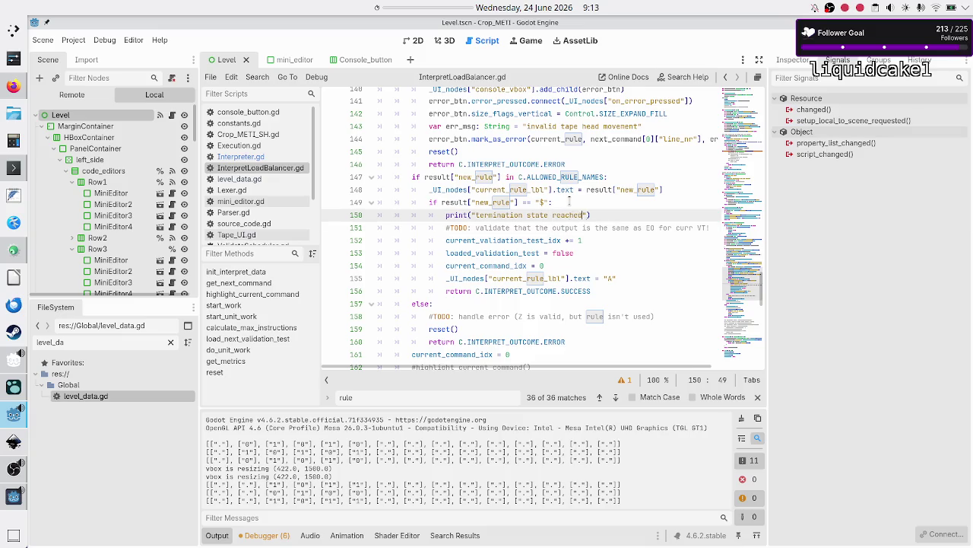
key(Down)
key(Home)
key(Home)
key(ctrl+shift+Return)
text(var )
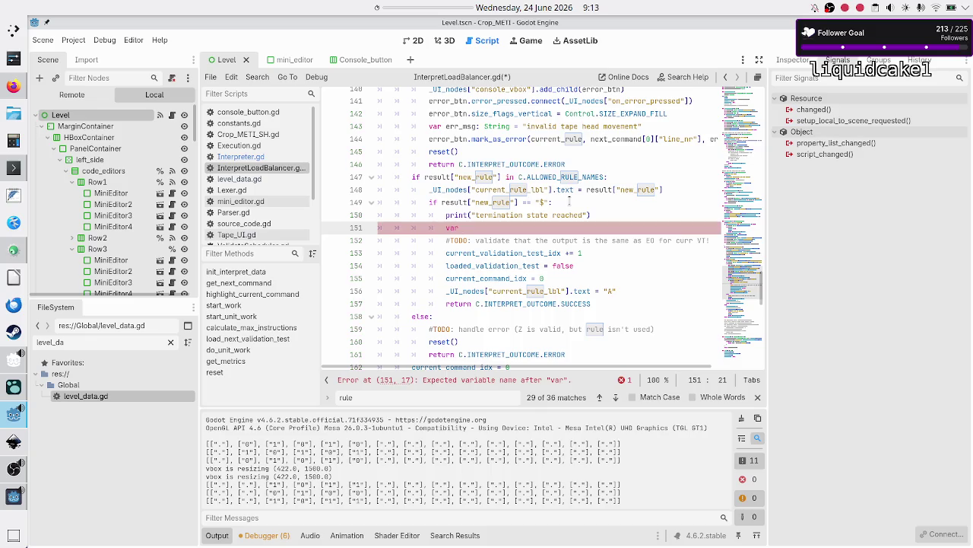
text(output_matches_eq)
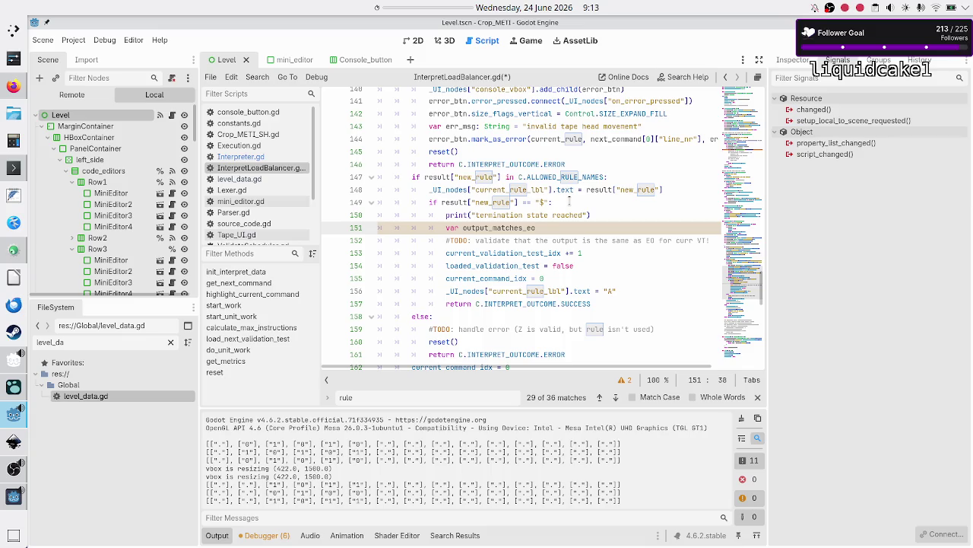
key(BackSpace)
text(xp_ou)
text(t: bool = )
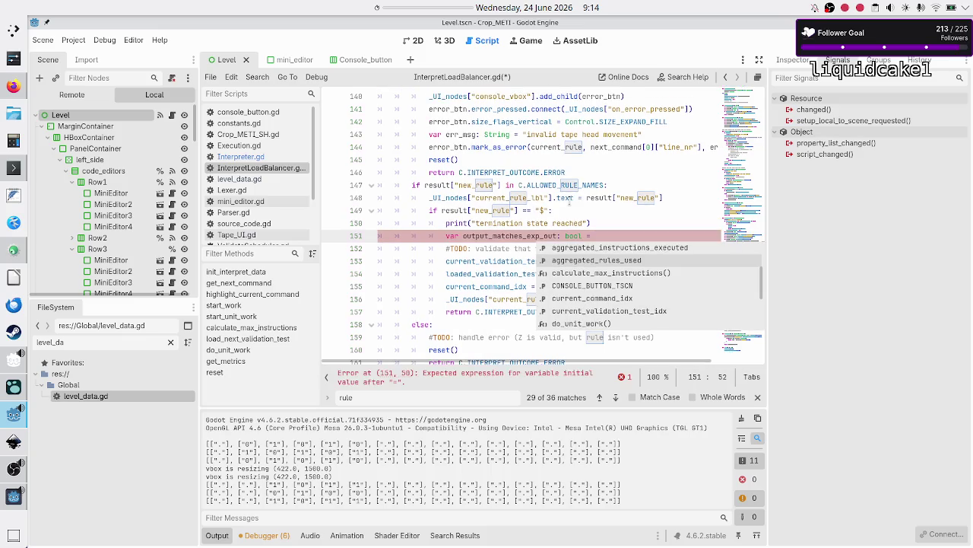
text(true)
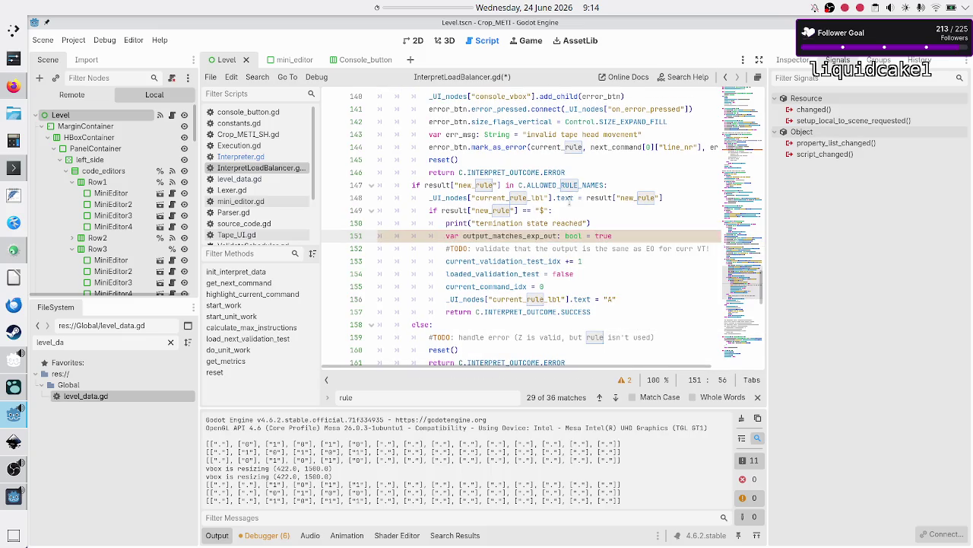
- Add an 'if !output_matches_exp_out:' check after the TODO comment, leaving an empty indented body
key(Down)
key(Home)
key(Home)
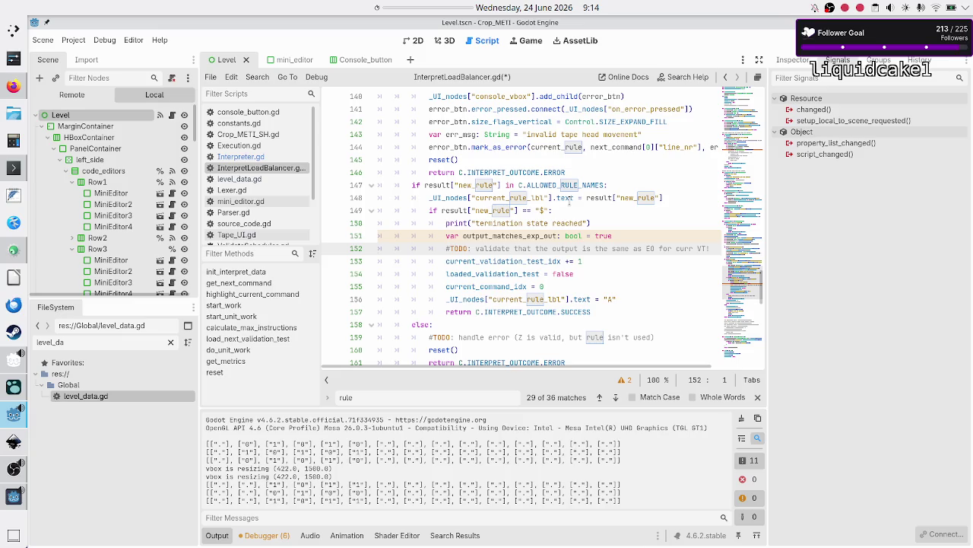
key(End)
key(Return)
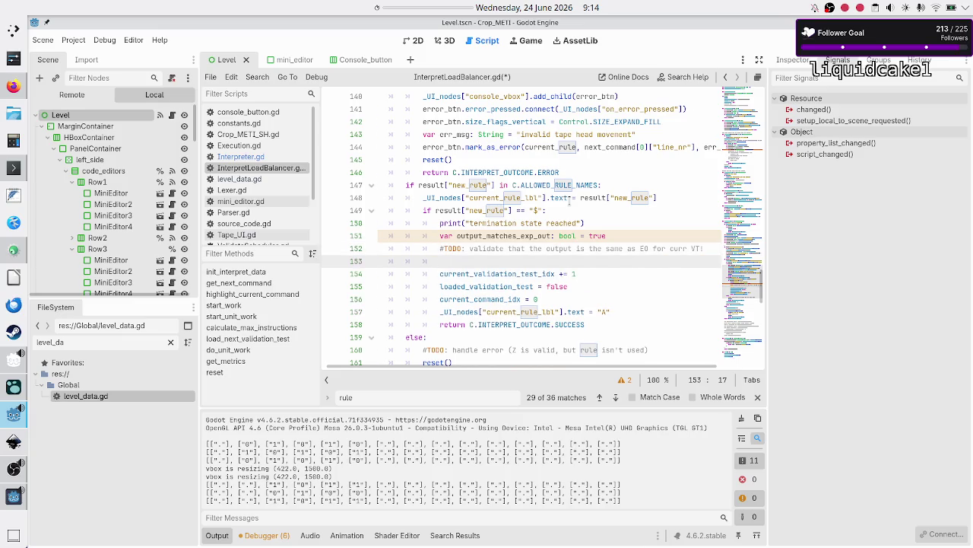
text(if)
text(out)
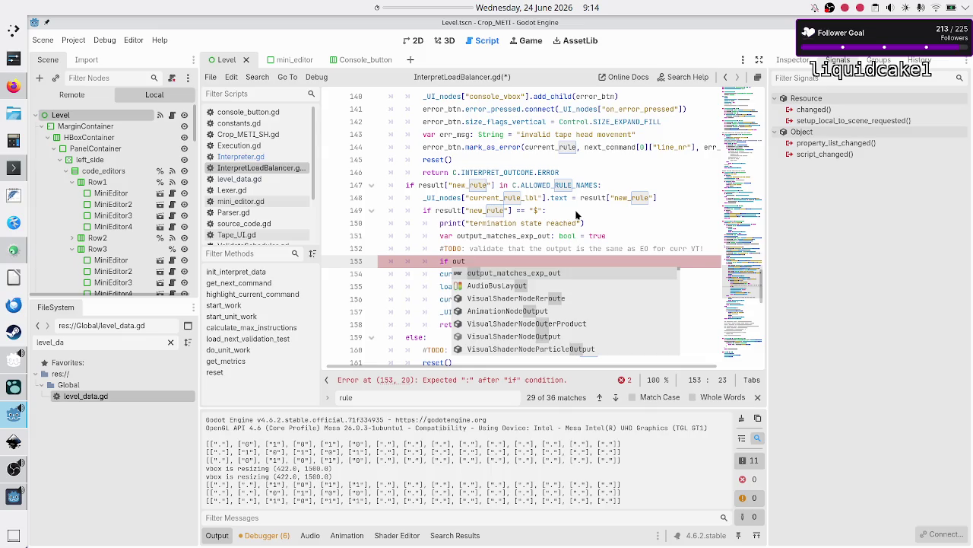
key(Return)
key(Home)
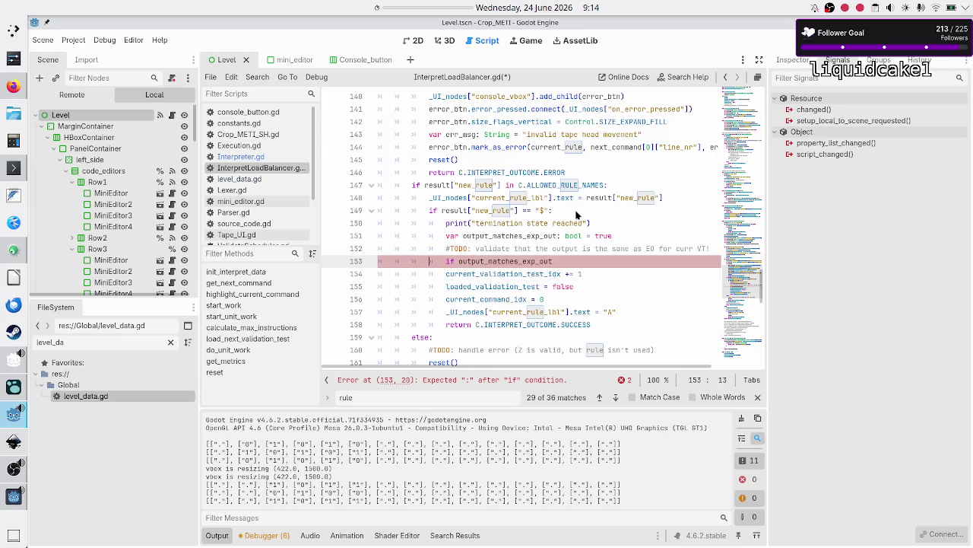
text(!)
key(Down)
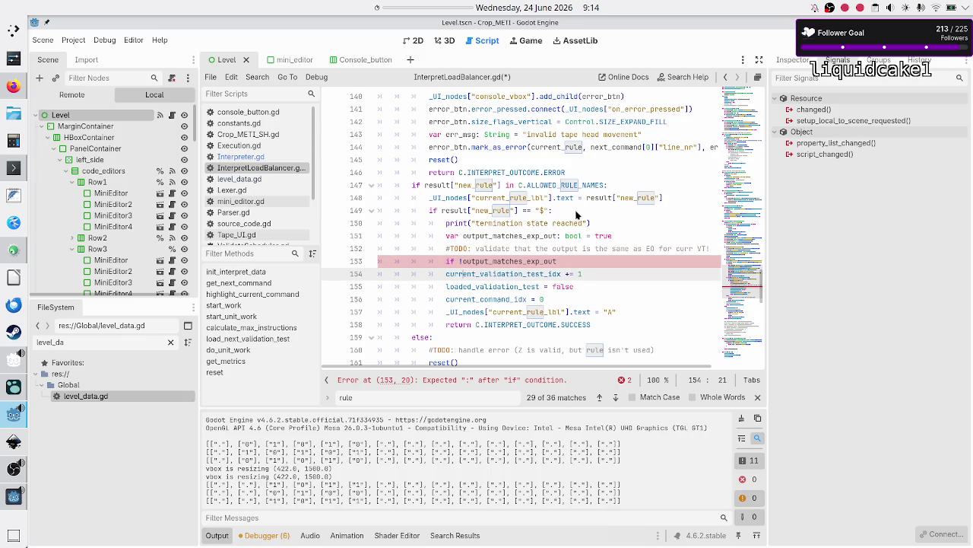
key(Up)
key(End)
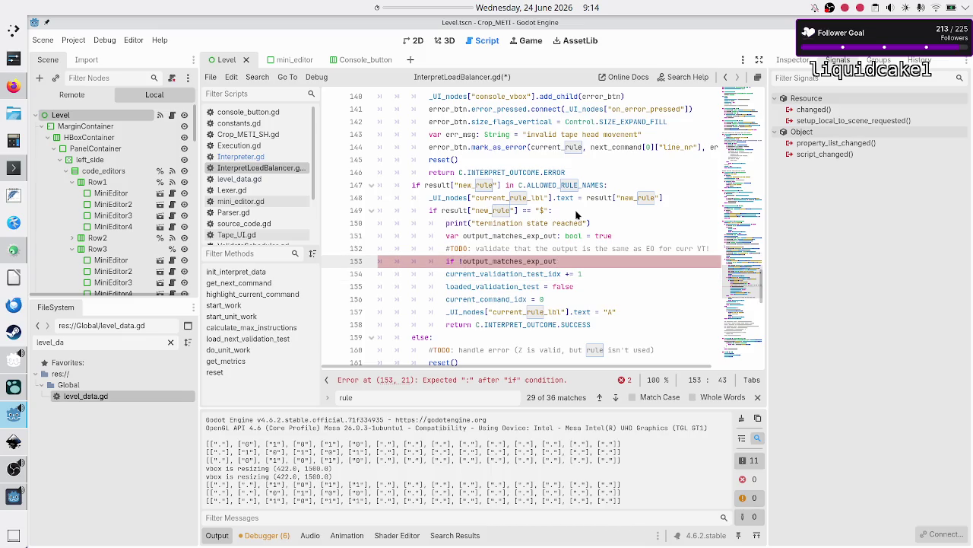
text(:)
key(Return)
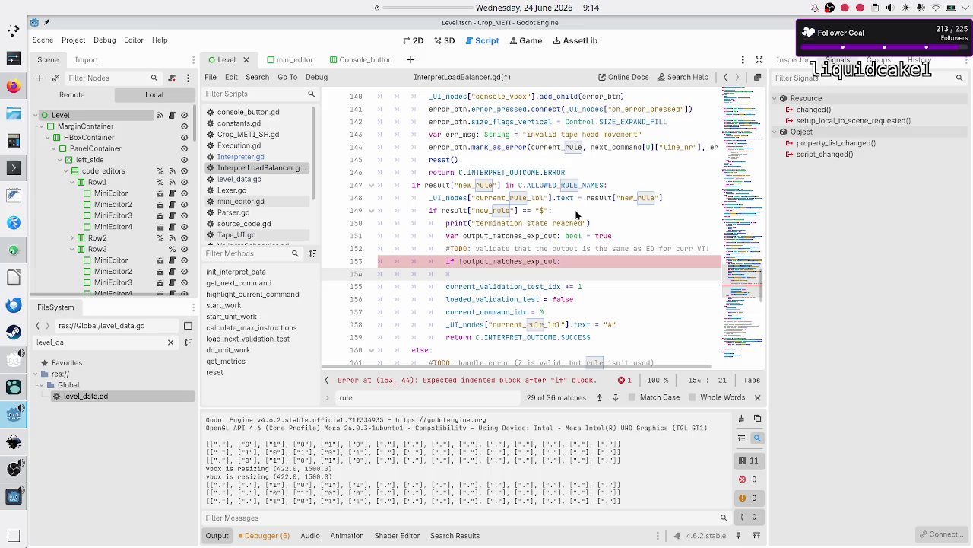
key(Up)
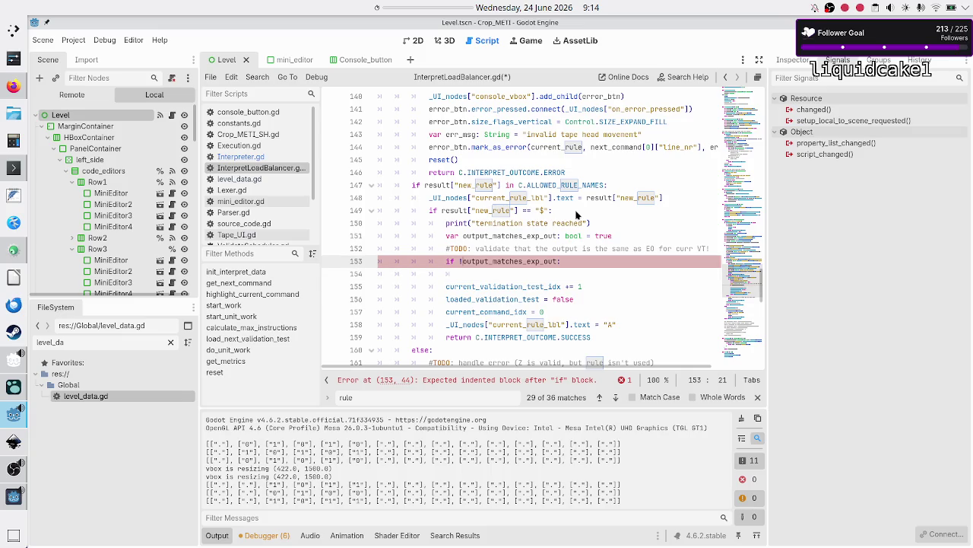
key(Up)
key(Up)
key(Up)
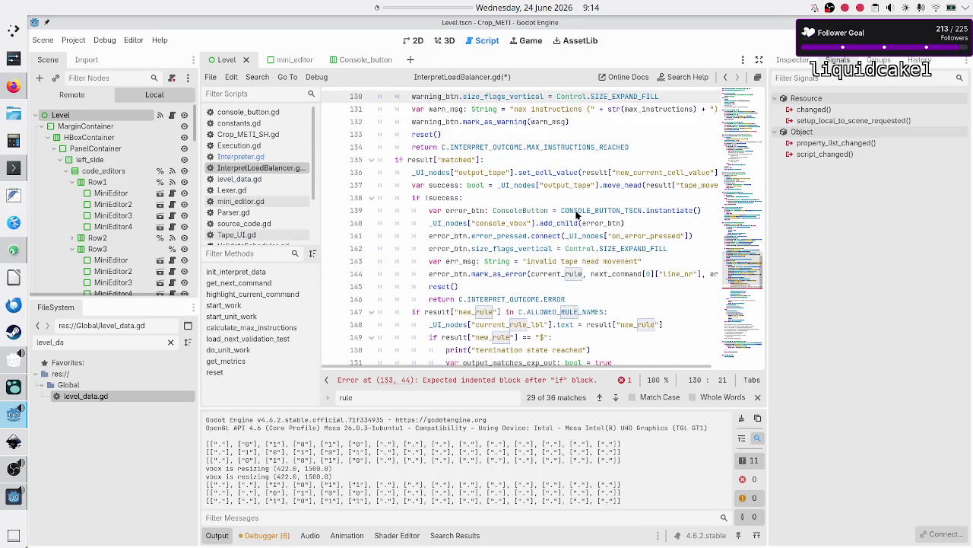
- Select and copy the error-button block on lines 139–146
key(Down)
key(Down)
key(Down)
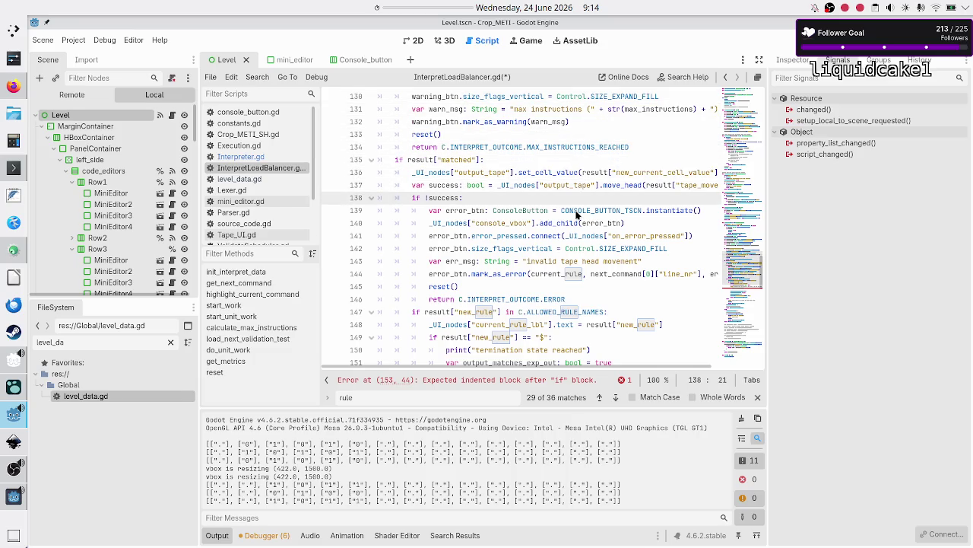
key(Down)
key(Home)
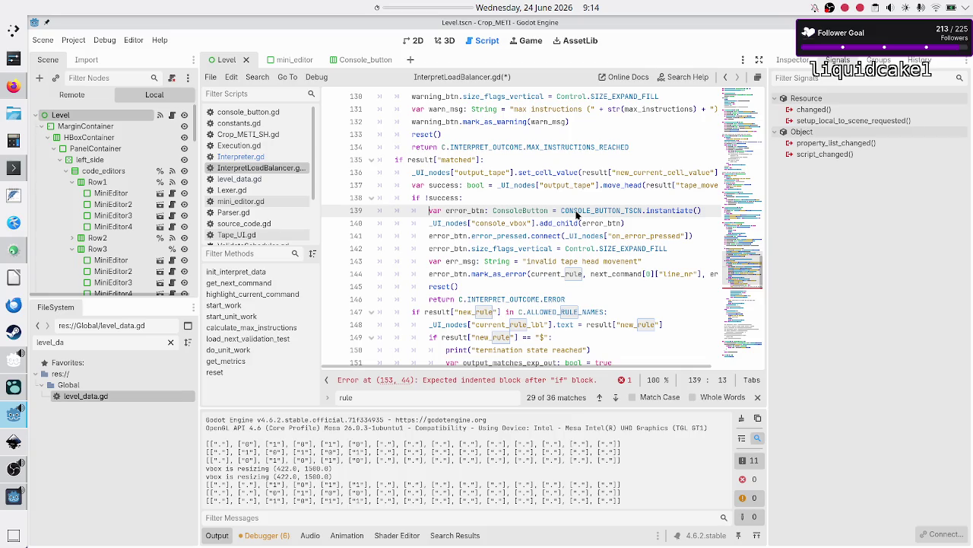
key(shift+Down)
key(shift+Down)
key(shift+Down)
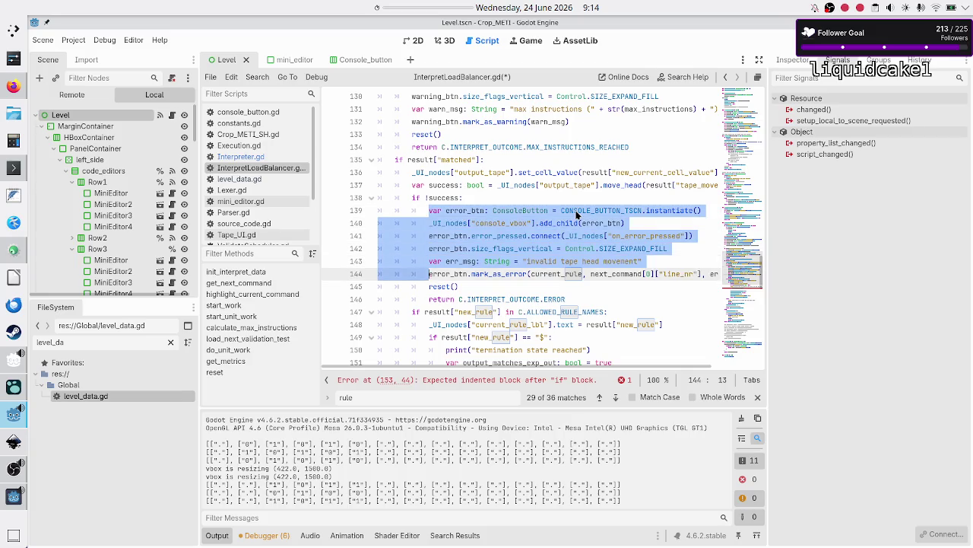
key(shift+Left)
key(shift+Left)
key(shift+Left)
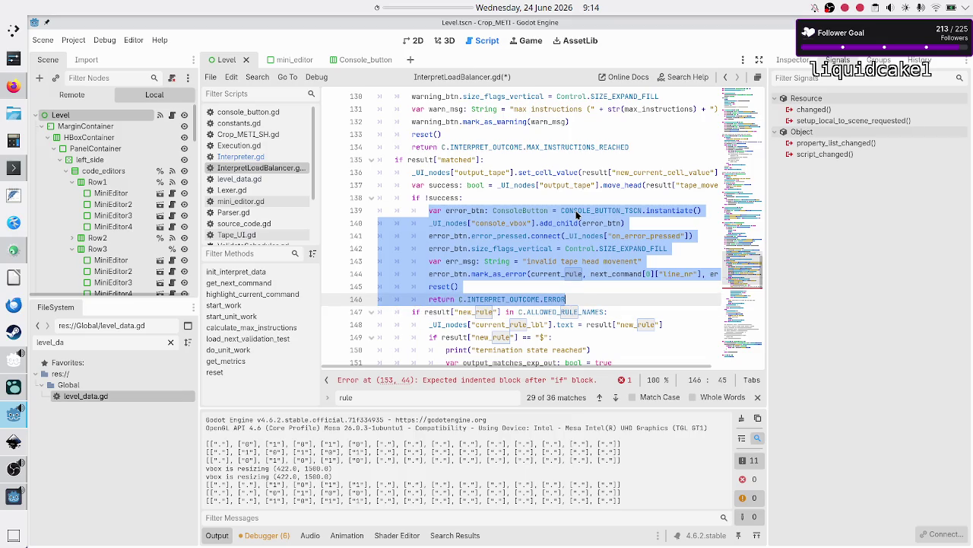
key(Down)
key(Down)
- Paste the error-button block below 'if !output_matches_exp_out:'
key(Home)
key(Down)
key(Down)
key(Down)
key(Up)
key(Up)
key(Up)
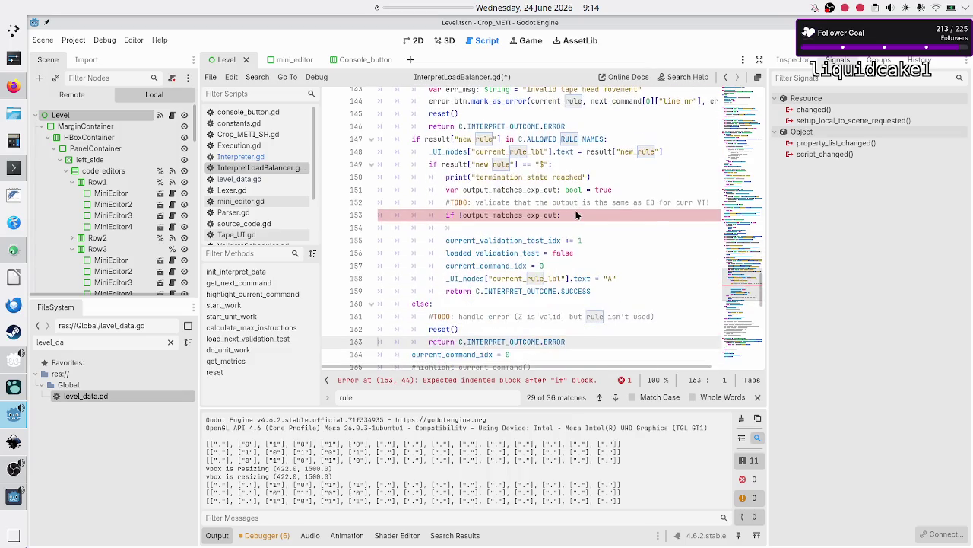
key(Up)
key(End)
key(ctrl+v)
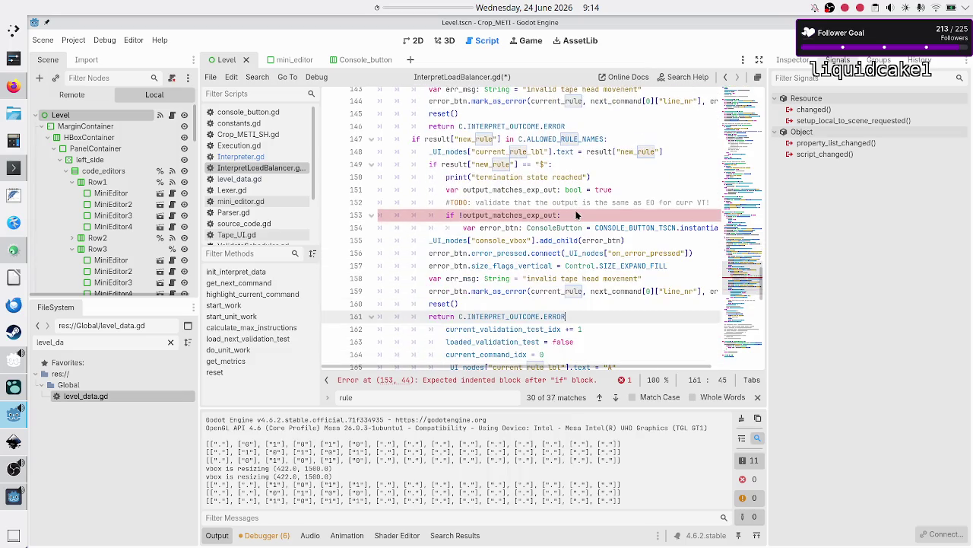
key(Up)
key(Up)
key(Up)
key(Up)
key(Up)
- Indent the pasted block one level so it sits inside the mismatch check
key(Down)
key(Down)
key(Home)
key(shift+Down)
key(shift+Down)
key(shift+Down)
key(shift+Down)
key(shift+Down)
key(shift+Down)
key(shift+Left)
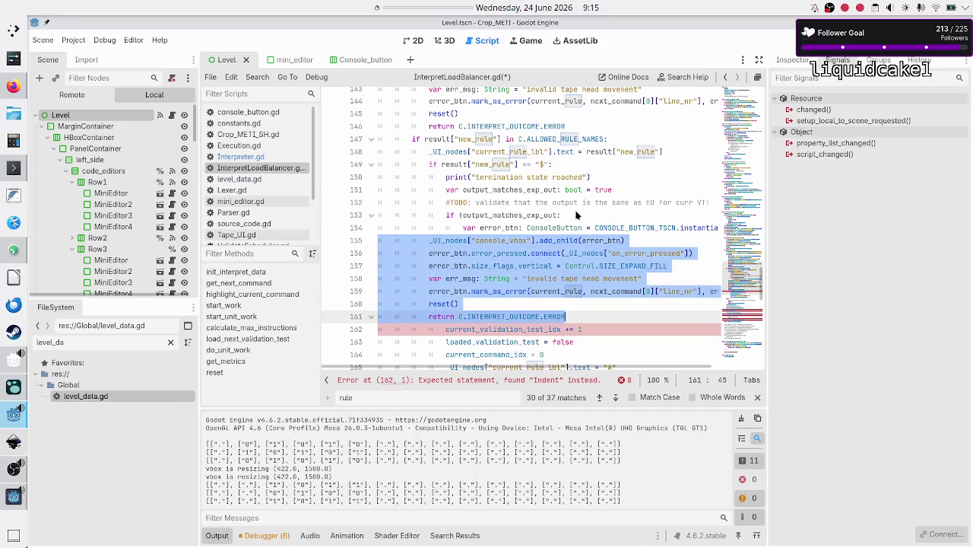
key(Tab)
key(Up)
key(Up)
key(Up)
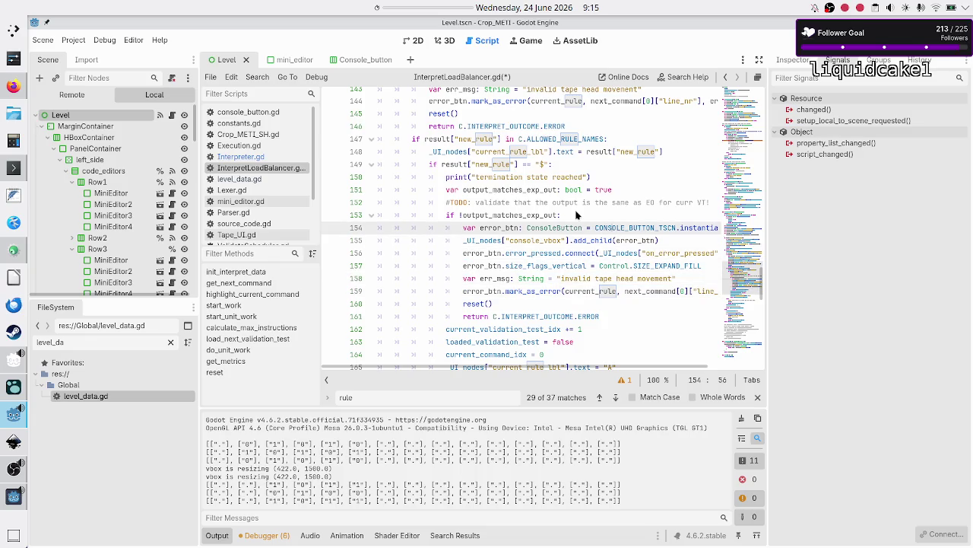
key(Down)
key(ctrl+Left)
key(ctrl+Left)
key(ctrl+Left)
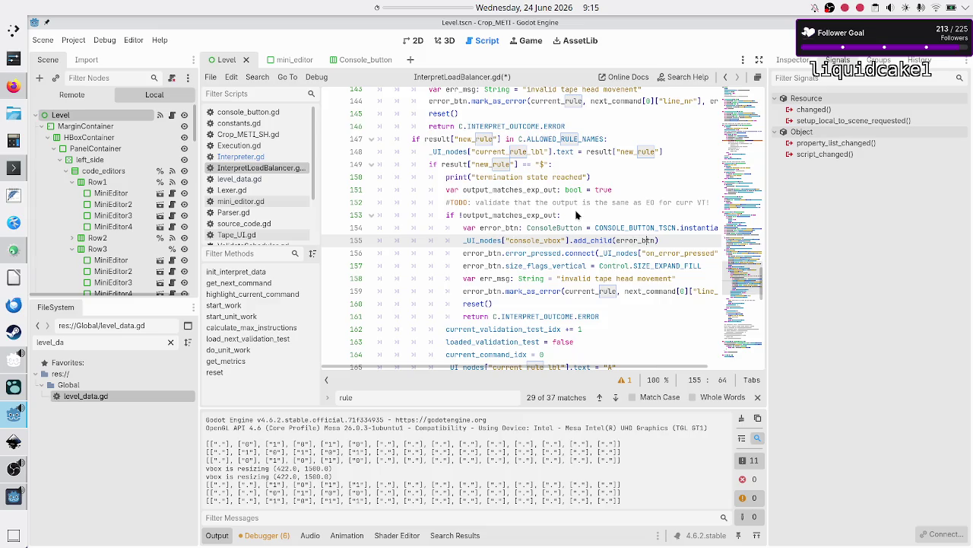
key(Down)
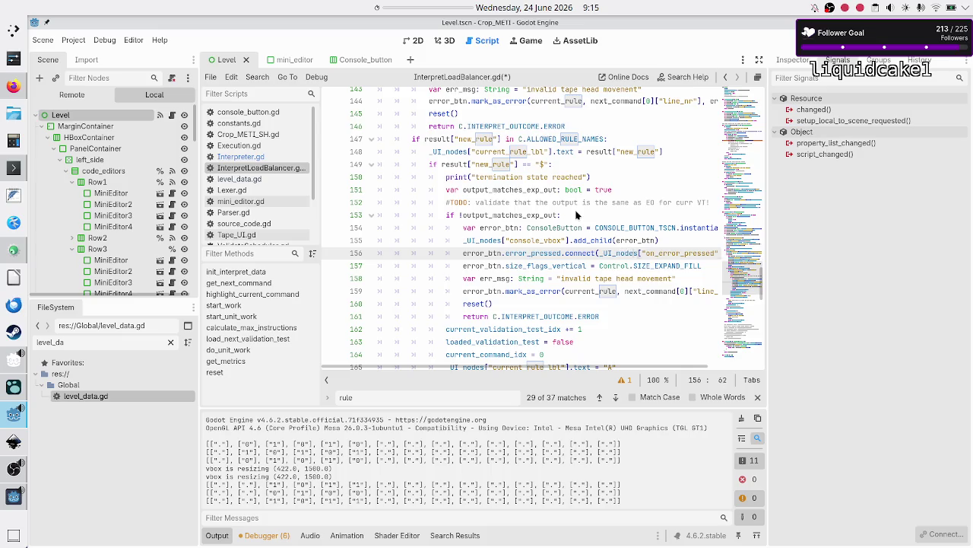
key(End)
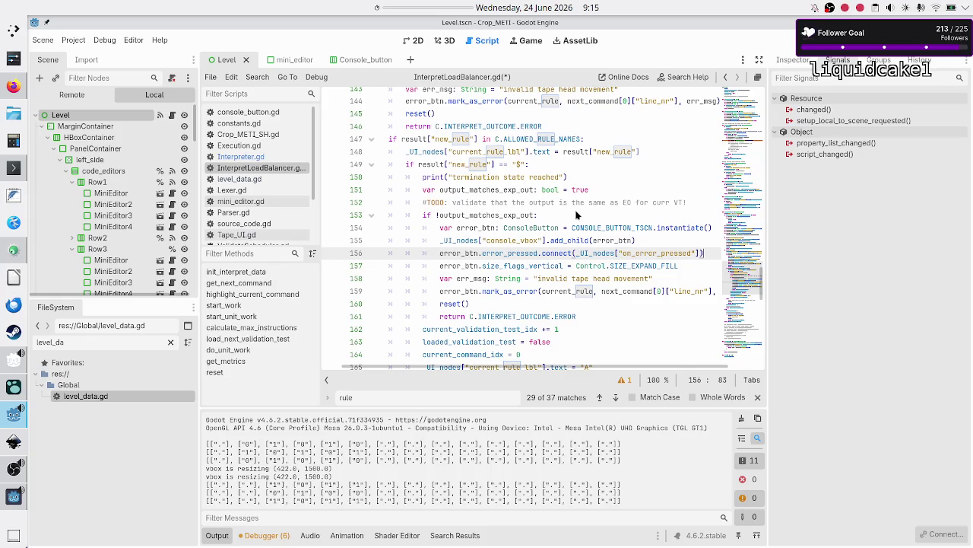
- Replace 'invalid tape head movement' on line 158 with 'output tape doesn't match the'
key(Down)
key(Home)
key(Home)
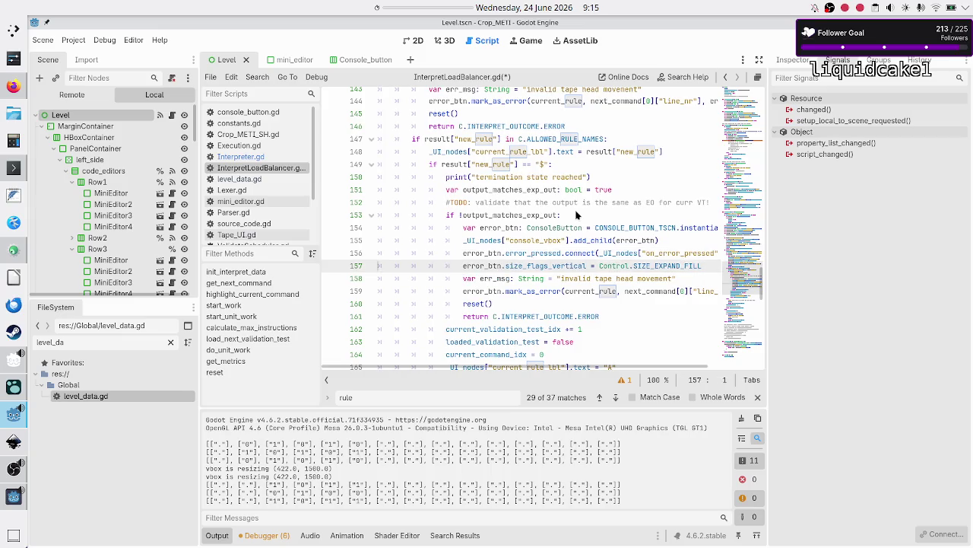
key(Down)
key(End)
key(BackSpace)
key(BackSpace)
key(BackSpace)
key(BackSpace)
key(BackSpace)
key(BackSpace)
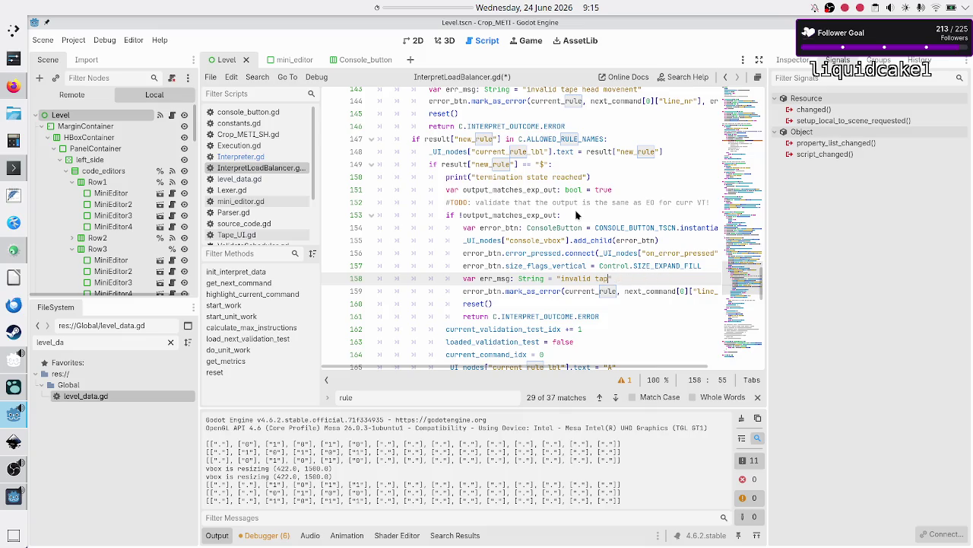
text(Output)
text(d)
text(oesn't)
key(BackSpace)
key(BackSpace)
key(BackSpace)
text(The output)
key(BackSpace)
key(BackSpace)
key(BackSpace)
text(output tape doesn't )
text(match )
text(the)
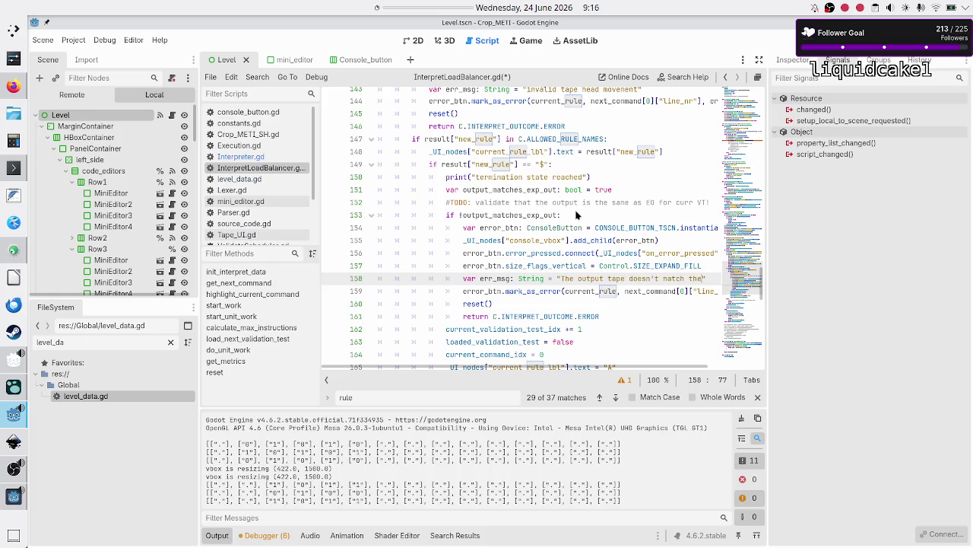
- Lowercase the message's first letter and continue typing 'expected output tape fr'
key(Left)
key(Left)
key(Left)
key(BackSpace)
text(t)
key(Right)
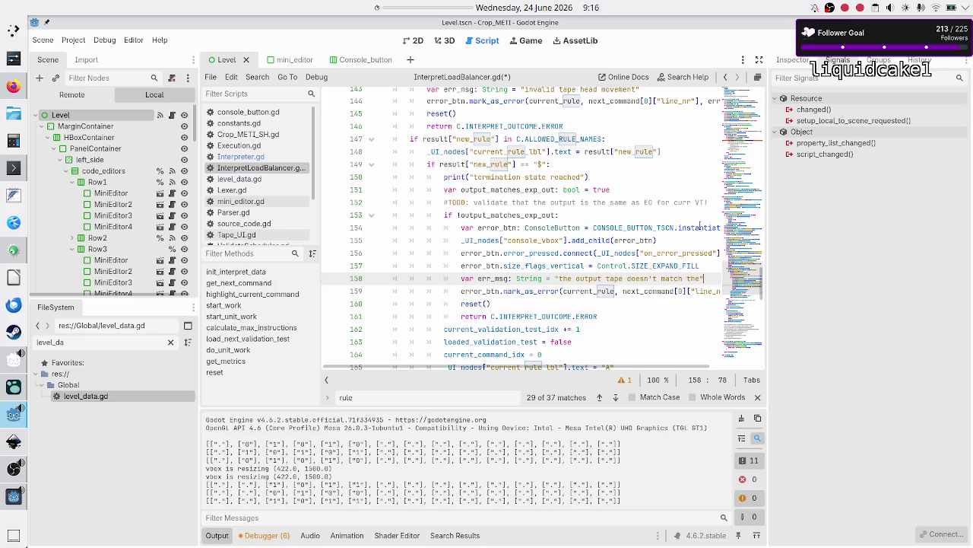
mouse_move(706, 221)
text(expected ou)
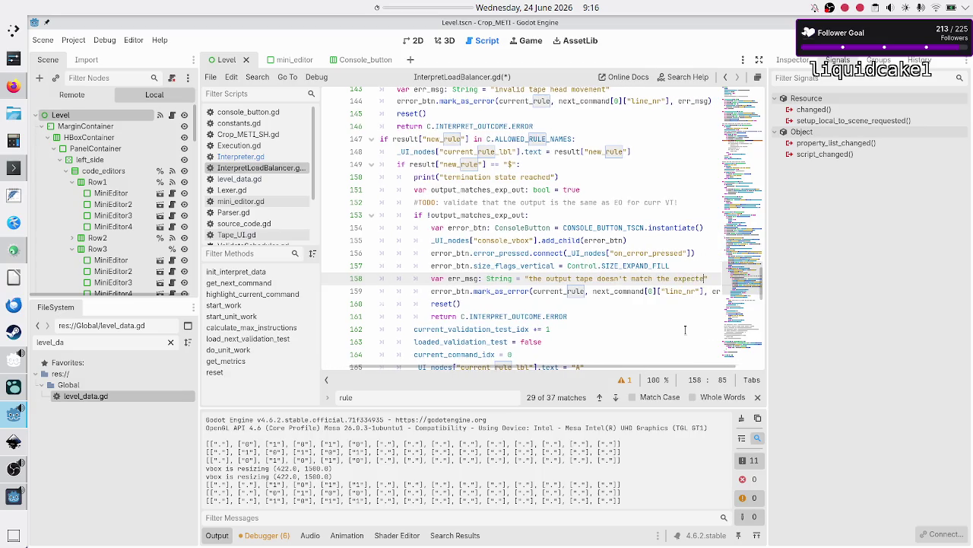
text(tput tape fr)
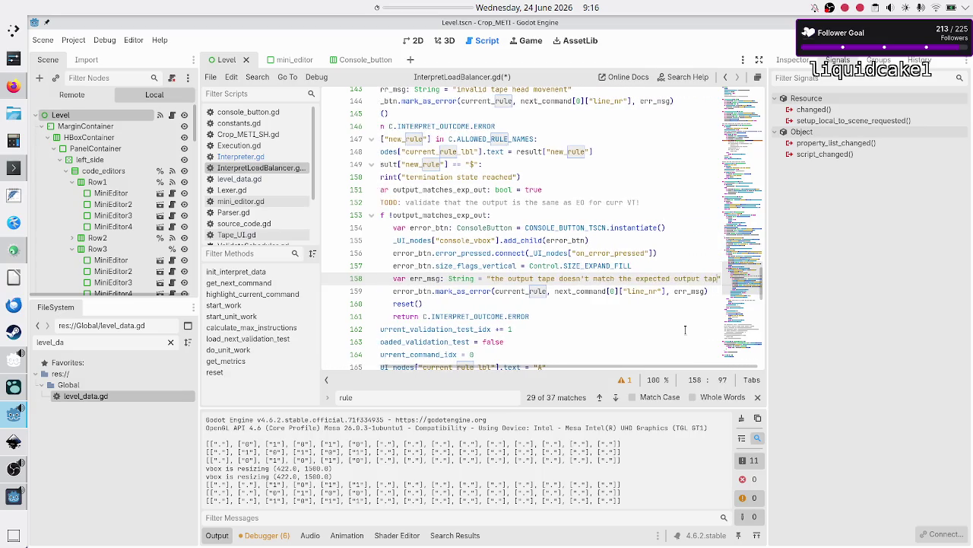
- Finish the message text as '...expected output tape for the validation test ''
key(BackSpace)
text(or the curre)
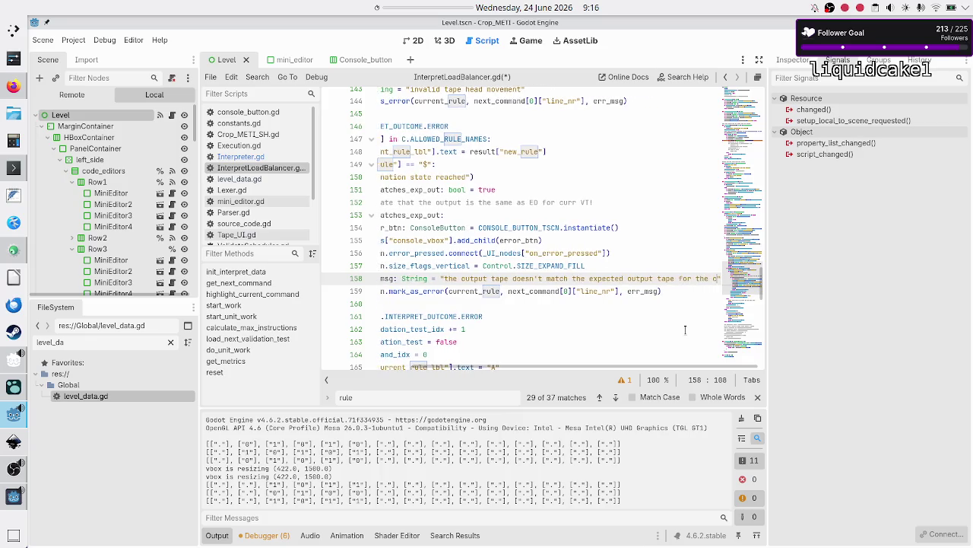
text(nt validation)
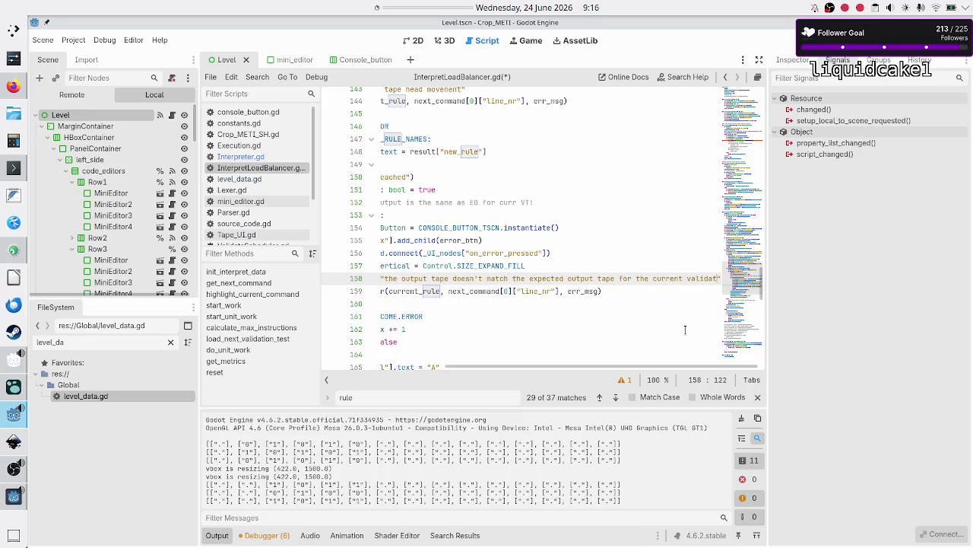
key(BackSpace)
key(BackSpace)
key(BackSpace)
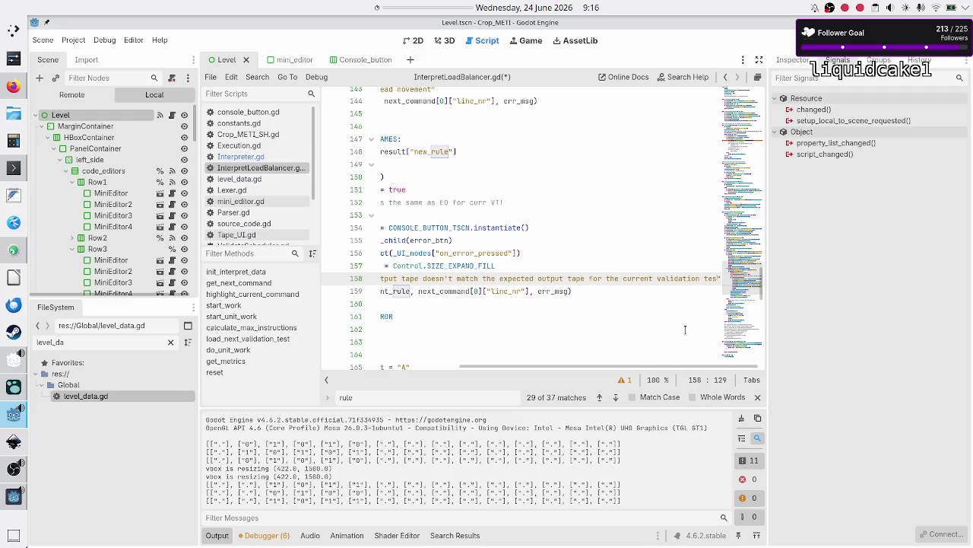
key(BackSpace)
key(BackSpace)
key(BackSpace)
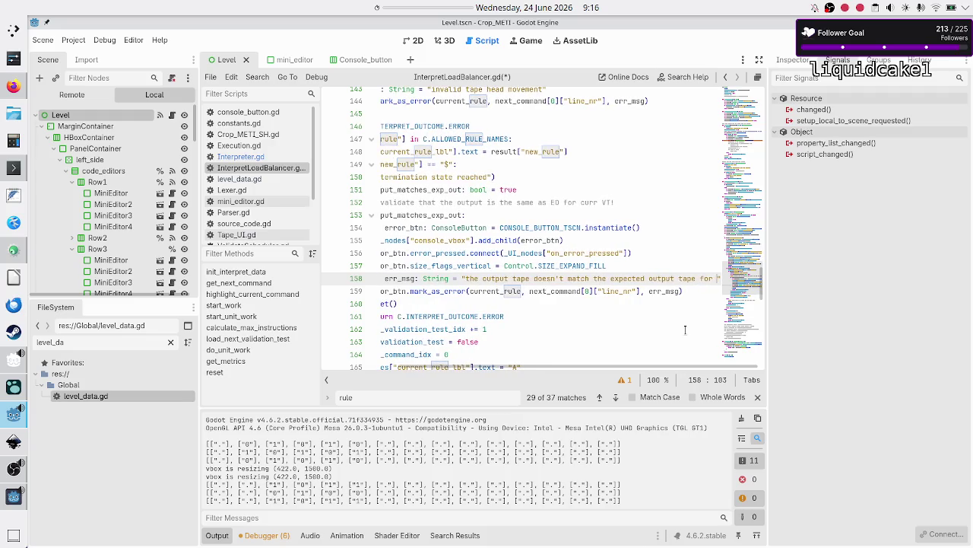
text(thevalidation te)
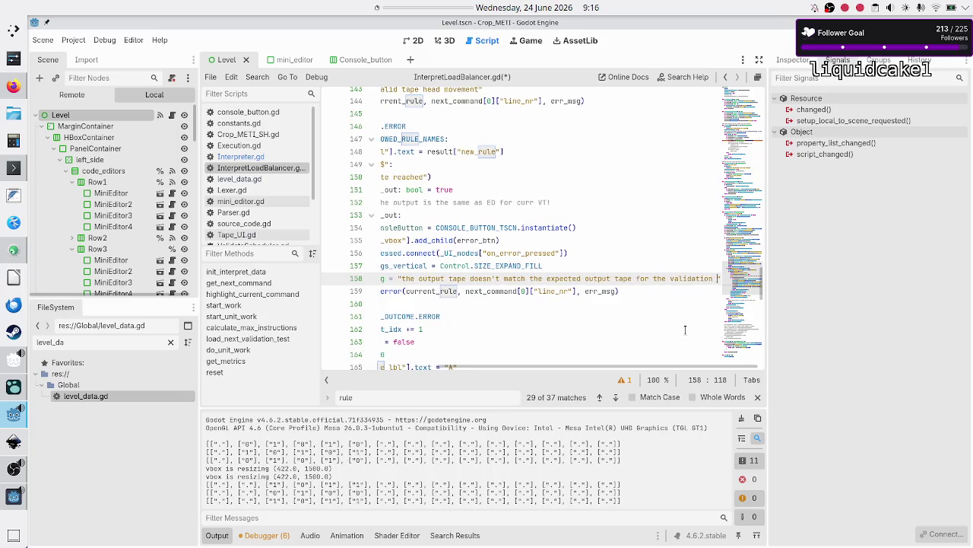
text(st )
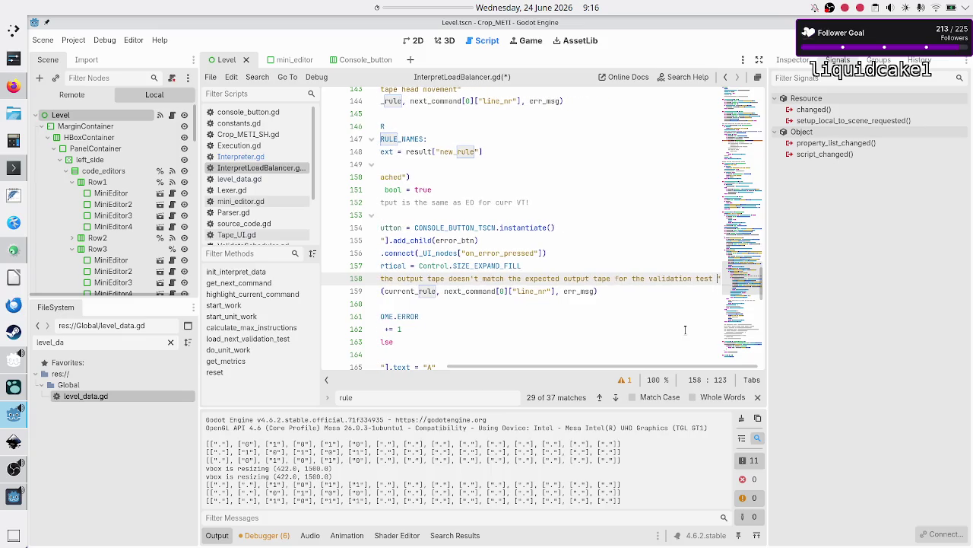
text(')
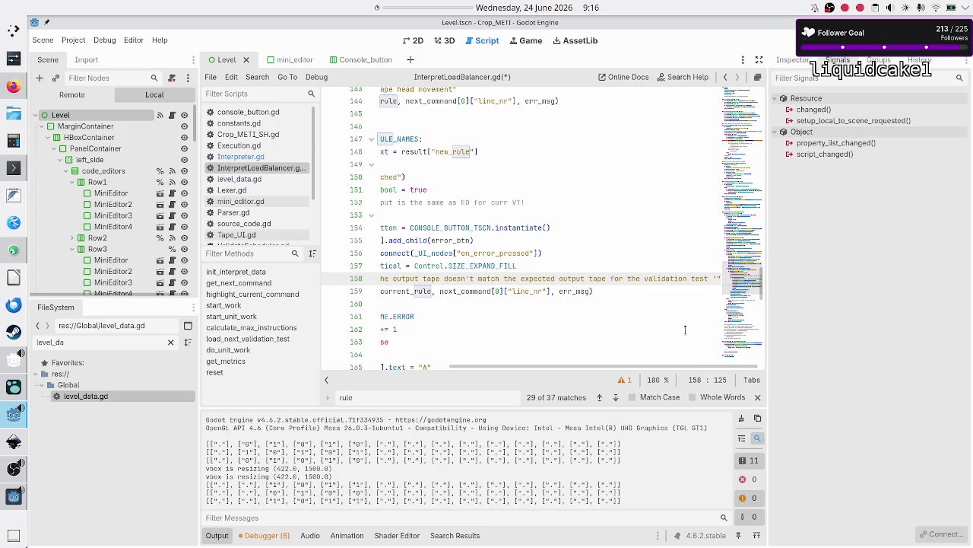
- Append + str(current_validation_test_idx) + "'" to the message, then open level_data.gd
text(+ str()
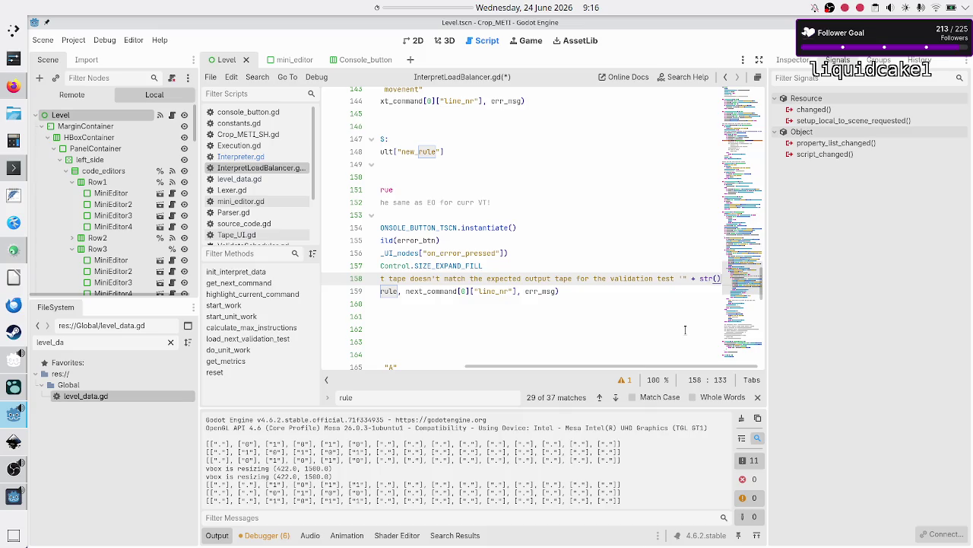
text() +)
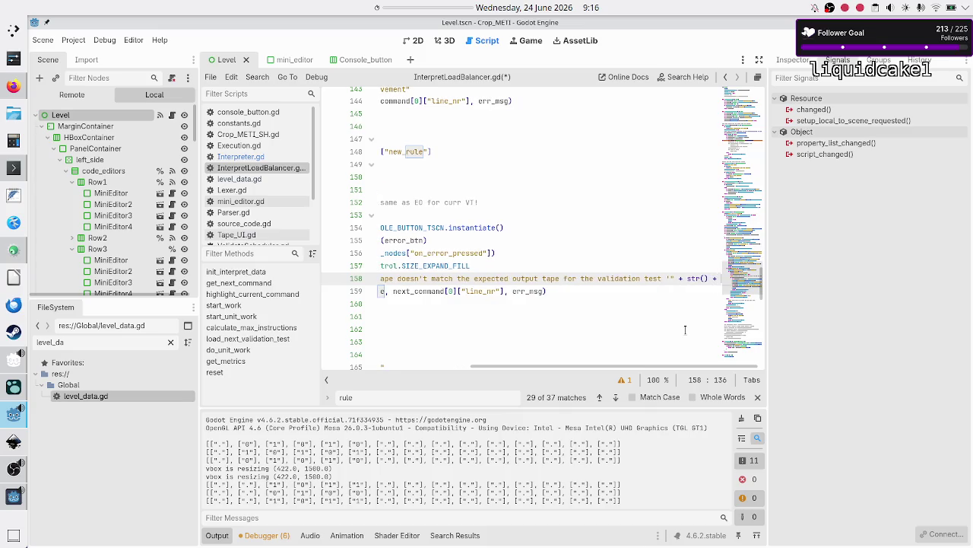
text( "')
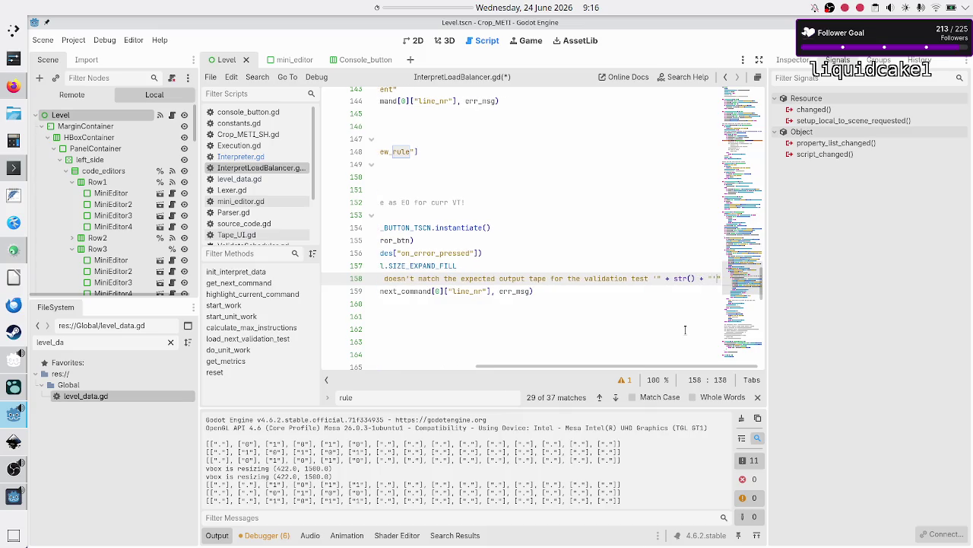
key(Left)
key(Left)
key(Left)
text(curr)
key(Down)
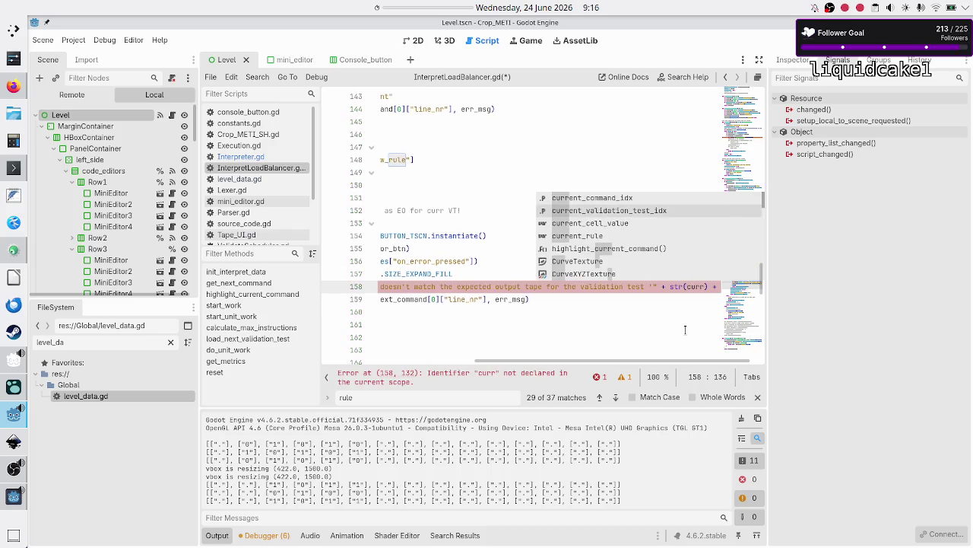
key(Return)
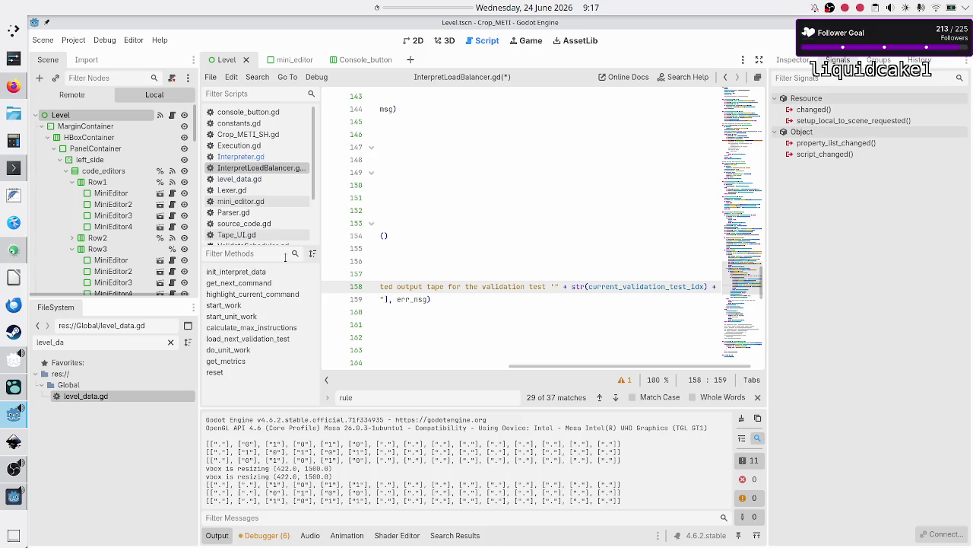
click(255, 179)
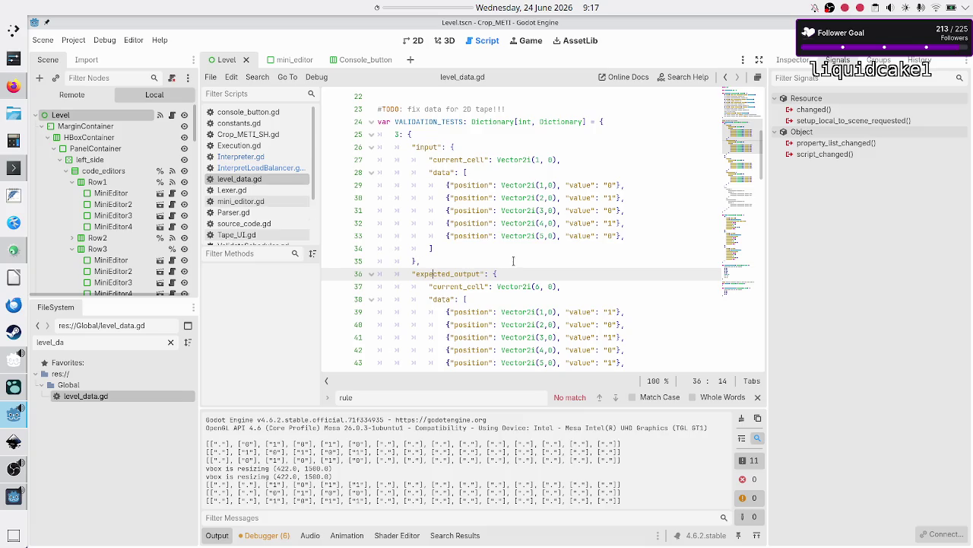
scroll(514, 260, down, 5)
scroll(488, 223, up, 5)
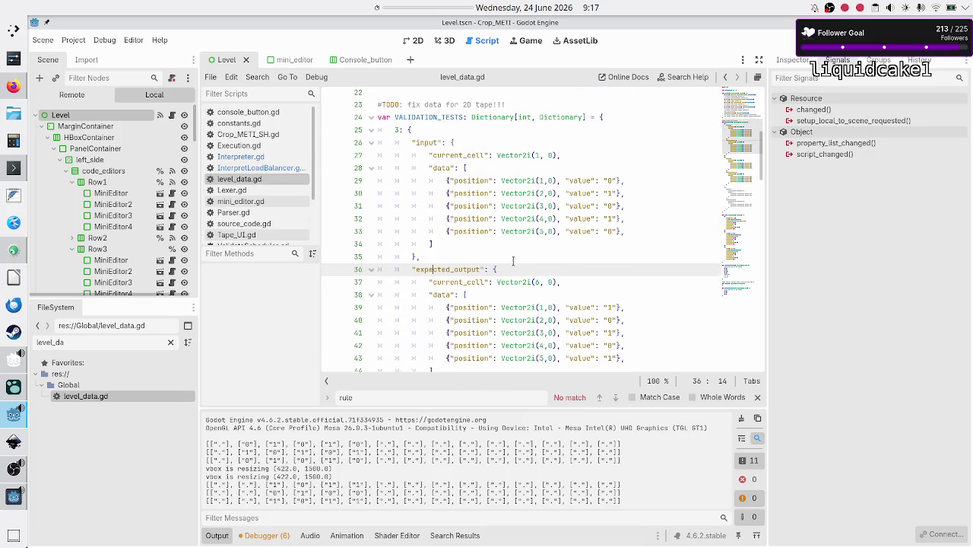
drag(397, 134, 393, 134)
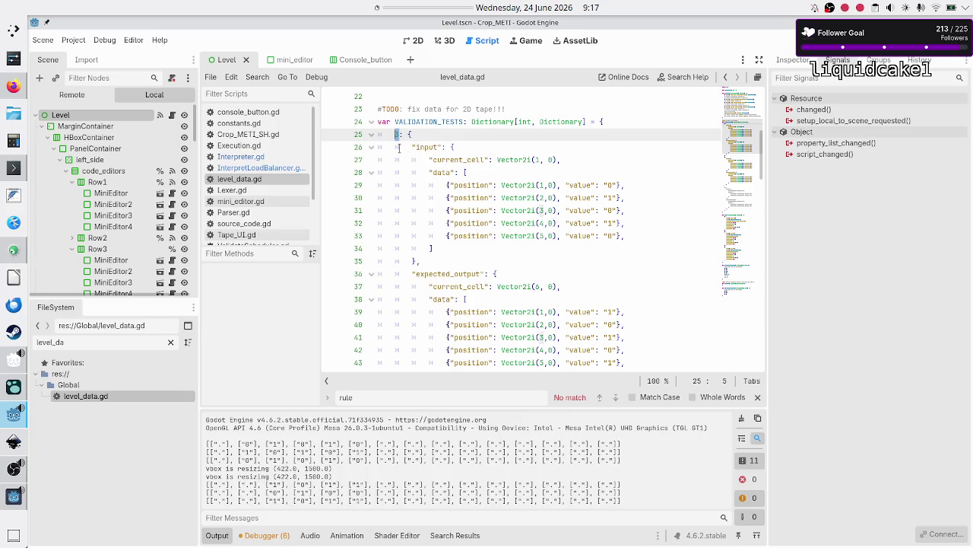
click(273, 168)
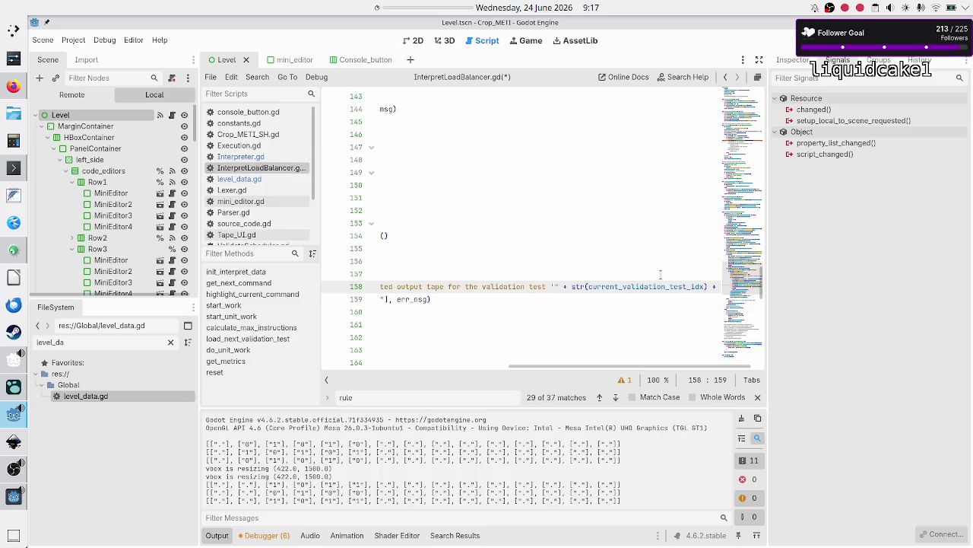
- Add ' + 1' inside str(current_validation_test_idx) on line 158
text(+ 1)
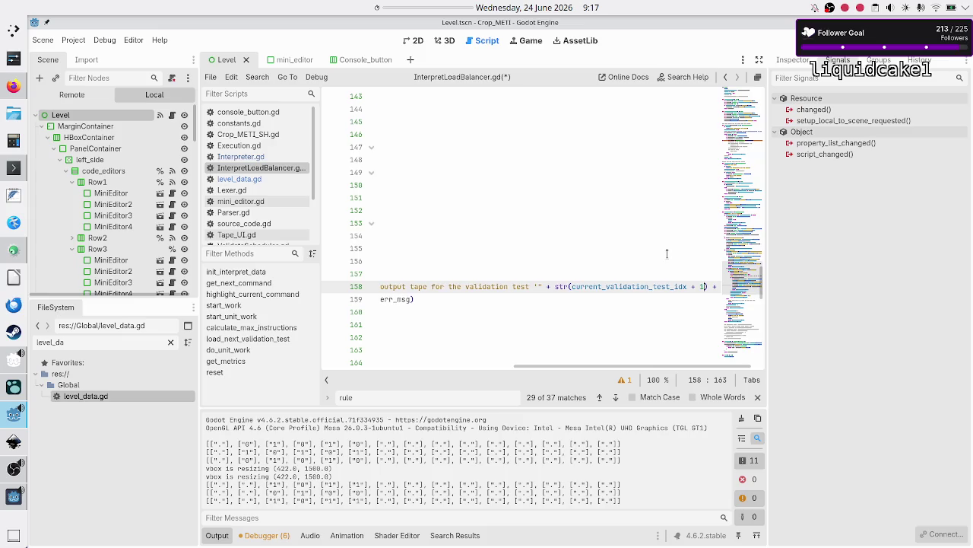
key(Right)
key(Right)
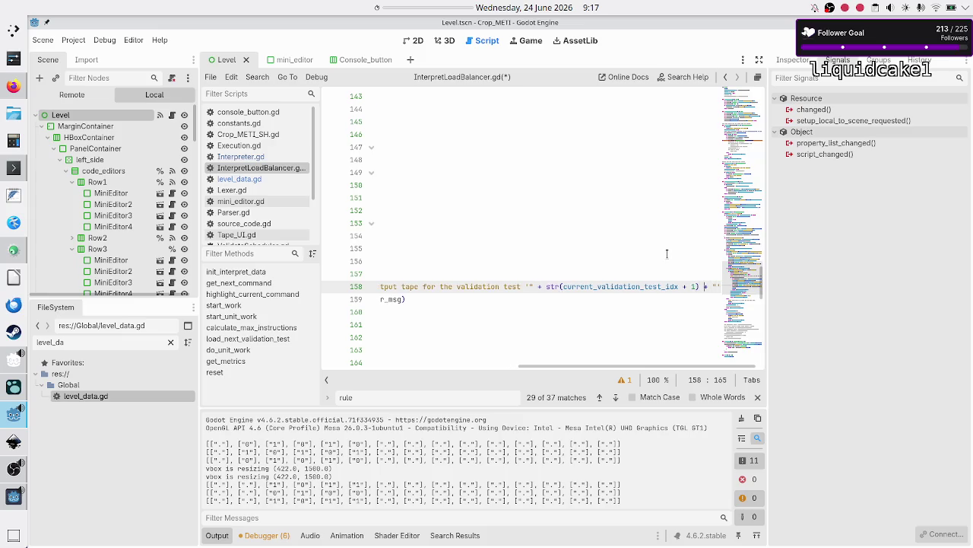
key(Right)
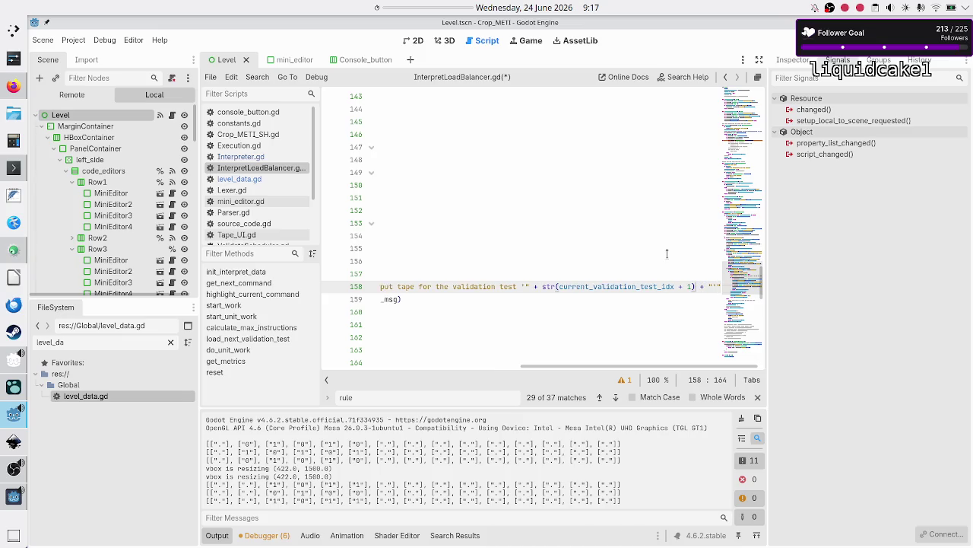
key(Home)
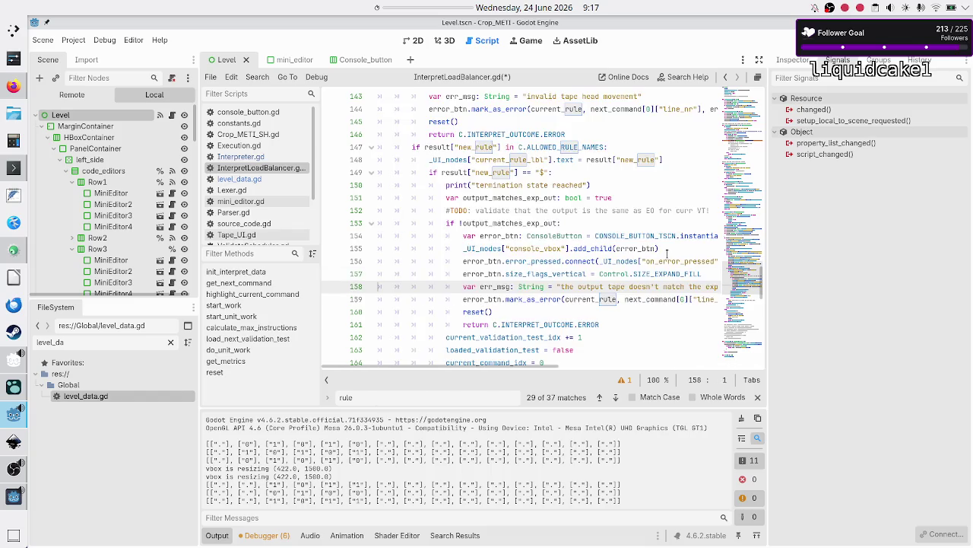
- Select the whole mark_as_error call on line 159, then switch to another window
key(Down)
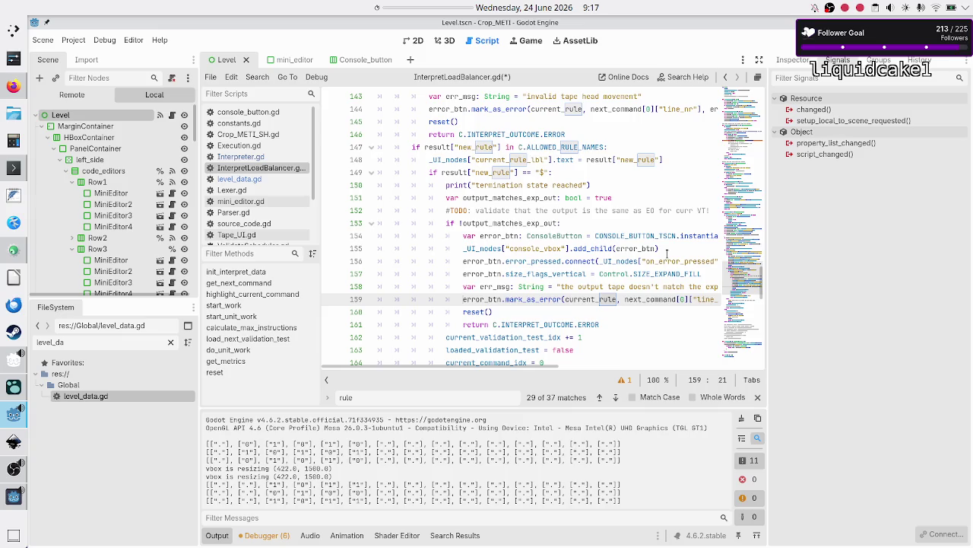
key(shift+Down)
key(Up)
key(Home)
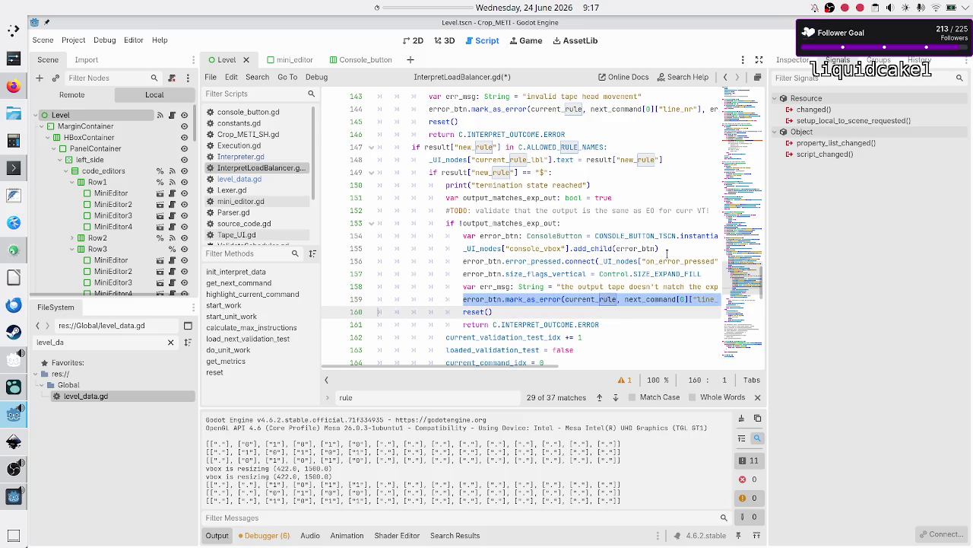
key(shift+End)
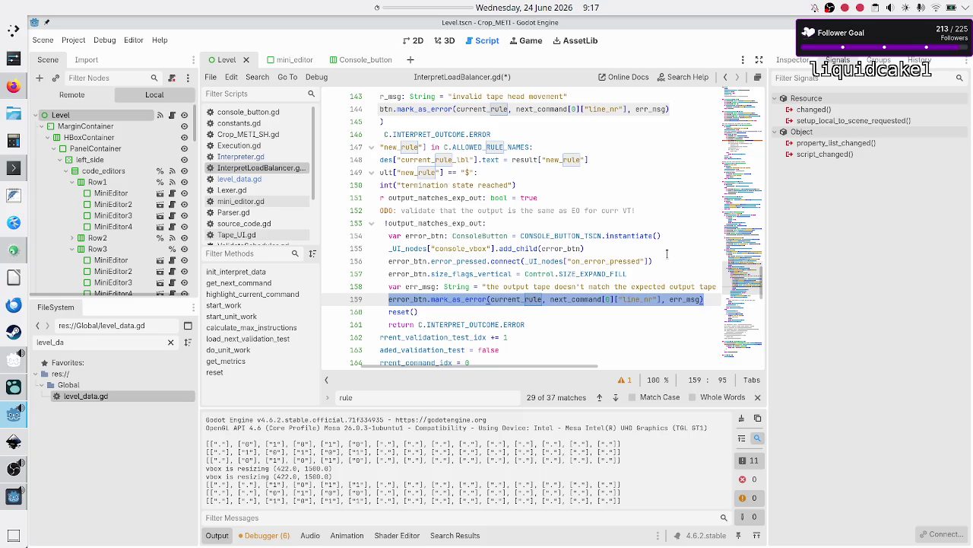
key(alt+Tab)
key(alt+Tab)
key(alt+Tab)
key(alt+Tab)
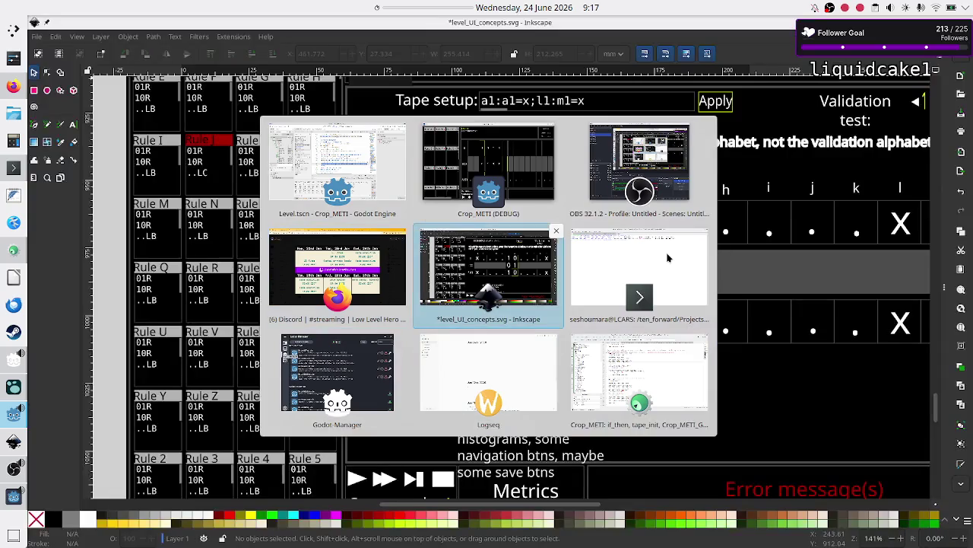
key(alt+Tab)
key(alt+Tab)
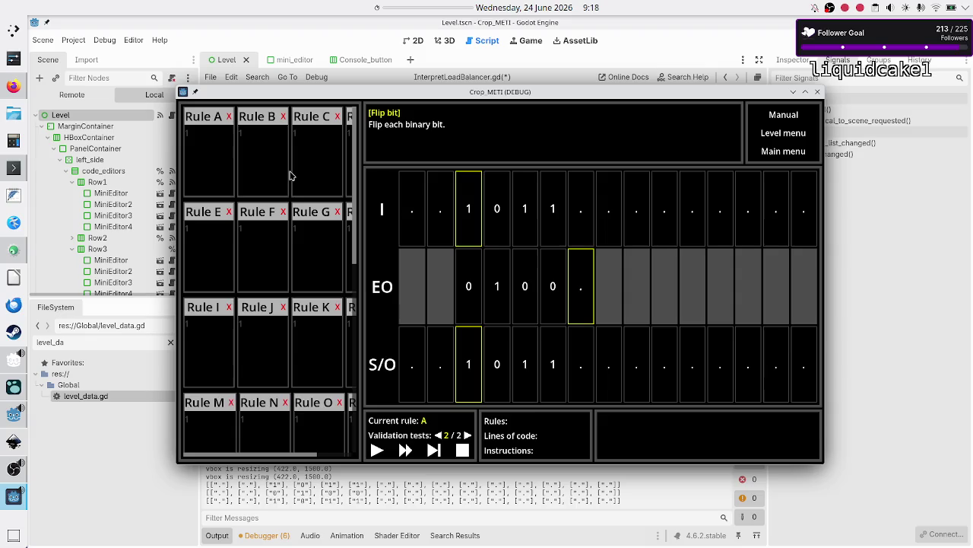
click(225, 140)
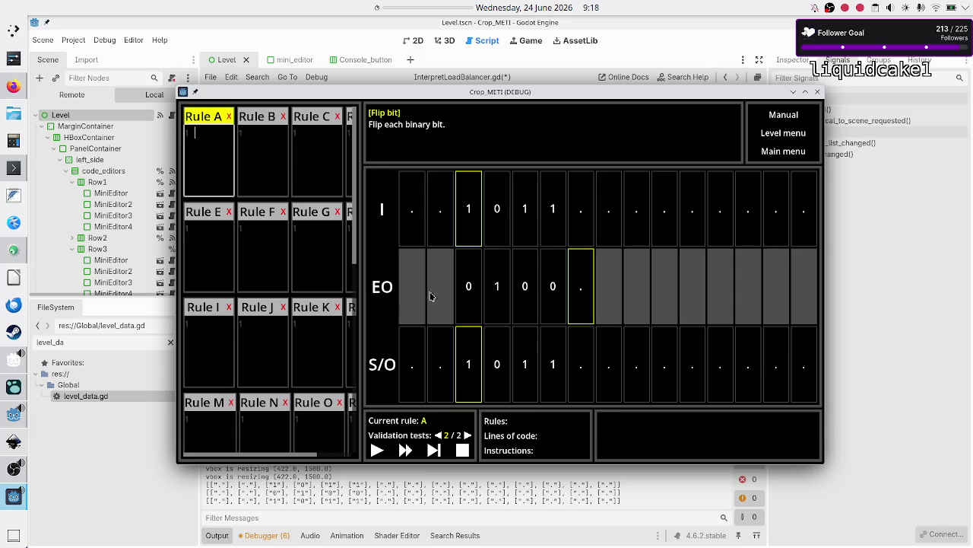
click(201, 229)
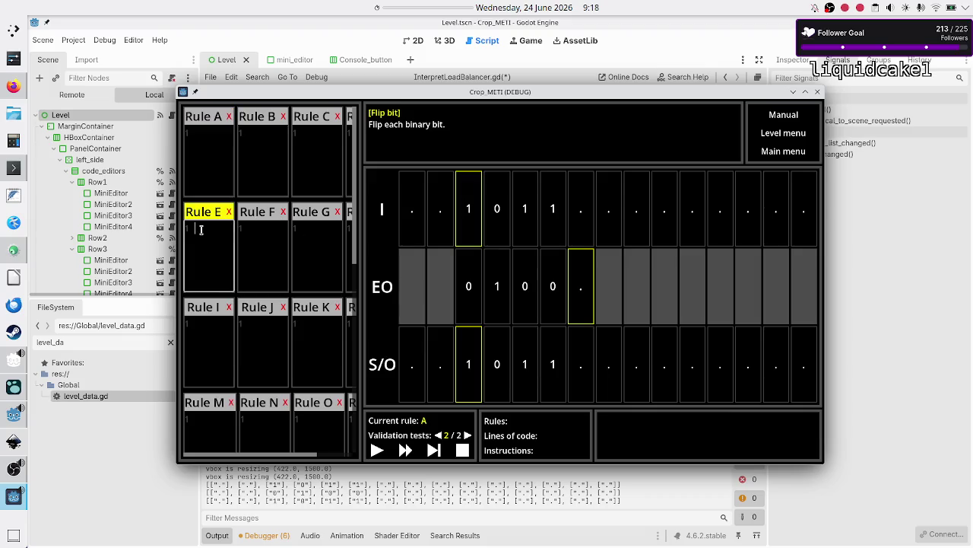
click(266, 244)
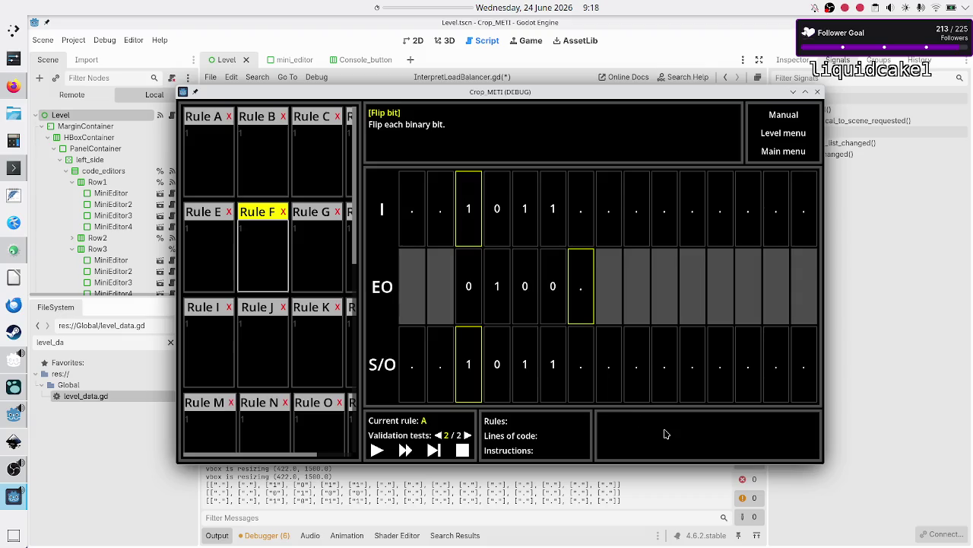
click(833, 329)
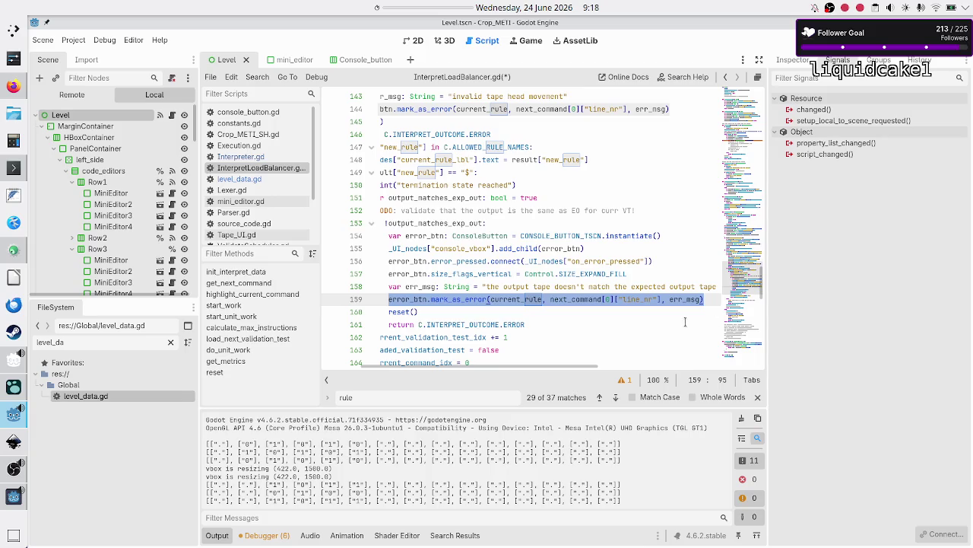
- Filter the FileSystem dock with 'consol' and open Console_button.tscn
key(Up)
key(Up)
key(Down)
key(Home)
key(Home)
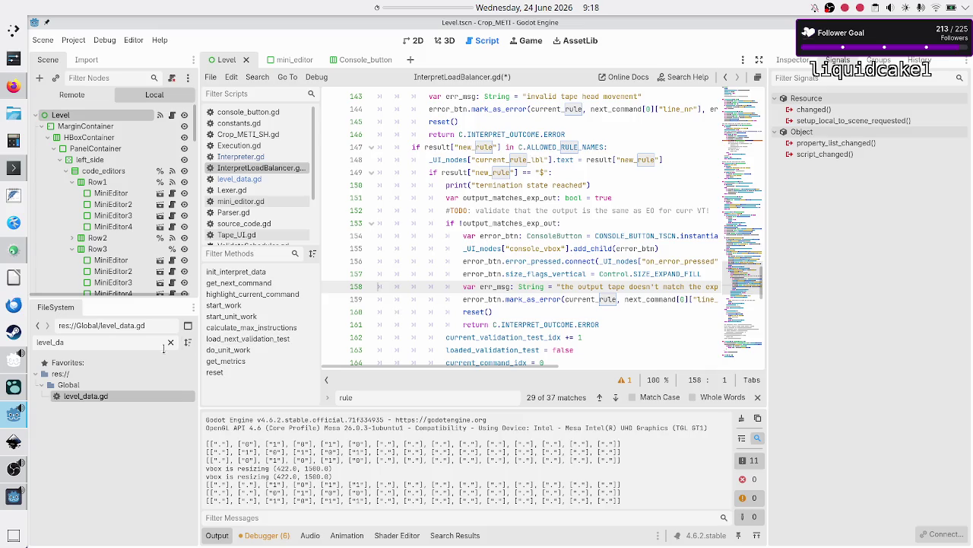
double_click(154, 341)
text(consol)
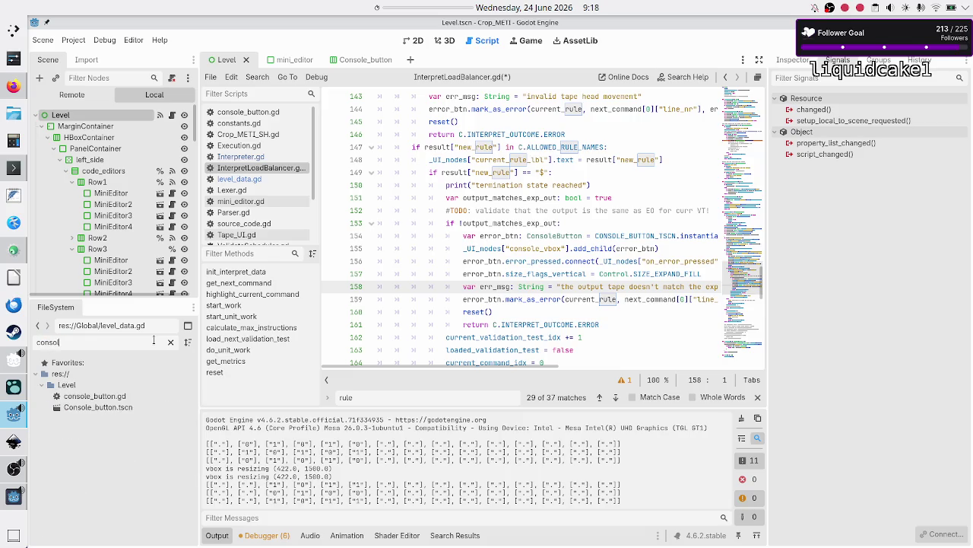
double_click(89, 406)
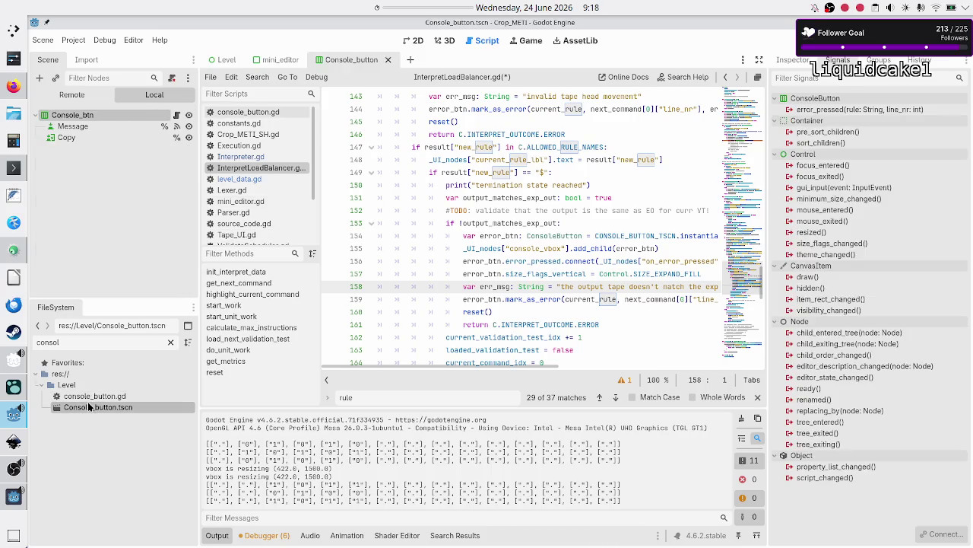
- Open console_button.gd and rename the enum's ERROR value to SYNTAX_ERROR
click(177, 116)
scroll(437, 156, up, 5)
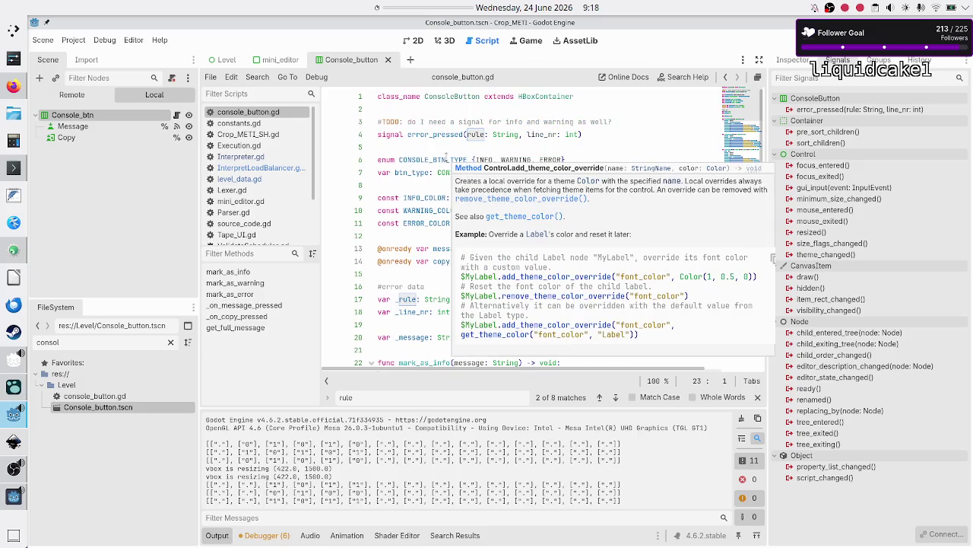
click(482, 160)
double_click(482, 160)
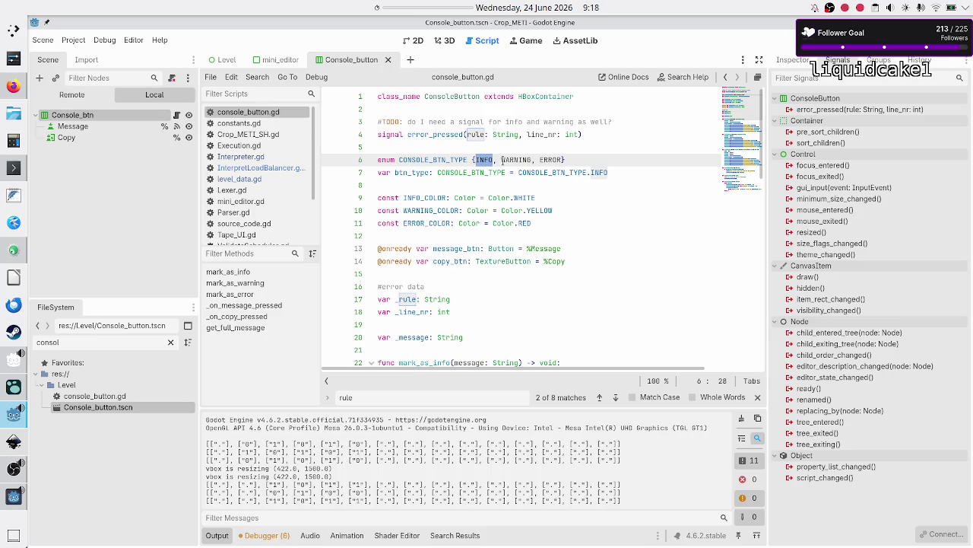
double_click(503, 160)
click(541, 160)
key(shift+Right)
key(shift+Right)
key(shift+Right)
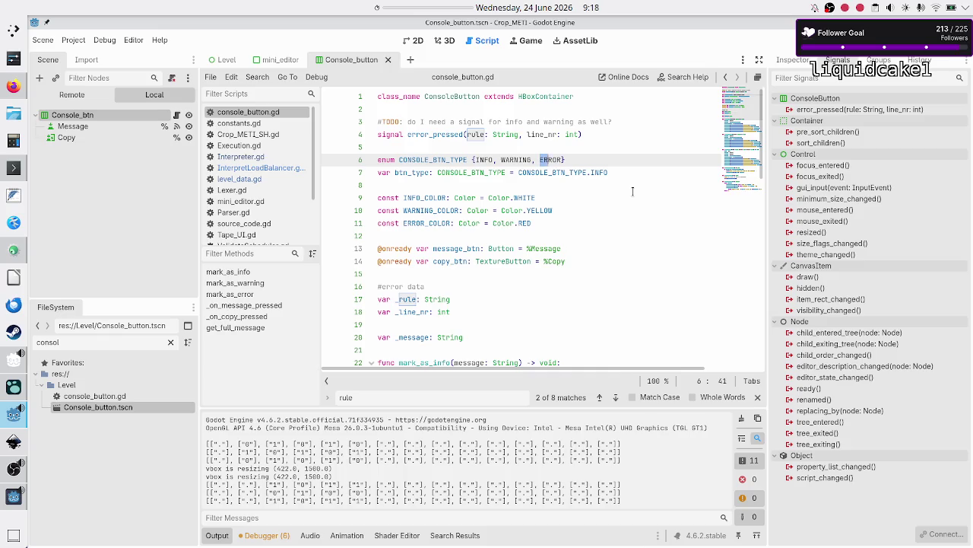
key(Left)
key(shift+Right)
key(shift+Right)
key(shift+Right)
key(Left)
text(SYNTA)
text(X_)
- Append LOGICAL_ERRORS and GENERIC_ERRORS to the CONSOLE_BTN_TYPE enum
key(Right)
key(Right)
key(Right)
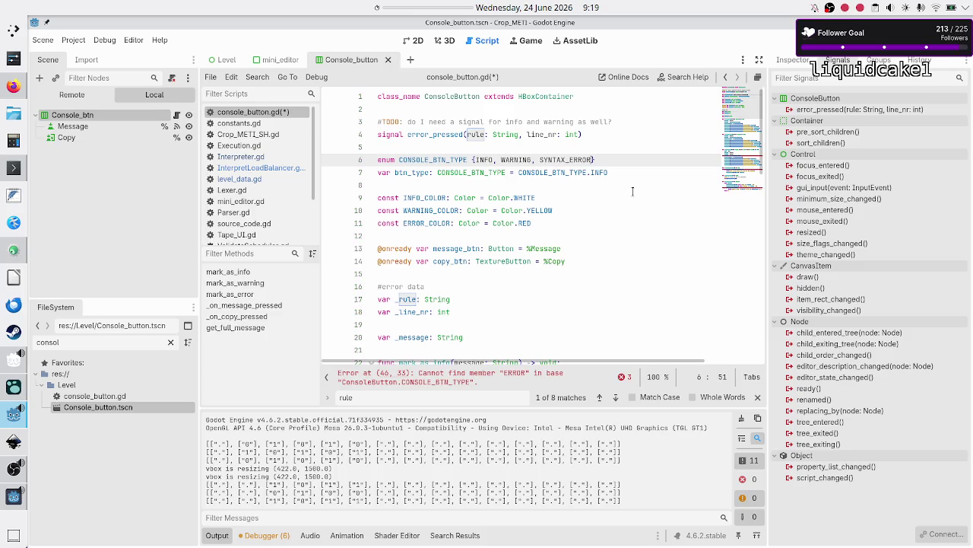
key(shift+Left)
key(shift+Left)
key(shift+Left)
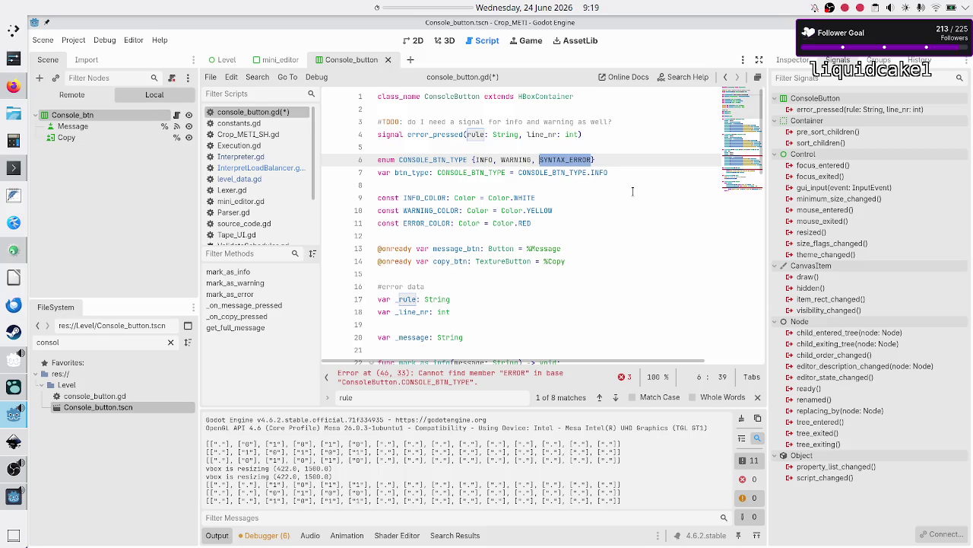
key(Right)
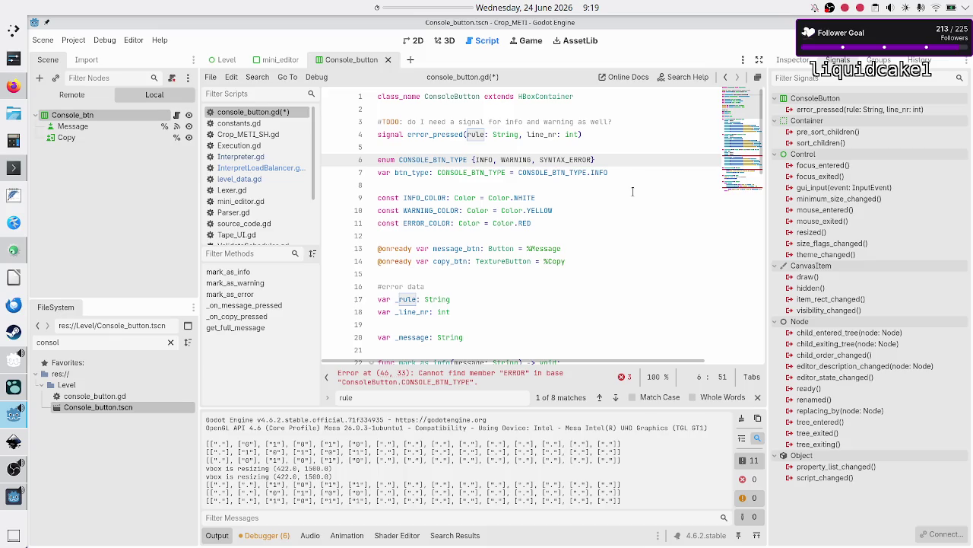
text(, LOGICA)
text(L_ERRORS, )
text(GENERIC_)
text(ERRORS)
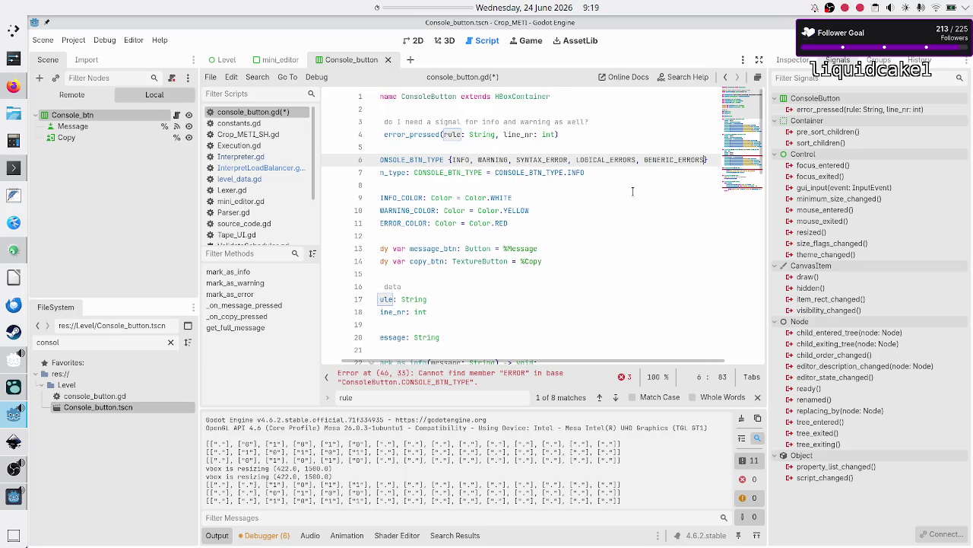
key(Home)
key(Down)
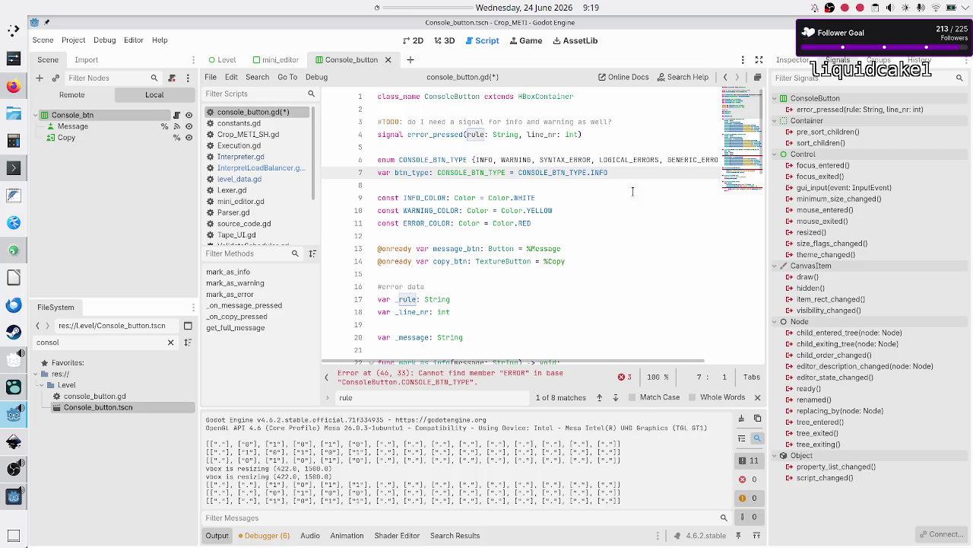
key(Down)
key(Down)
key(Down)
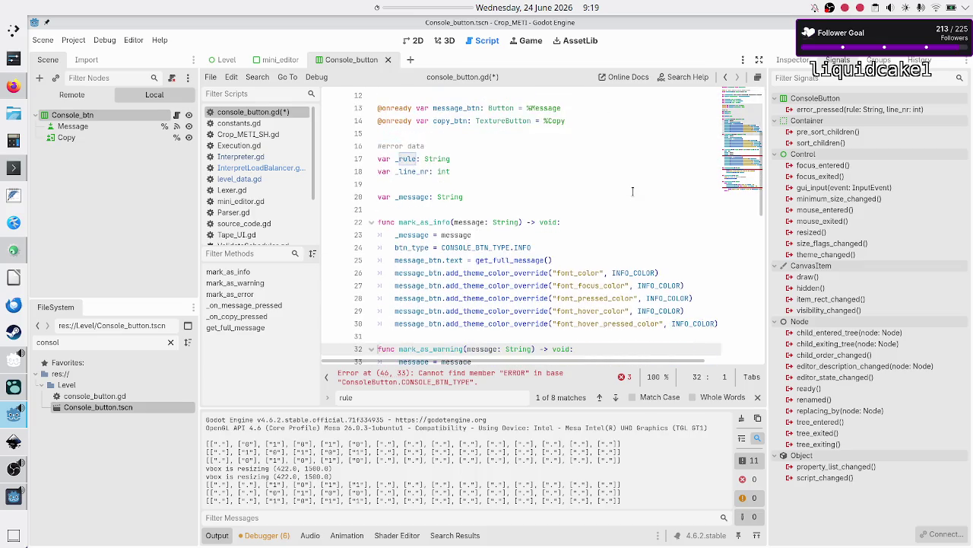
key(Down)
key(Down)
key(Down)
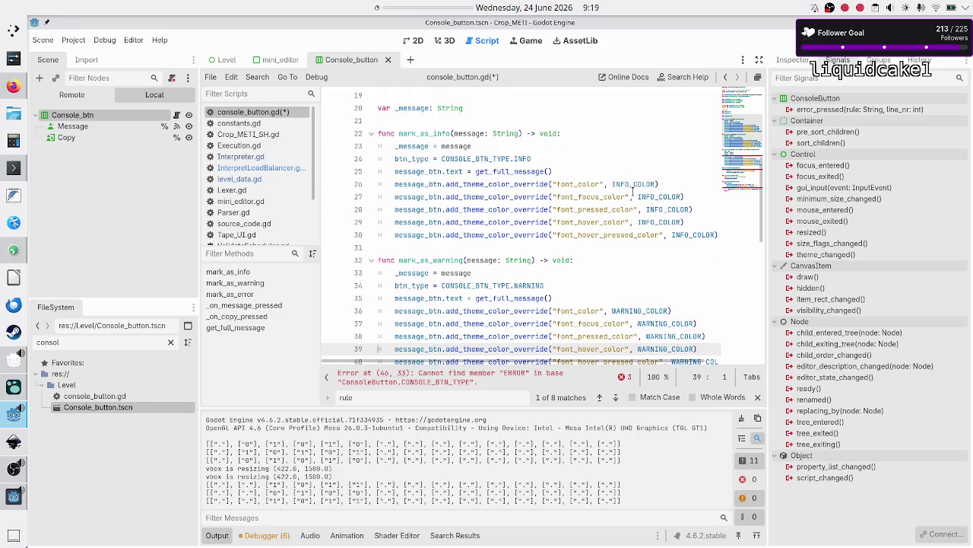
key(Down)
key(Down)
key(Down)
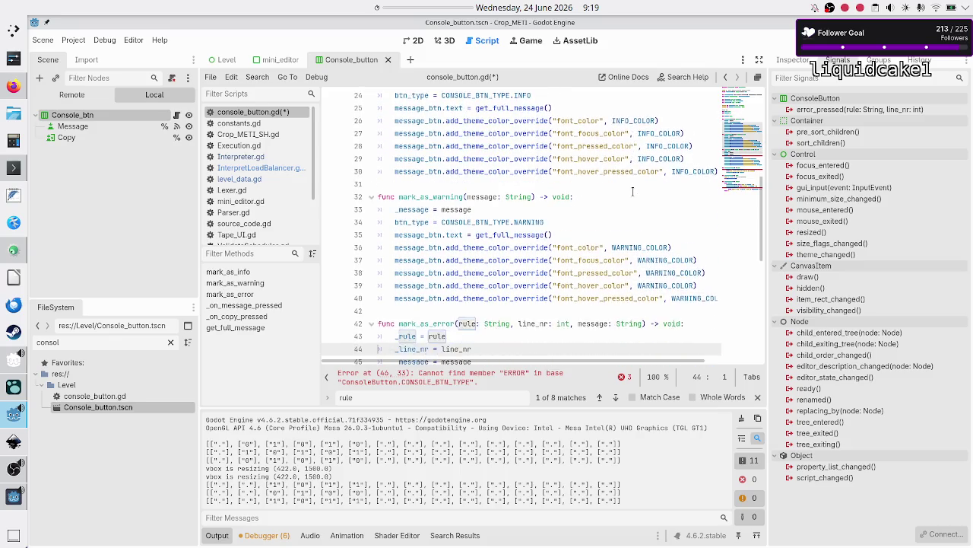
key(Up)
key(Up)
key(Up)
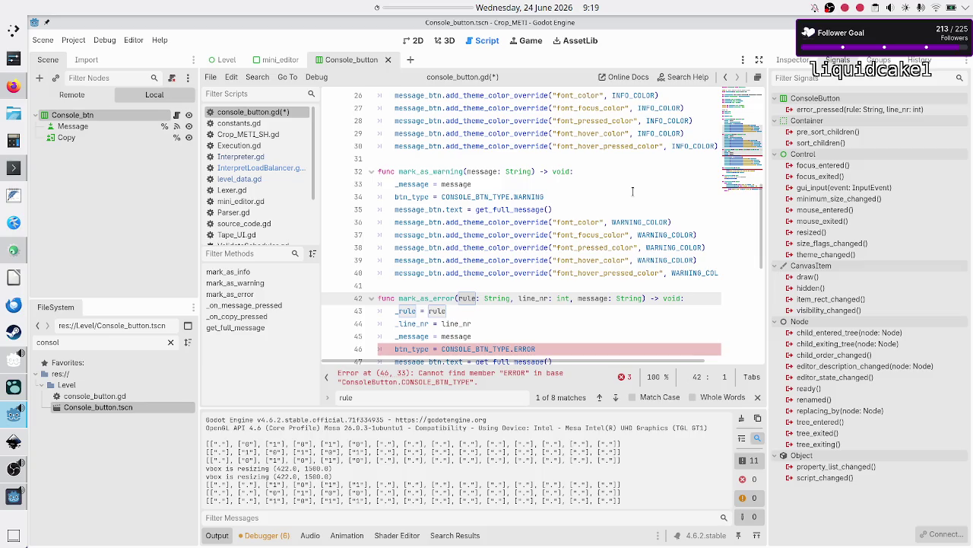
key(Down)
key(Down)
key(Down)
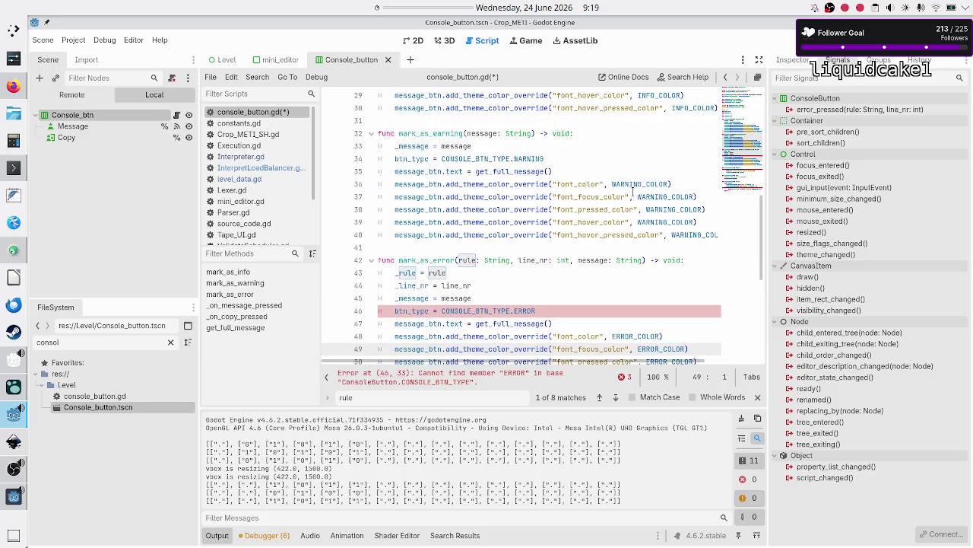
key(Down)
key(Down)
key(Down)
key(Up)
key(Up)
key(Up)
key(Up)
key(Up)
key(Down)
key(Down)
key(Down)
key(Up)
key(Up)
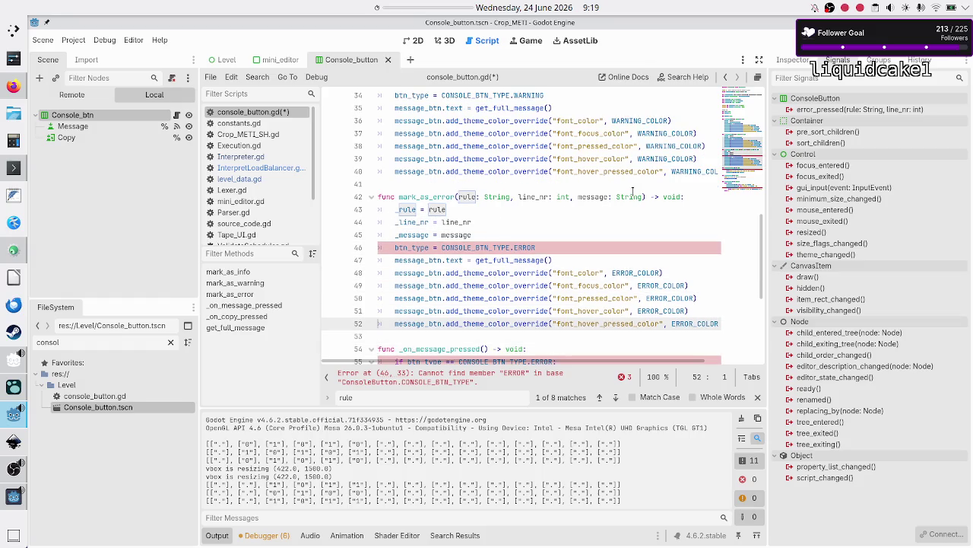
key(Up)
key(Up)
key(Up)
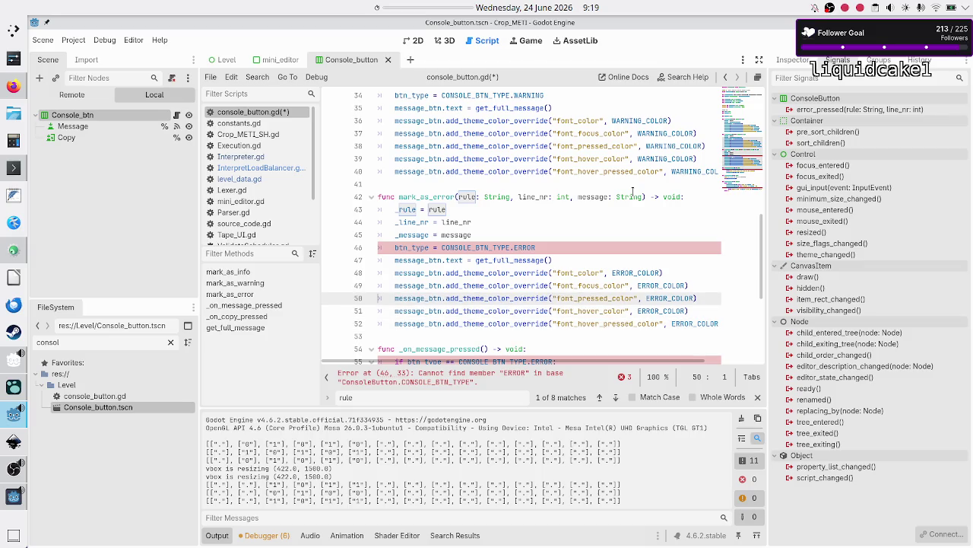
key(shift+Down)
key(shift+Down)
key(shift+Down)
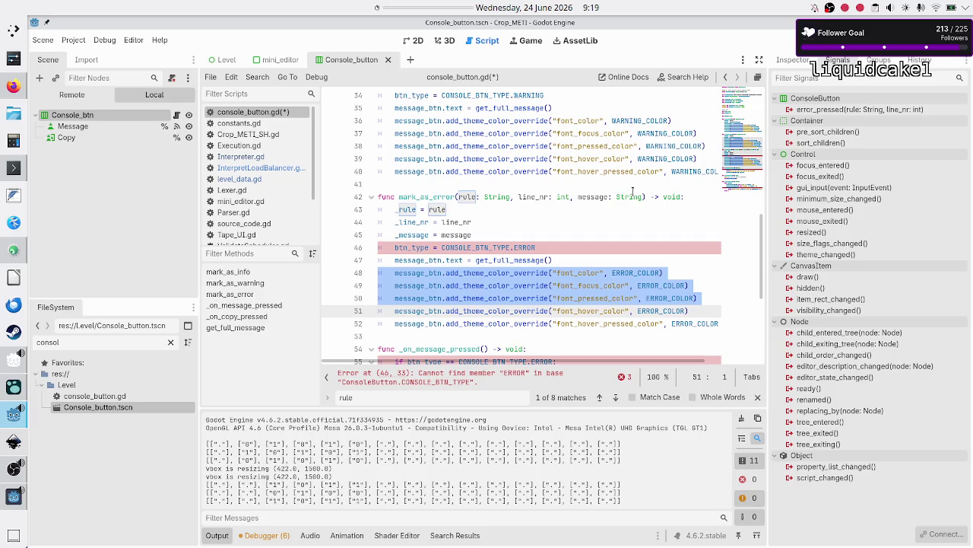
key(shift+Down)
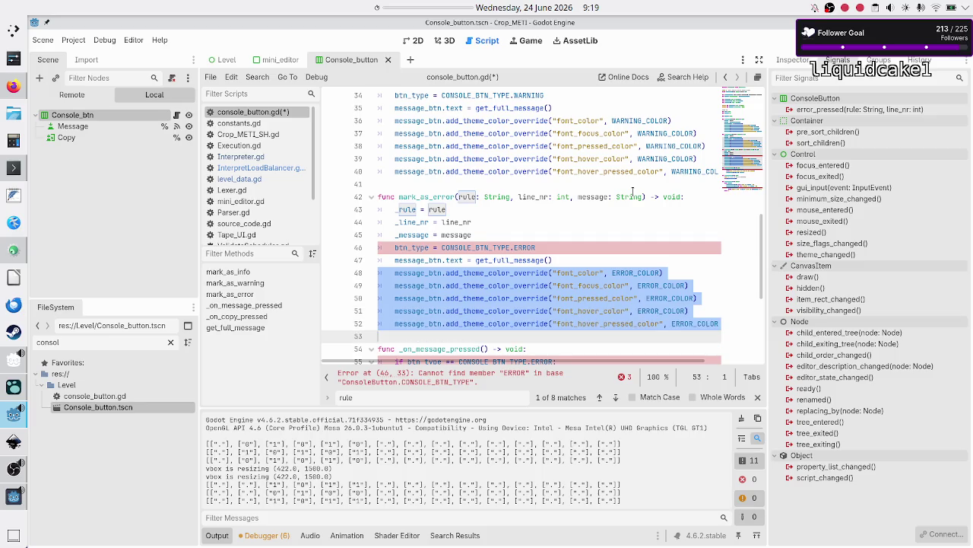
key(shift+End)
key(shift+Up)
key(shift+Up)
key(shift+Up)
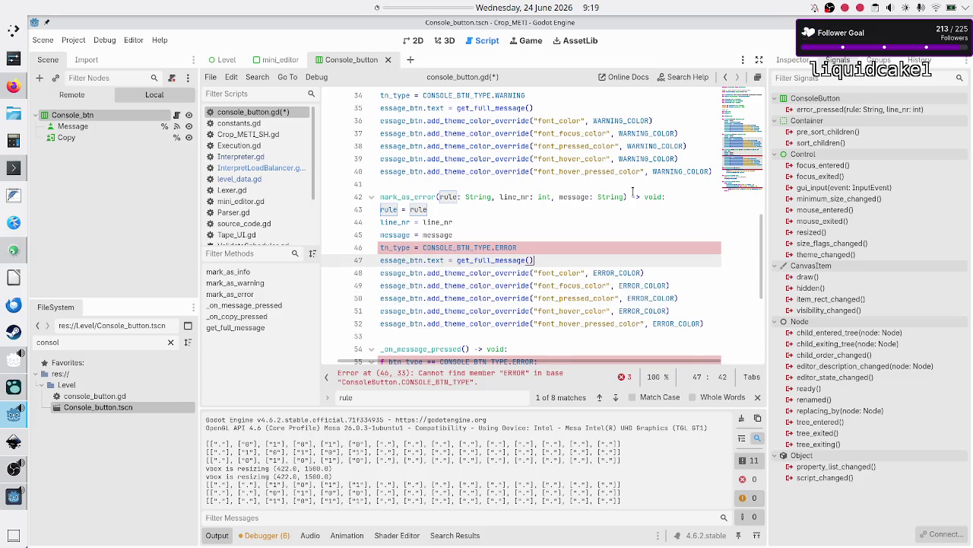
key(shift+Home)
key(shift+Left)
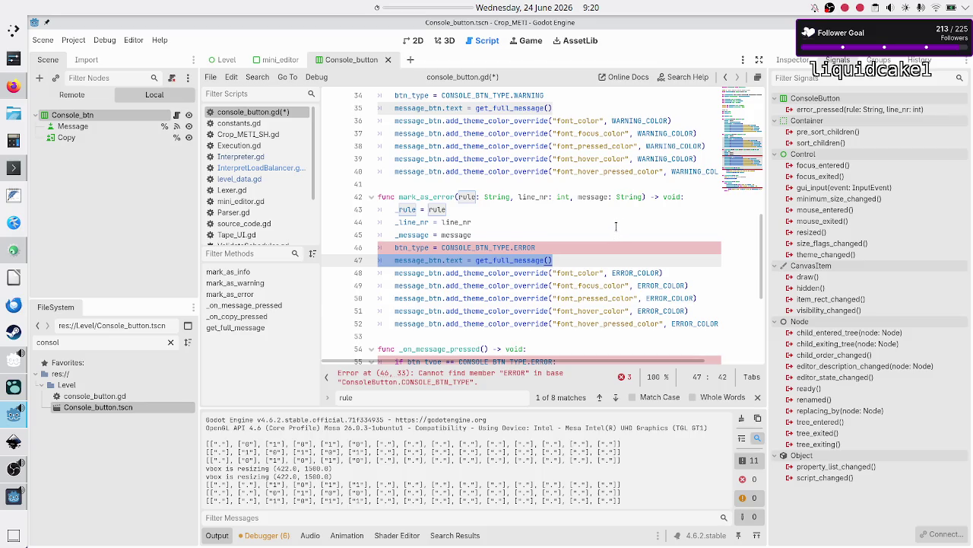
scroll(616, 228, up, 1)
click(257, 327)
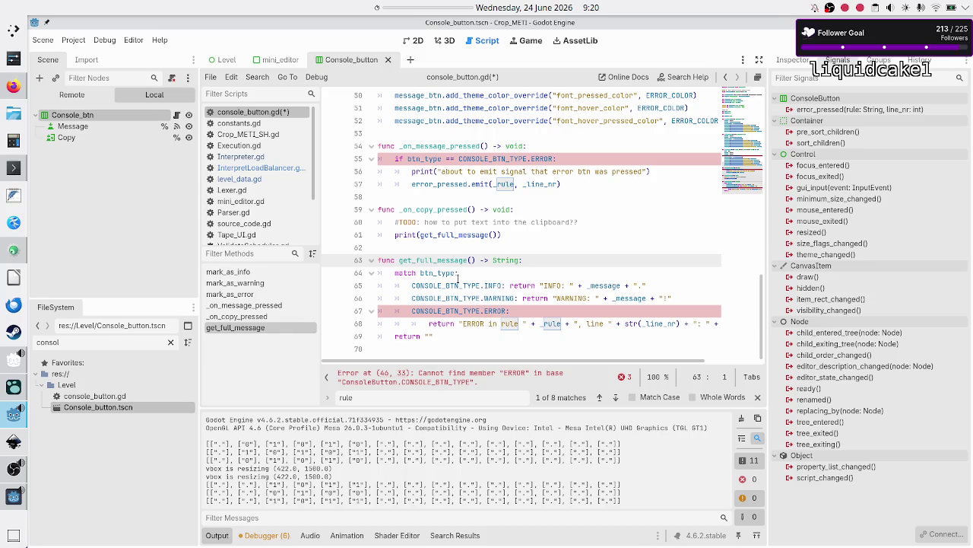
scroll(458, 278, up, 7)
scroll(458, 278, down, 3)
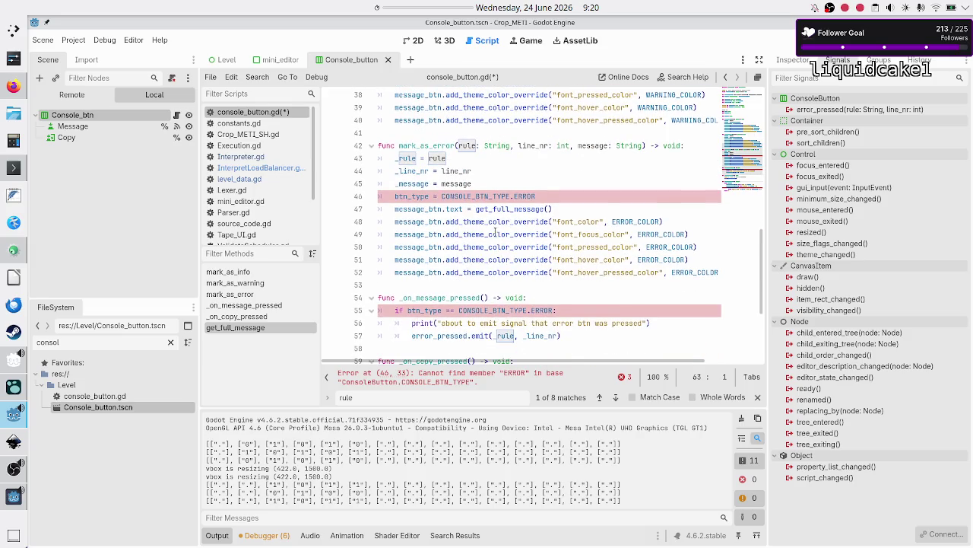
mouse_move(512, 216)
double_click(524, 198)
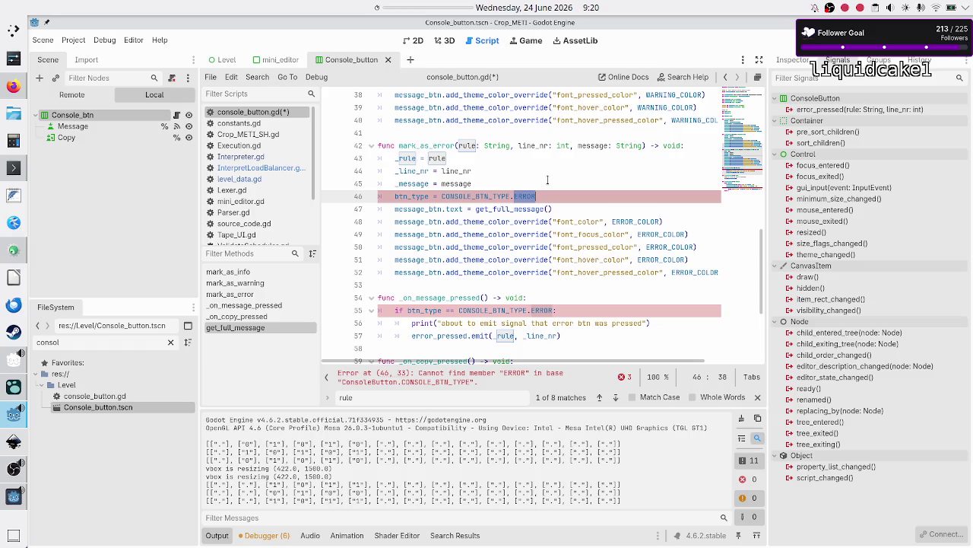
scroll(546, 179, up, 4)
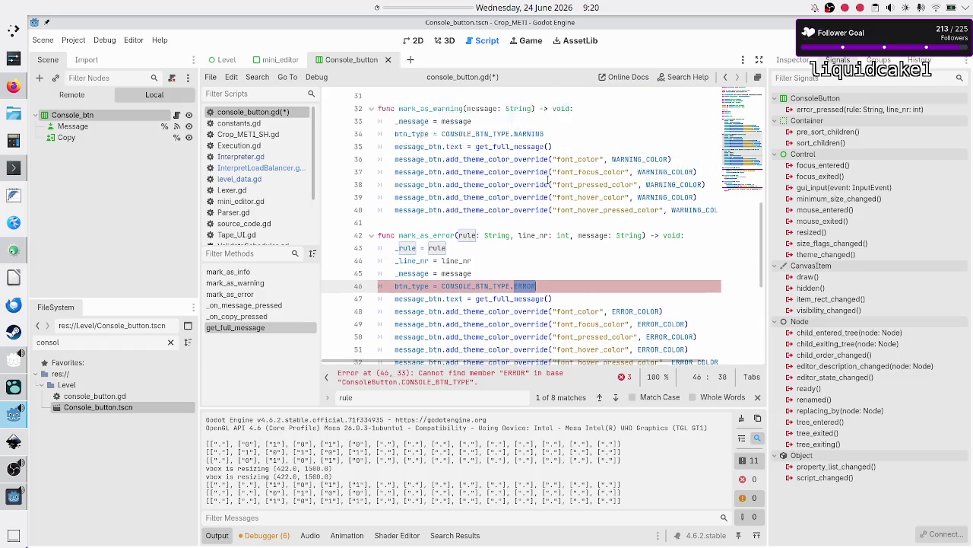
scroll(547, 180, down, 1)
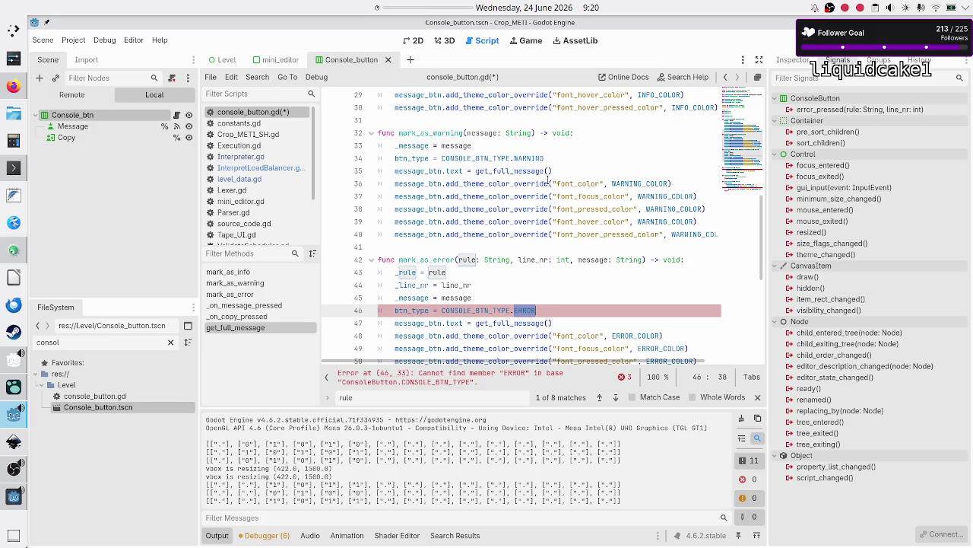
scroll(547, 179, up, 9)
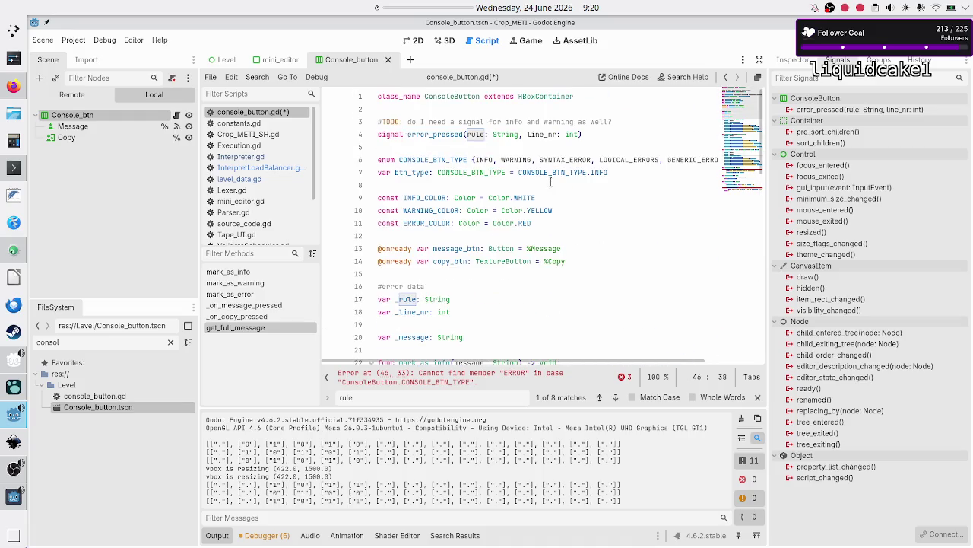
double_click(630, 160)
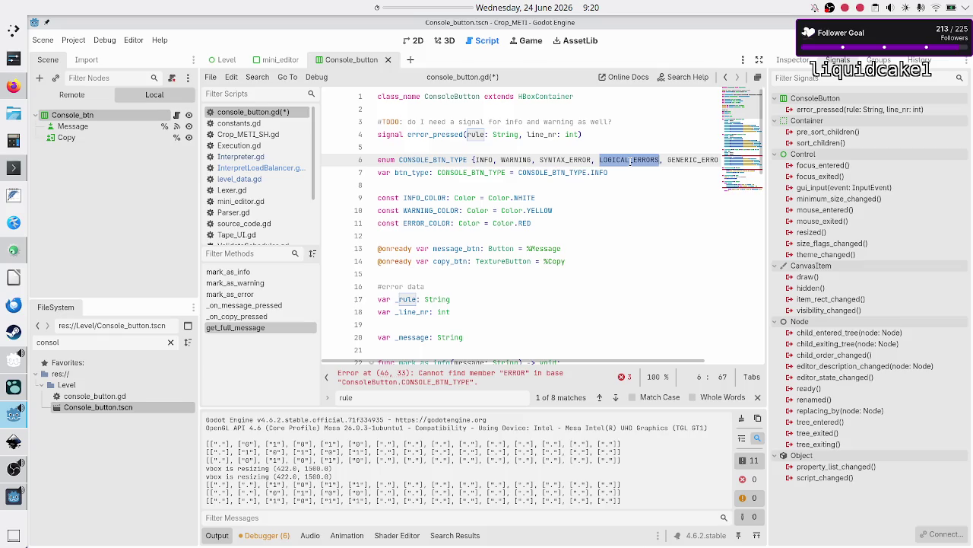
key(alt+Tab)
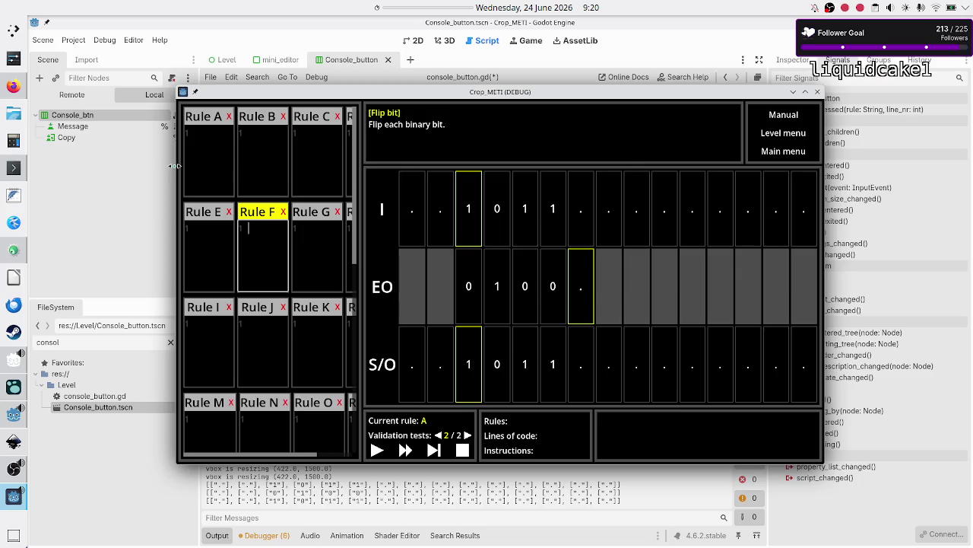
- Type and erase test entries such as '10R' and '.1' in the game's Rule A code box
click(226, 153)
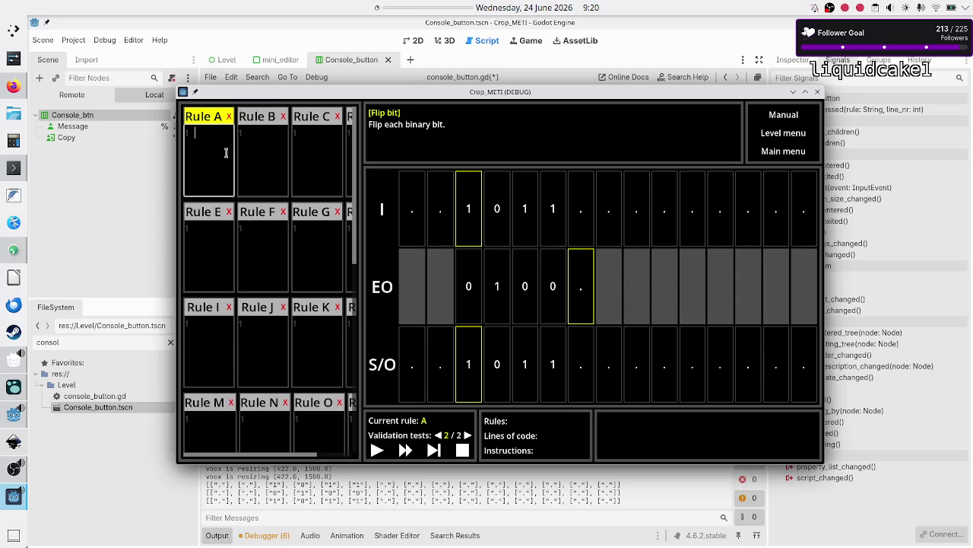
text(1)
text(0)
text(R)
key(shift+Right)
key(shift+Right)
key(shift+Right)
click(197, 142)
key(BackSpace)
key(BackSpace)
key(BackSpace)
text(.)
text(1)
key(shift+Left)
key(shift+Left)
key(Right)
double_click(221, 136)
- Close the debug game and delete 'SYNTAX_ERROR, LOGICAL' from the enum on line 6
click(221, 136)
click(817, 92)
click(630, 160)
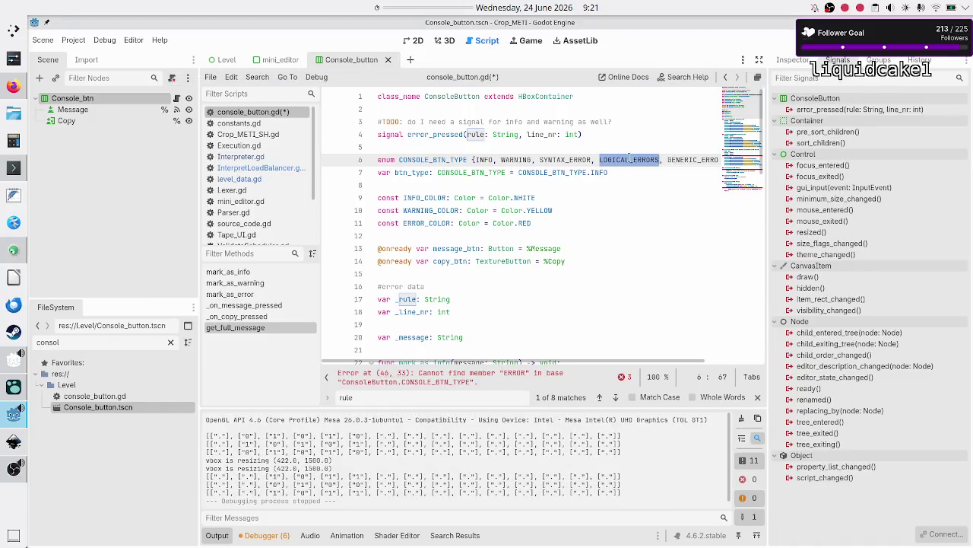
key(Left)
key(shift+Left)
key(shift+Left)
key(shift+Left)
key(shift+Left)
key(shift+Left)
key(shift+Left)
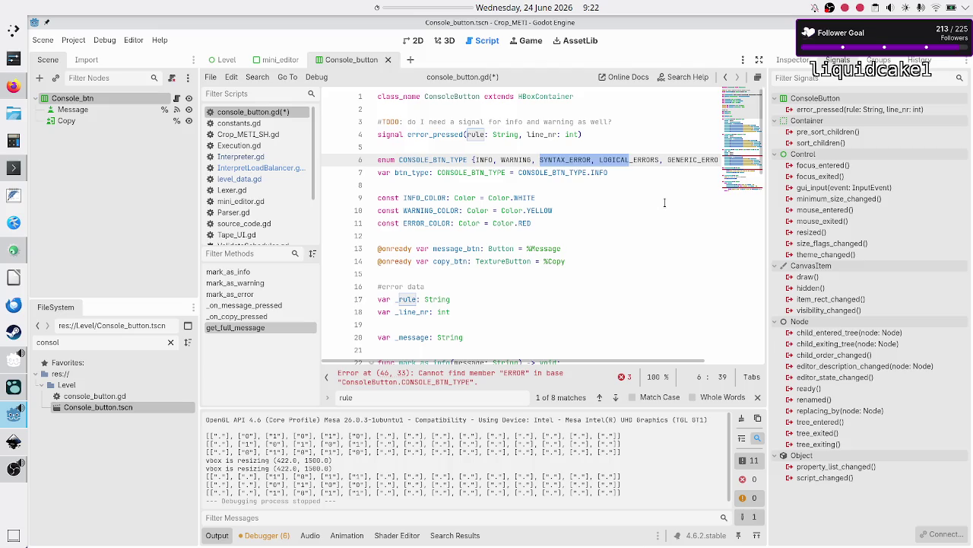
key(BackSpace)
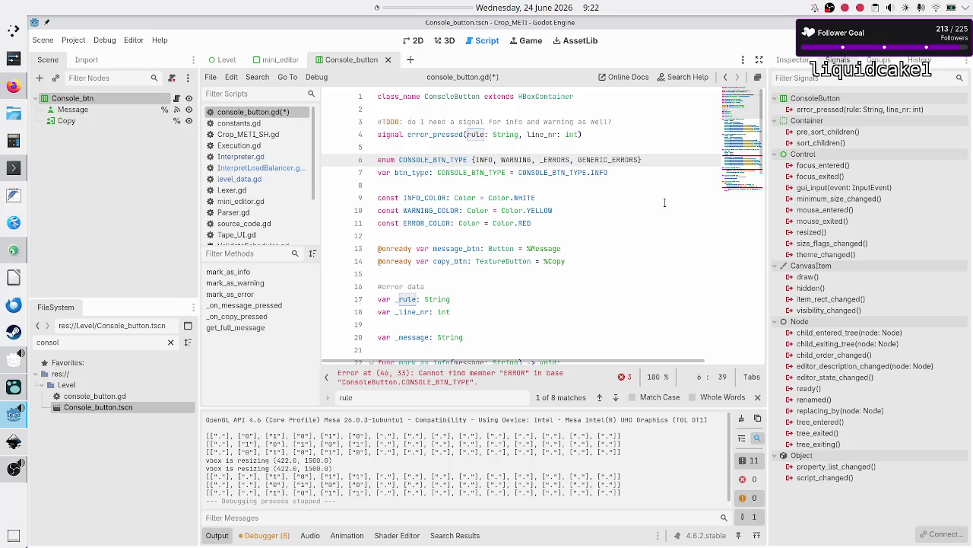
- Prefix the remaining _ERRORS entry with CODE to make CODE_ERRORS
text(PROG)
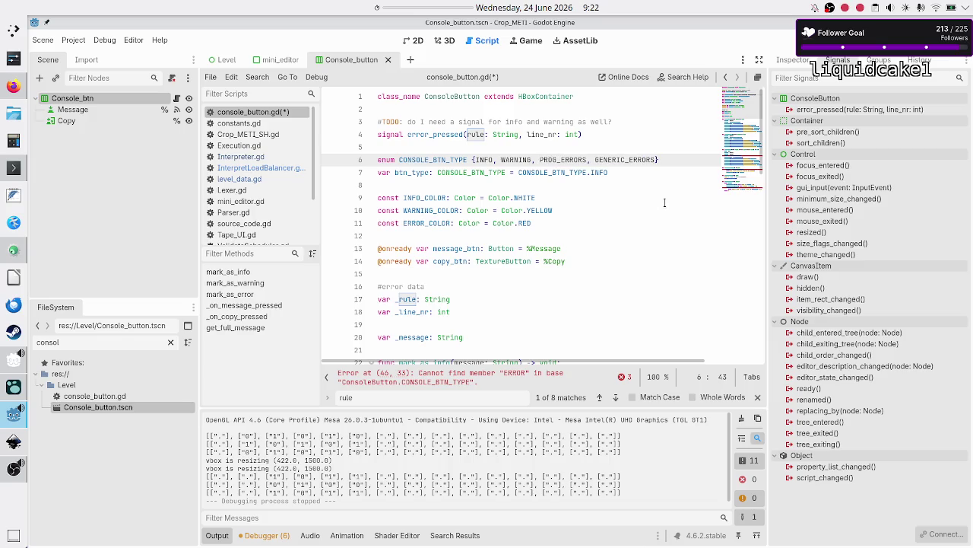
key(BackSpace)
key(BackSpace)
key(BackSpace)
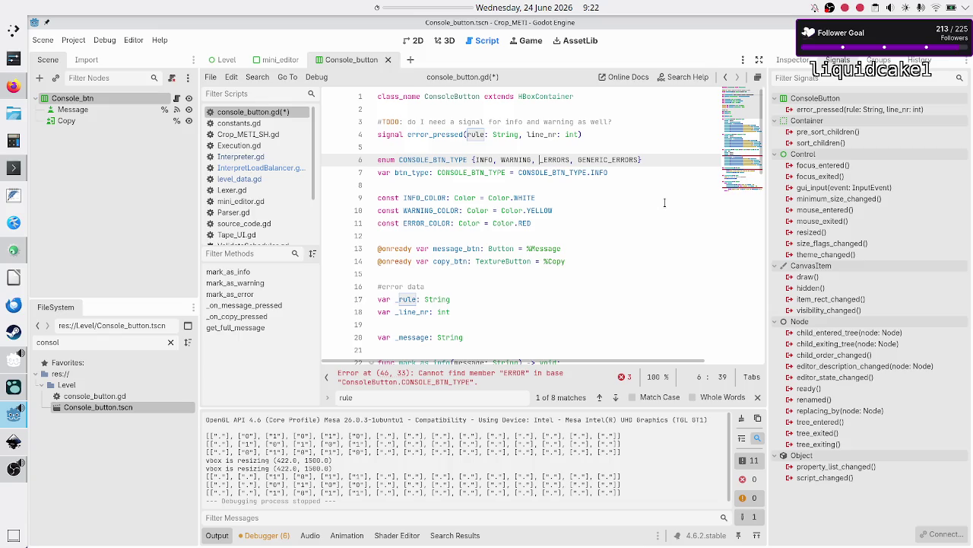
text(CODE_)
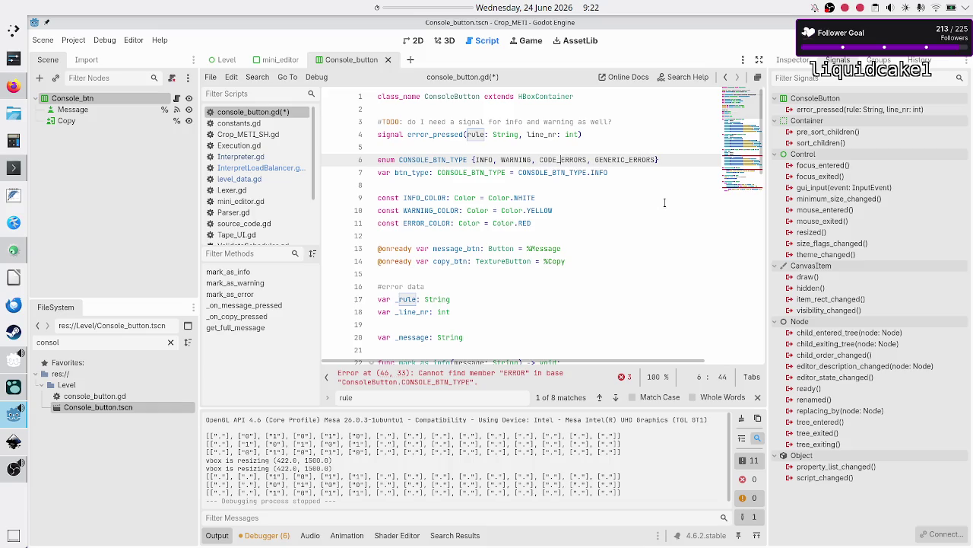
key(Down)
key(Down)
key(Down)
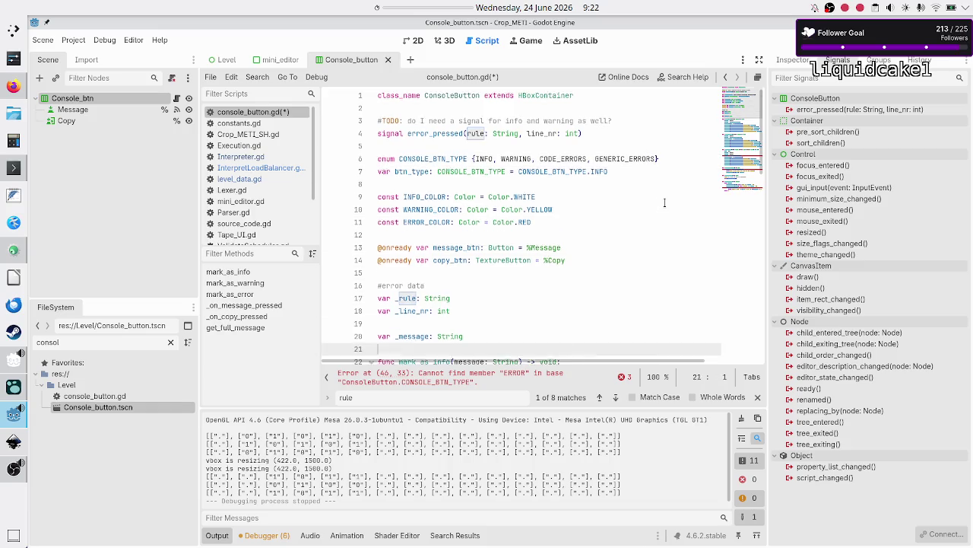
key(Down)
key(Down)
key(Down)
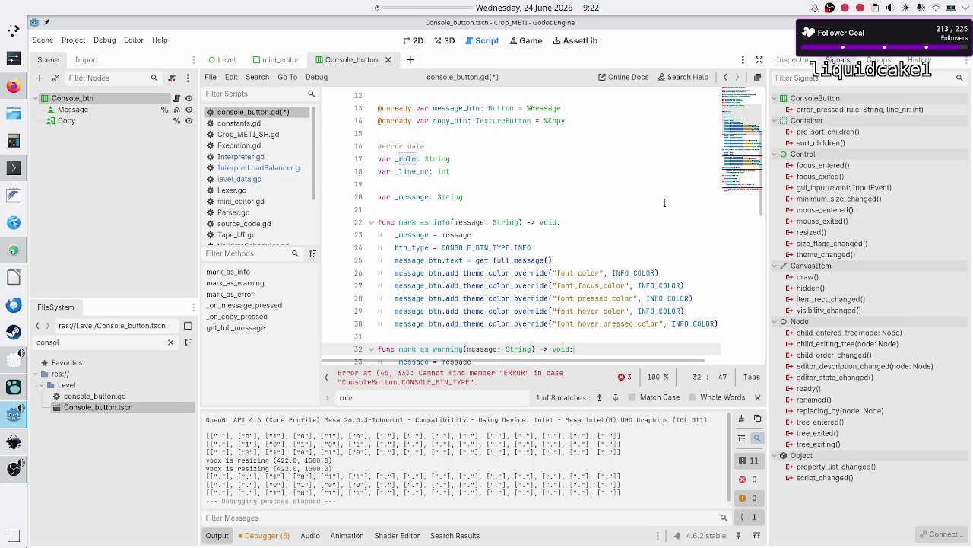
- Rename the mark_as_error function to mark_as_code_error
key(Up)
key(Up)
key(Up)
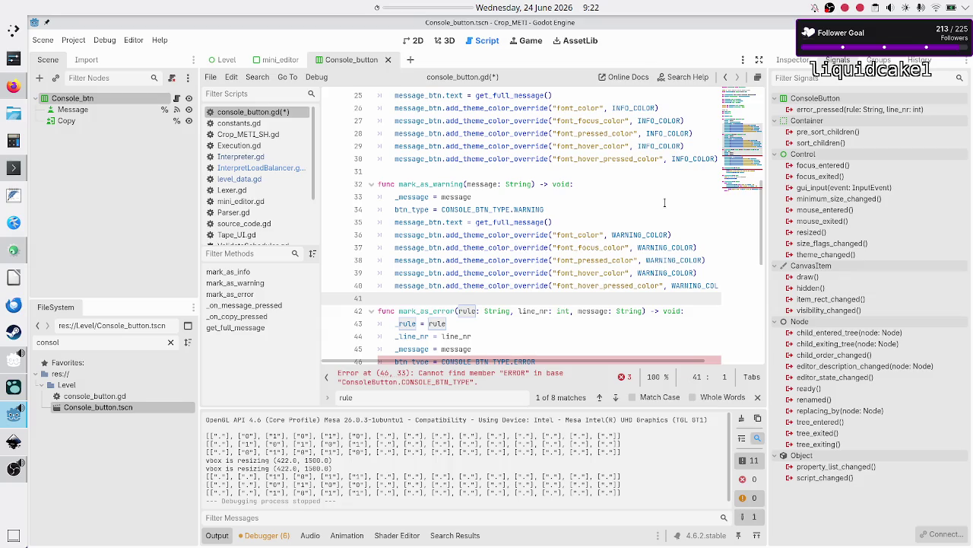
key(Down)
key(End)
key(ctrl+Left)
key(ctrl+Left)
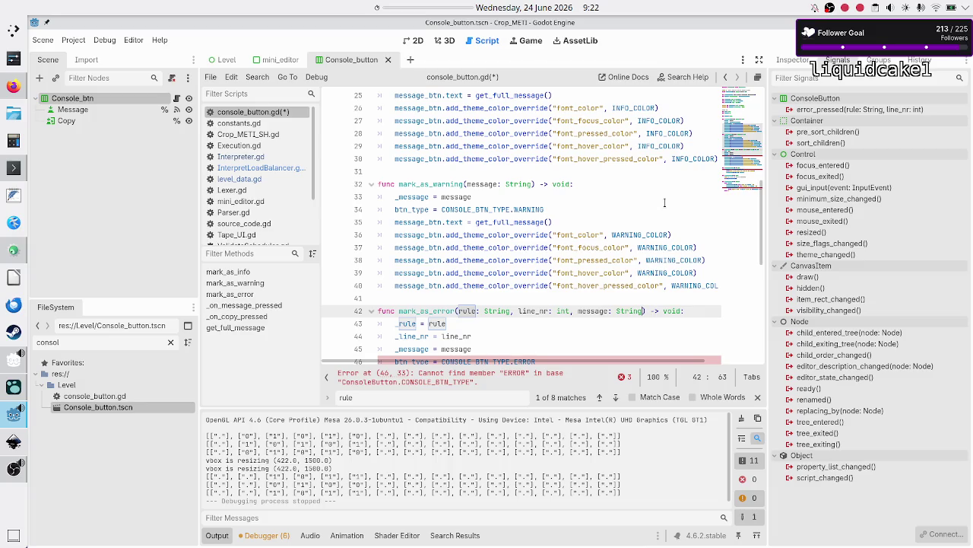
key(Down)
key(Down)
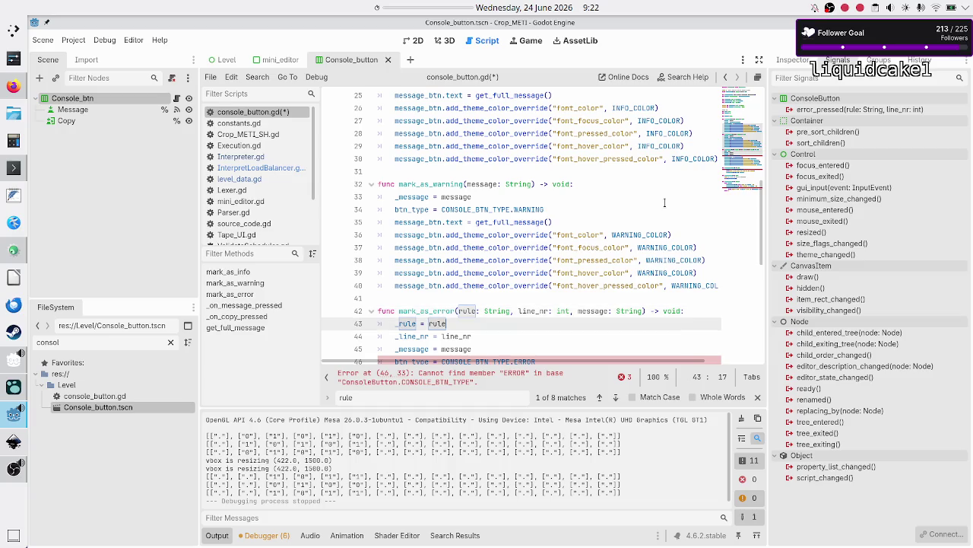
key(Up)
key(Up)
key(Up)
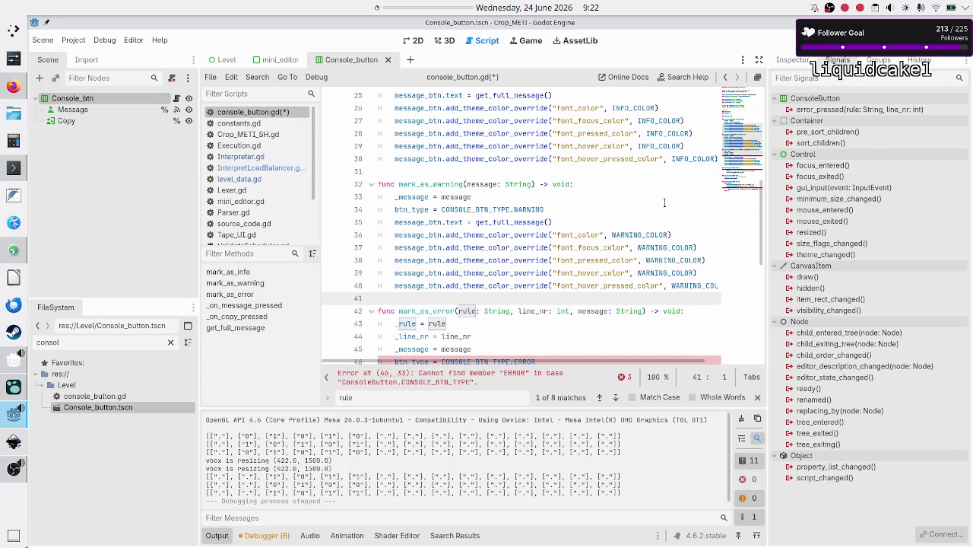
key(Right)
key(Right)
key(Right)
key(Right)
key(Right)
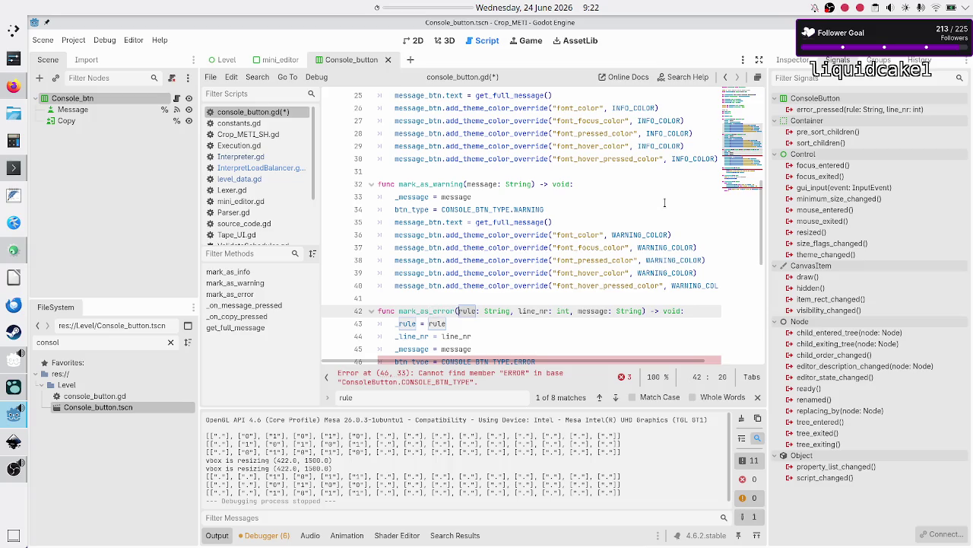
key(ctrl+shift+Right)
key(ctrl+shift+Right)
key(ctrl+shift+Right)
key(ctrl+shift+Right)
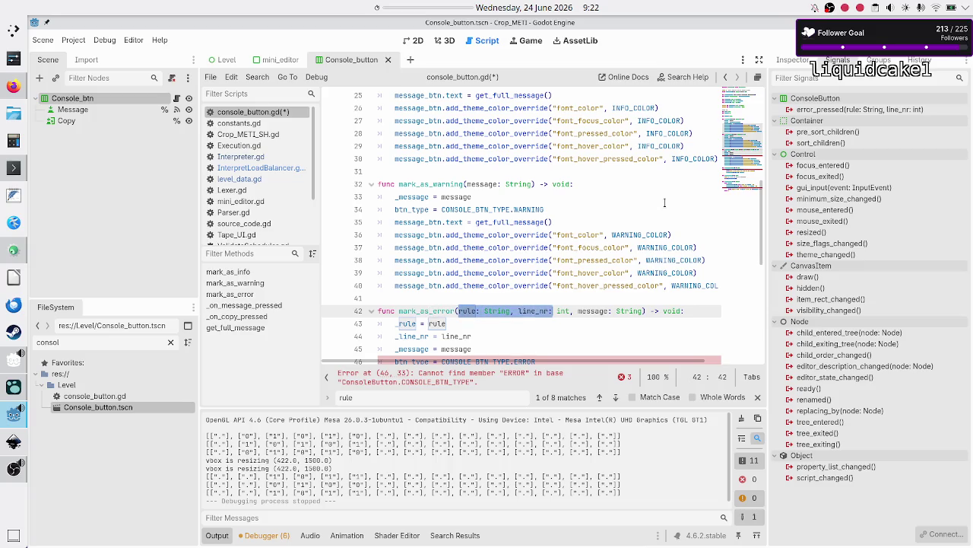
key(Home)
key(Right)
key(Right)
key(Right)
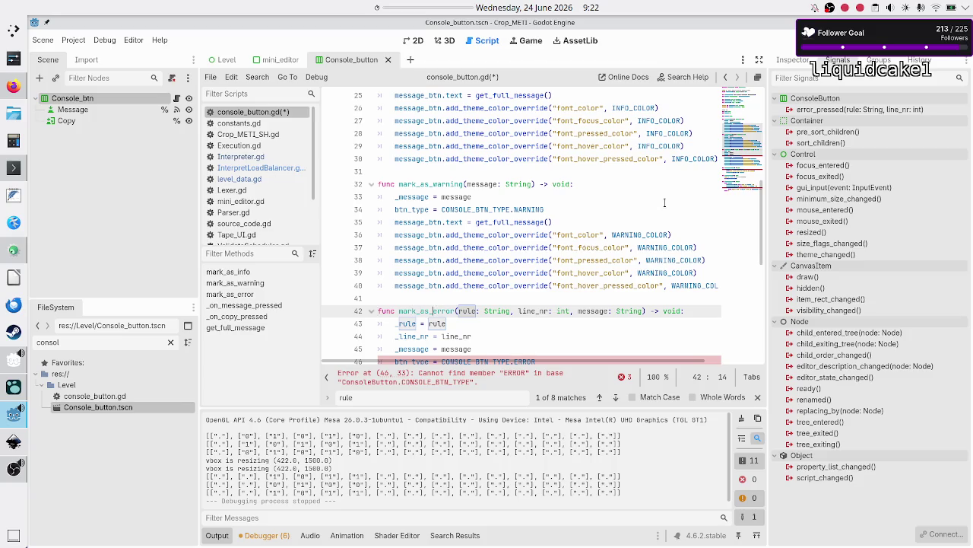
text(code_)
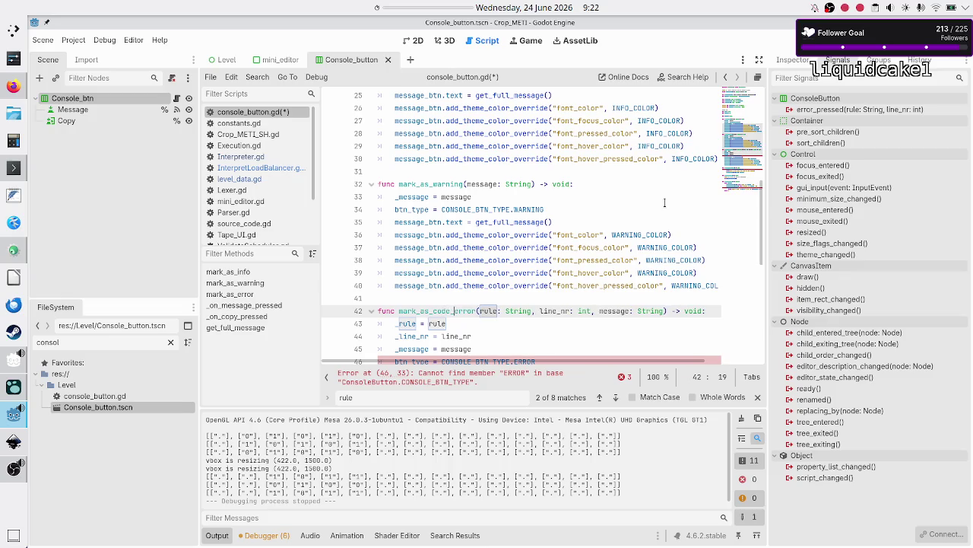
key(Right)
key(Right)
key(Right)
key(Right)
- Make mark_as_code_error assign btn_type the CODE_ERRORS enum member instead of ERROR
key(Down)
key(Down)
key(Down)
key(Home)
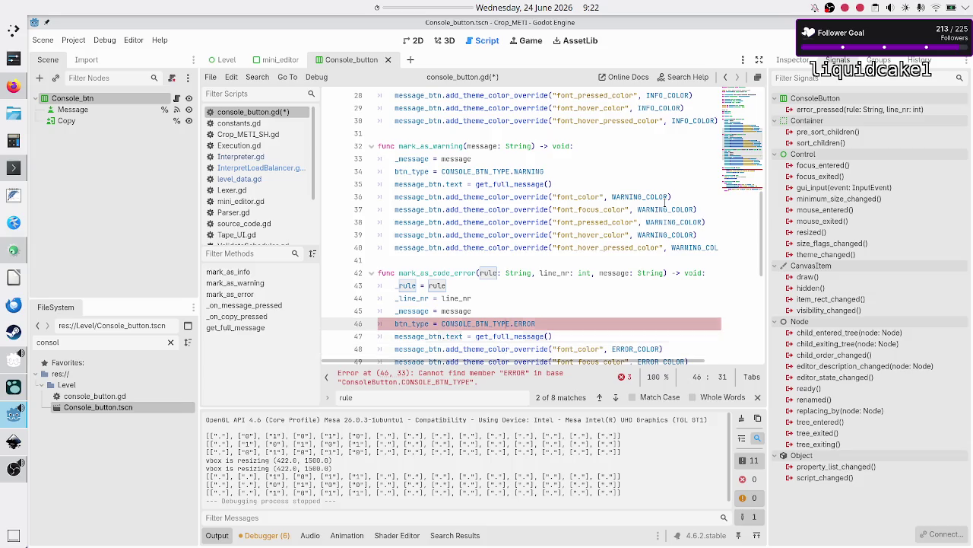
key(End)
key(BackSpace)
key(BackSpace)
key(BackSpace)
text(CODE)
key(Return)
key(Down)
key(Home)
- Singularise the enum members to CODE_ERROR and GENERIC_ERROR, and update line 46 to CODE_ERROR
scroll(664, 200, up, 9)
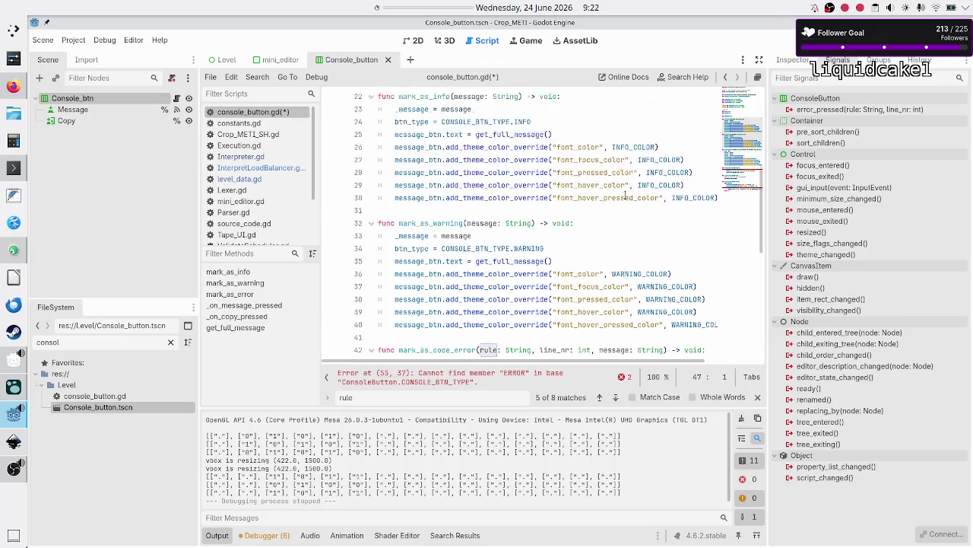
click(586, 161)
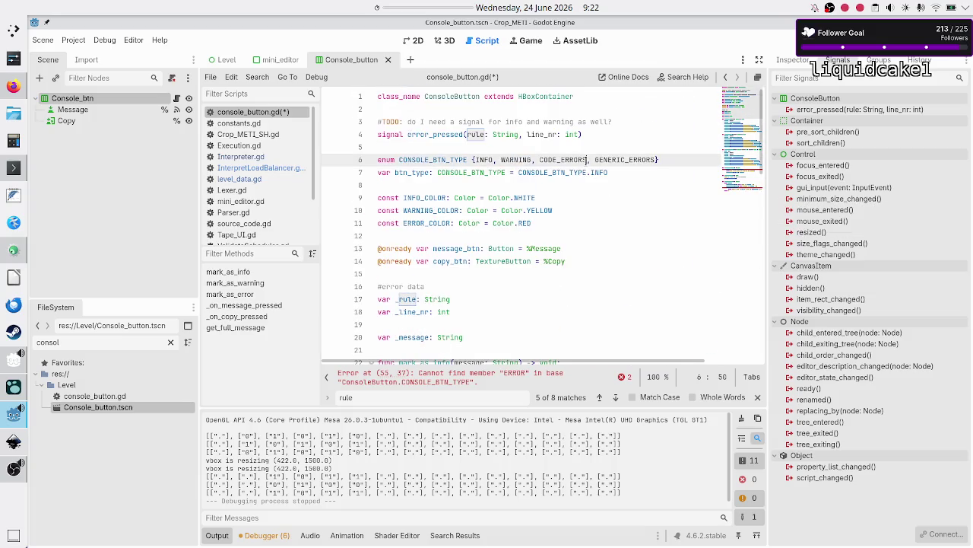
key(BackSpace)
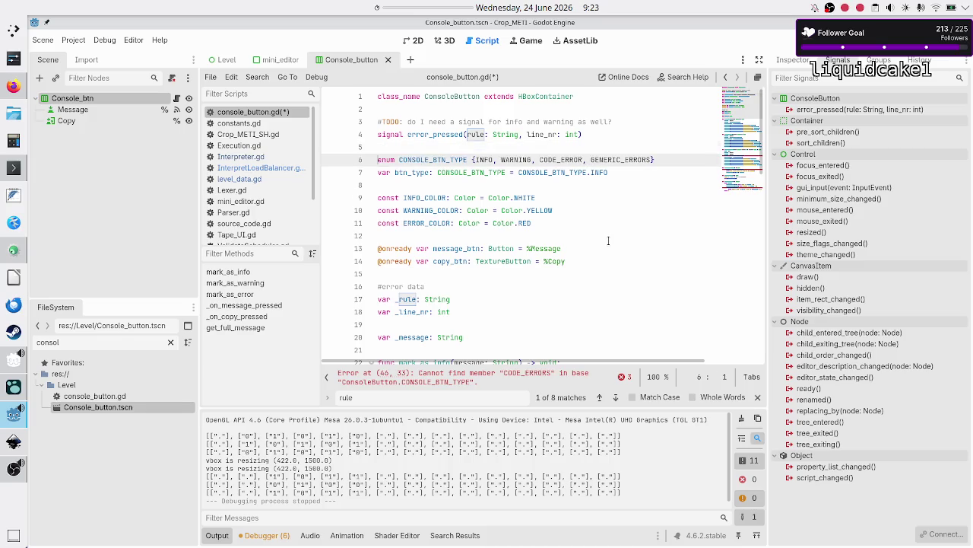
key(ctrl+Right)
key(BackSpace)
key(ctrl+Right)
key(ctrl+Right)
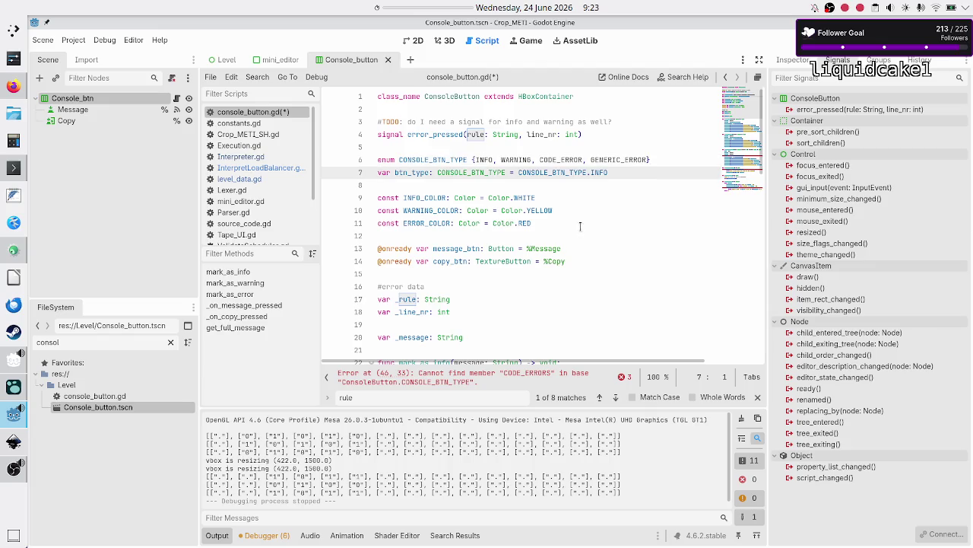
scroll(596, 235, down, 10)
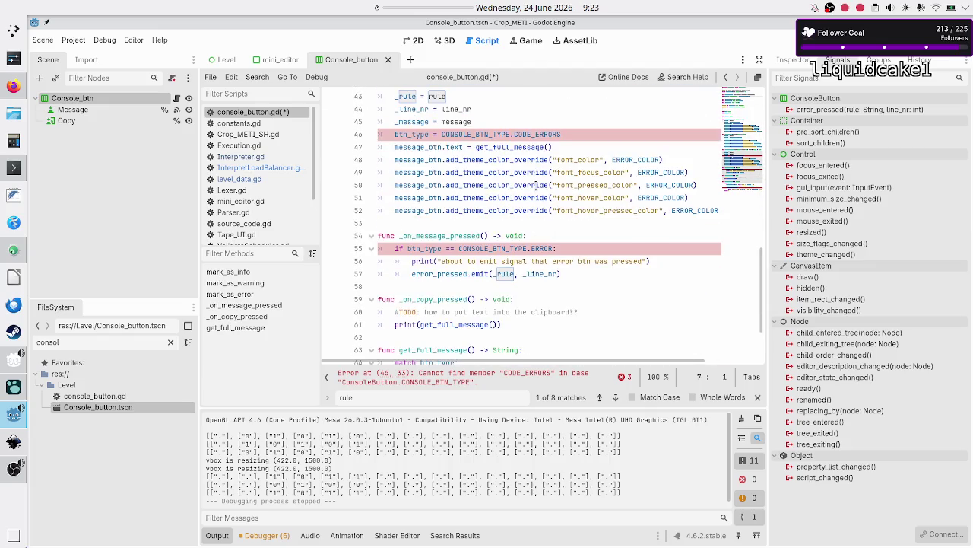
scroll(536, 186, up, 2)
click(565, 216)
key(BackSpace)
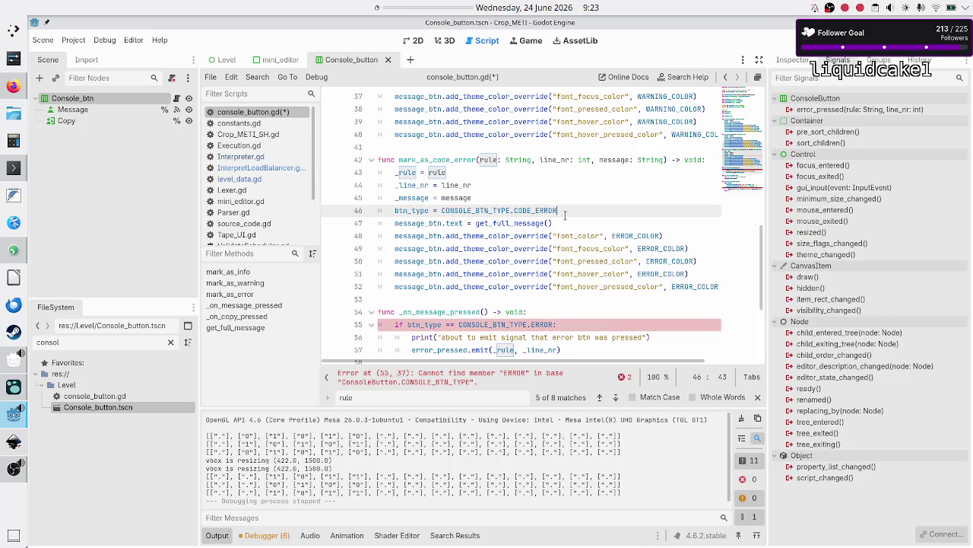
key(Up)
key(Up)
key(Up)
key(Home)
key(shift+Down)
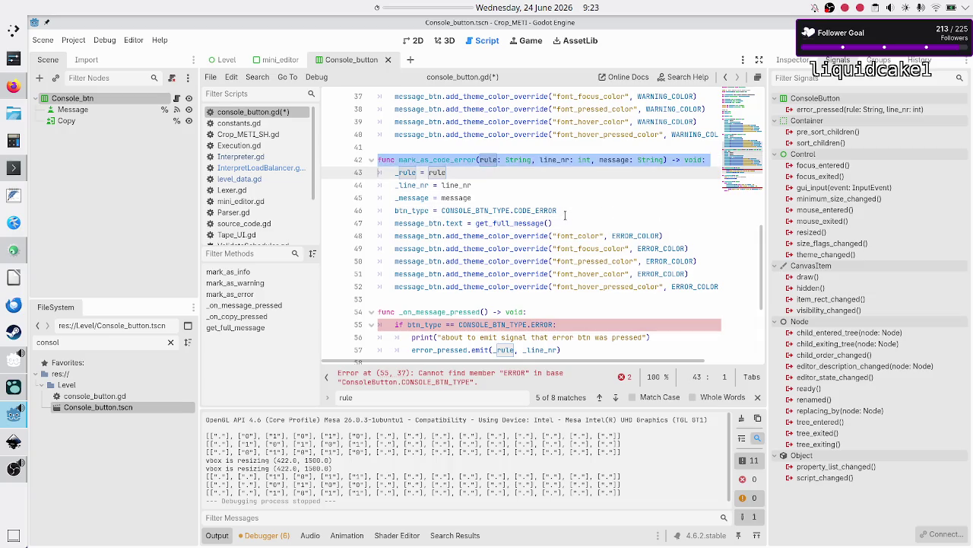
- Duplicate the mark_as_code_error function directly below itself
key(shift+Down)
key(shift+Down)
key(shift+Down)
key(shift+End)
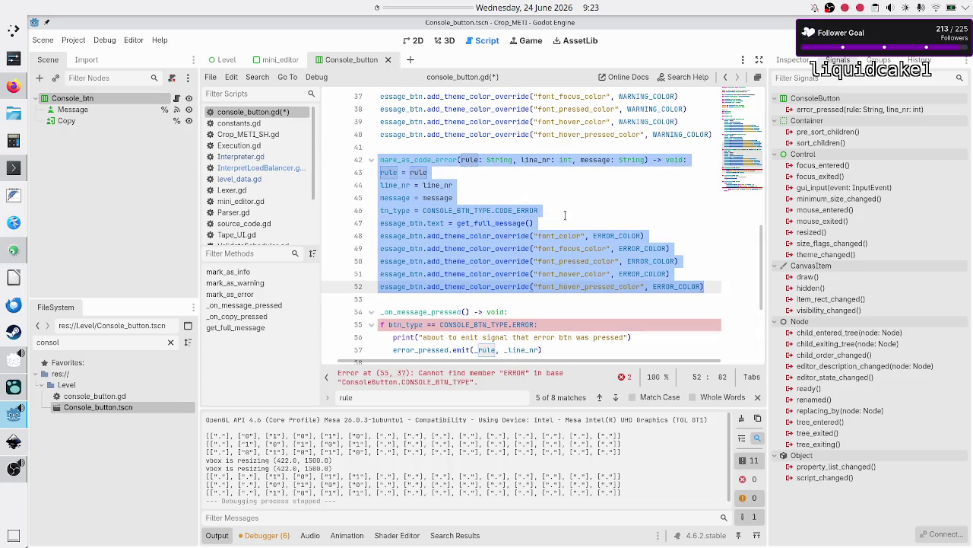
key(ctrl+c)
key(End)
key(Return)
key(Return)
key(ctrl+v)
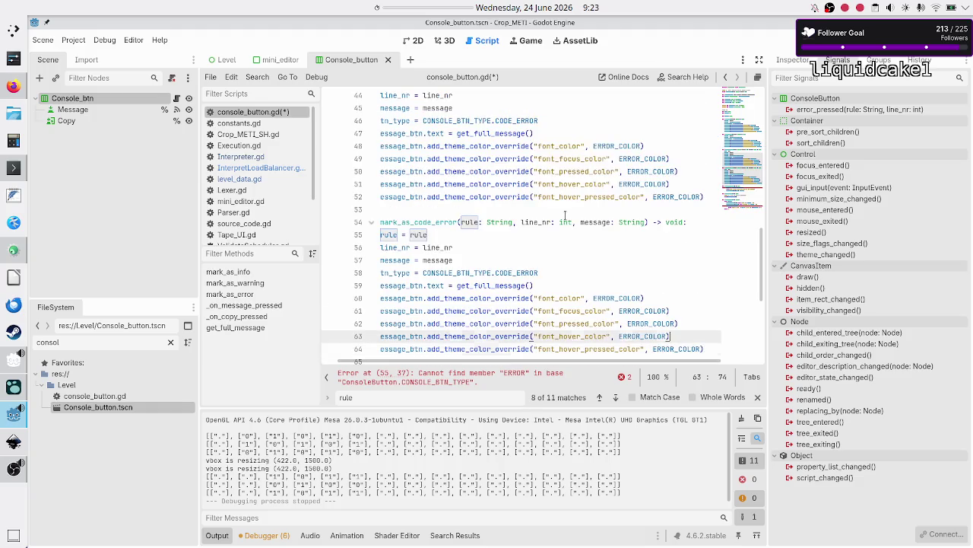
- Rename the copy to mark_as_generic_error, keeping only the message: String parameter
key(Up)
key(Up)
key(Up)
key(Home)
key(Right)
key(Right)
key(Right)
key(BackSpace)
key(BackSpace)
key(BackSpace)
text(generi)
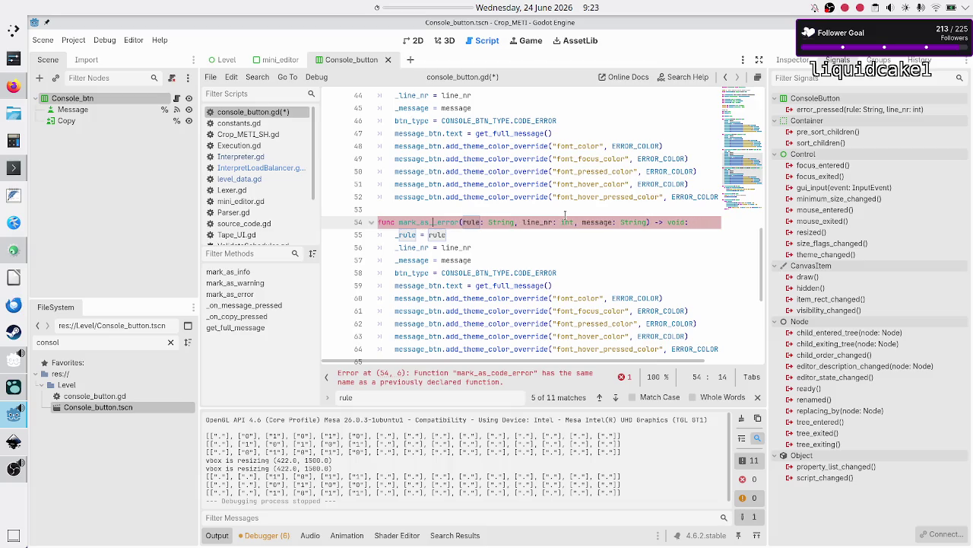
text(c)
key(Right)
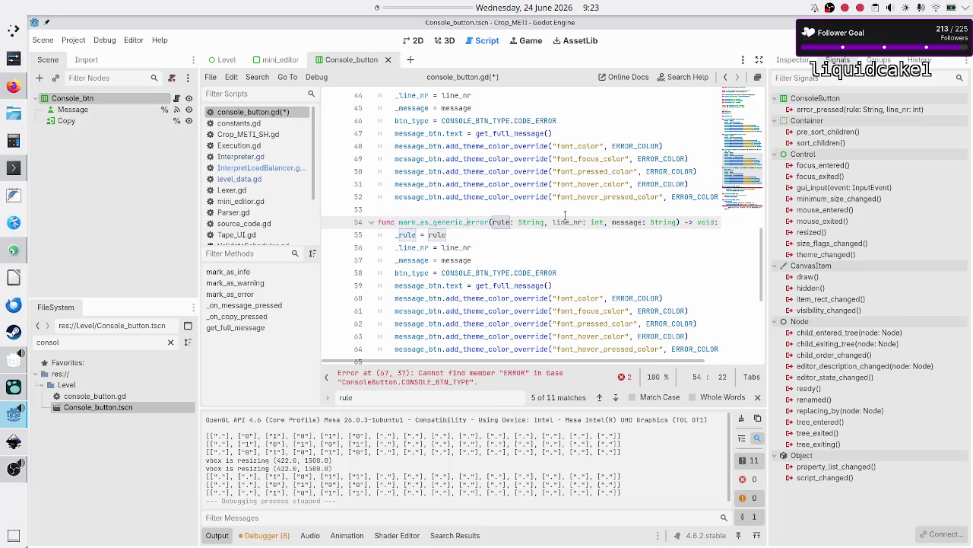
key(shift+Right)
key(shift+Right)
key(shift+Right)
key(shift+Right)
key(shift+Right)
key(shift+Right)
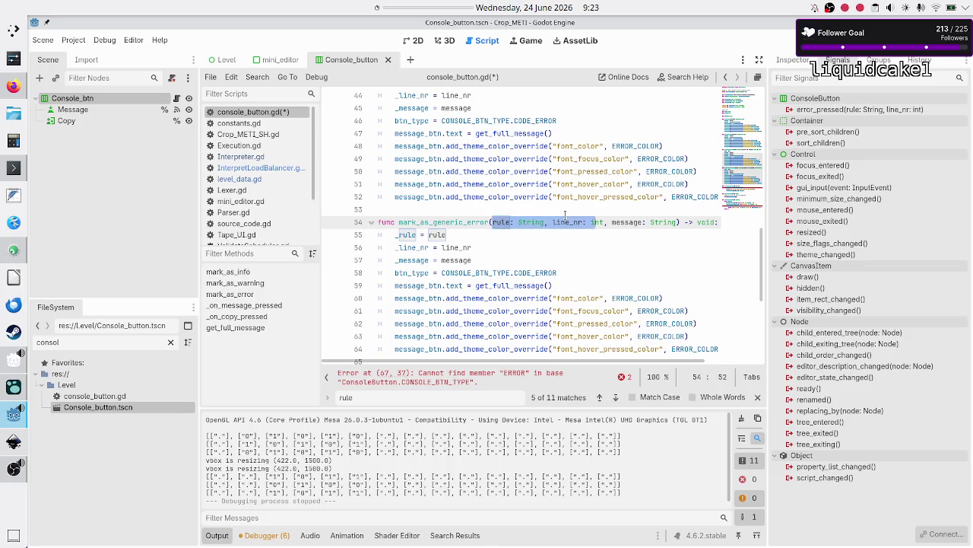
key(shift+Right)
key(shift+Right)
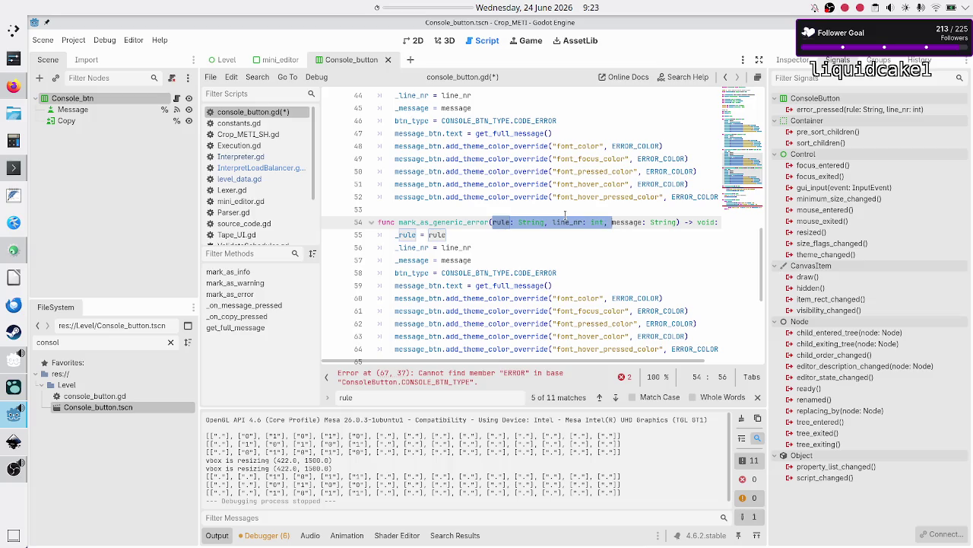
key(BackSpace)
key(Right)
key(Right)
key(Right)
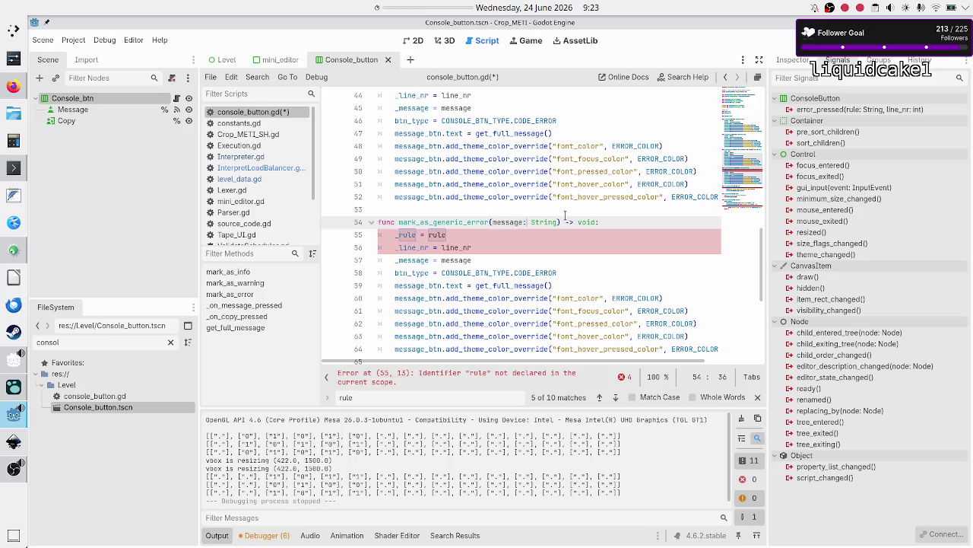
- Remove the _rule and _line_nr assignments and set btn_type to GENERIC_ERROR
key(End)
key(Right)
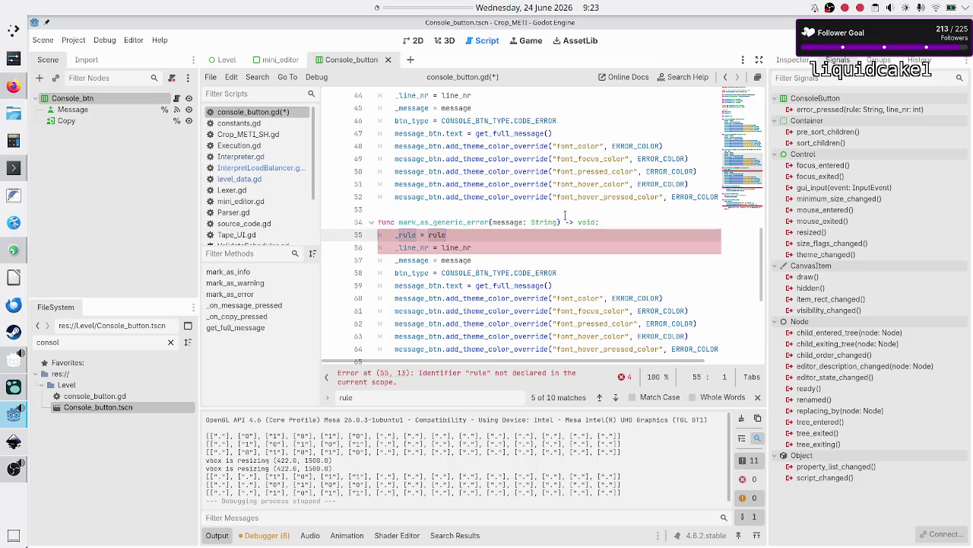
key(shift+Down)
key(shift+Down)
key(Delete)
key(Home)
key(Down)
key(End)
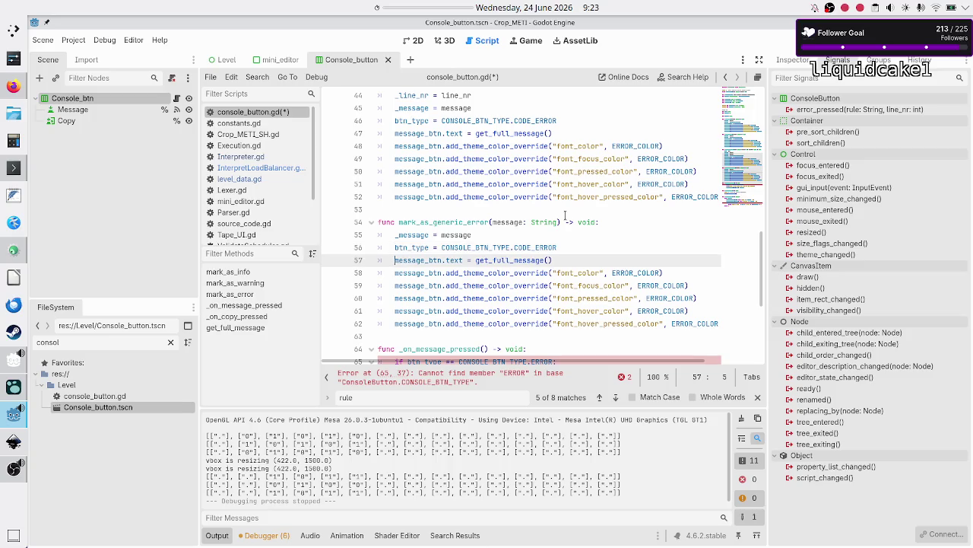
key(BackSpace)
key(BackSpace)
key(BackSpace)
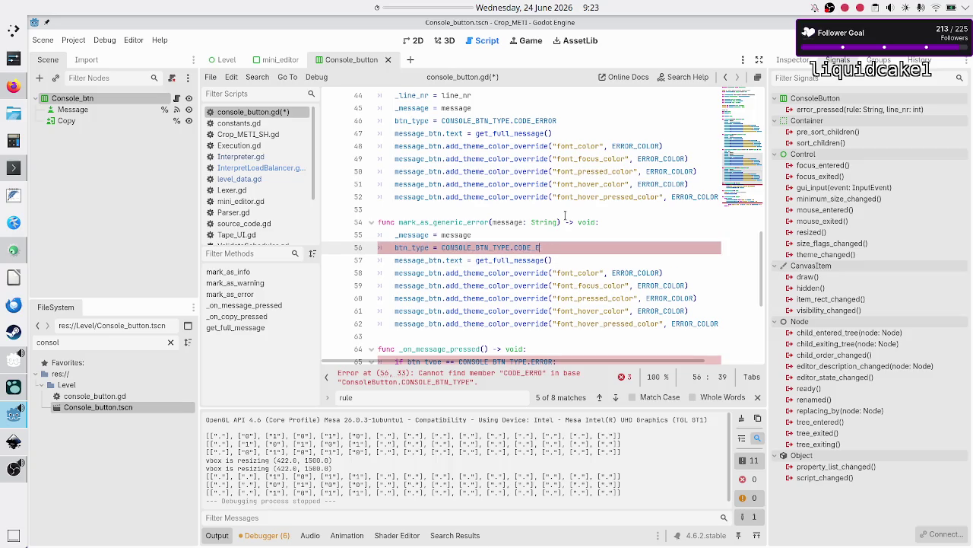
text(GN)
key(Return)
key(Down)
key(Down)
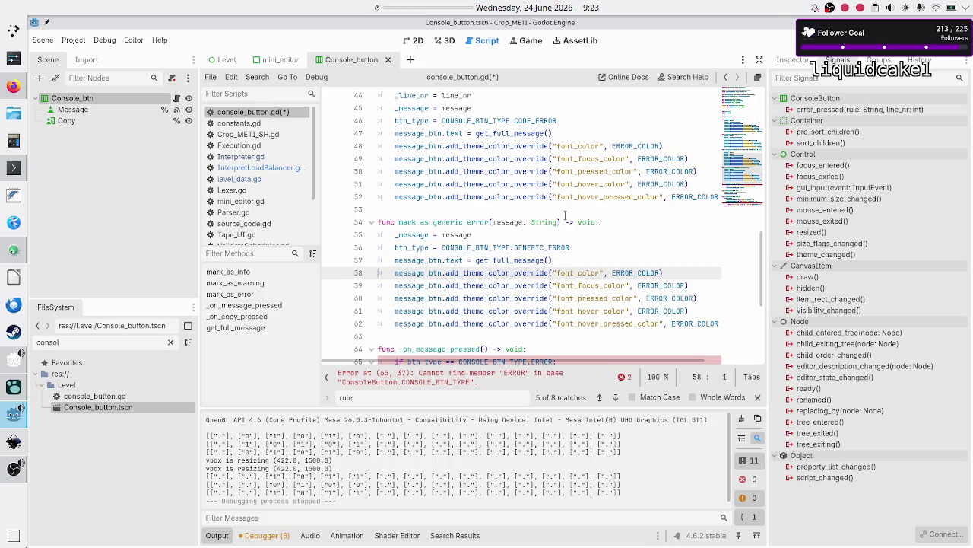
- Change _on_message_pressed's check to btn_type == CONSOLE_BTN_TYPE.CODE_ERROR
key(Down)
key(Down)
key(Down)
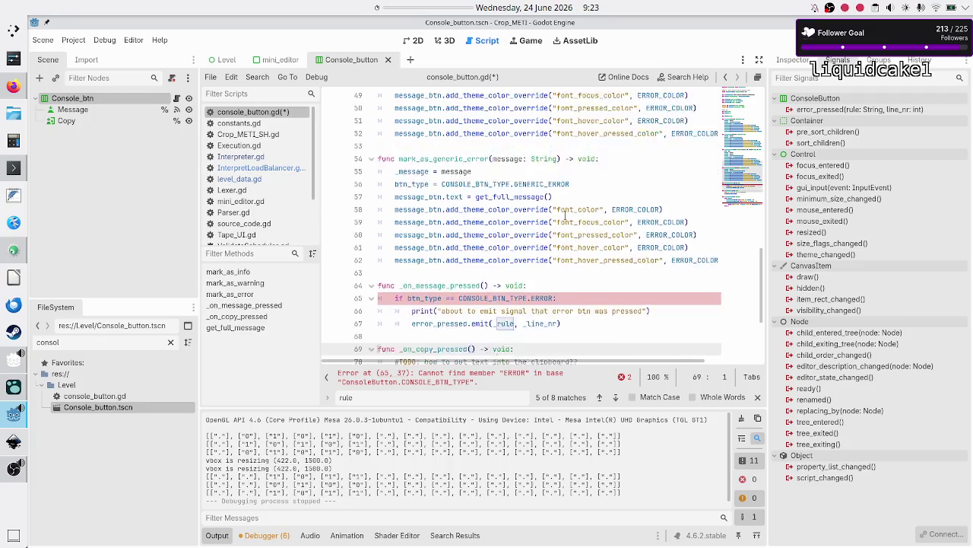
key(Up)
key(Up)
key(Up)
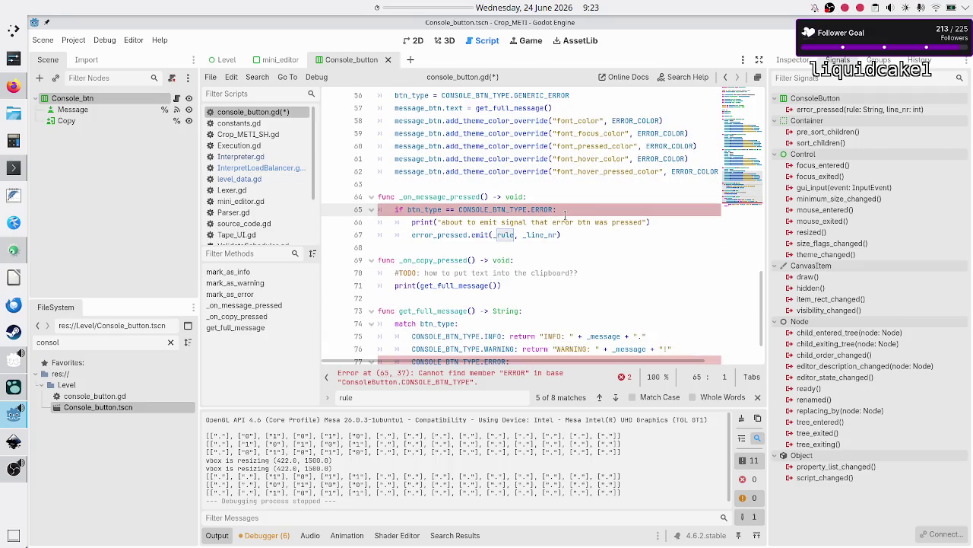
key(Up)
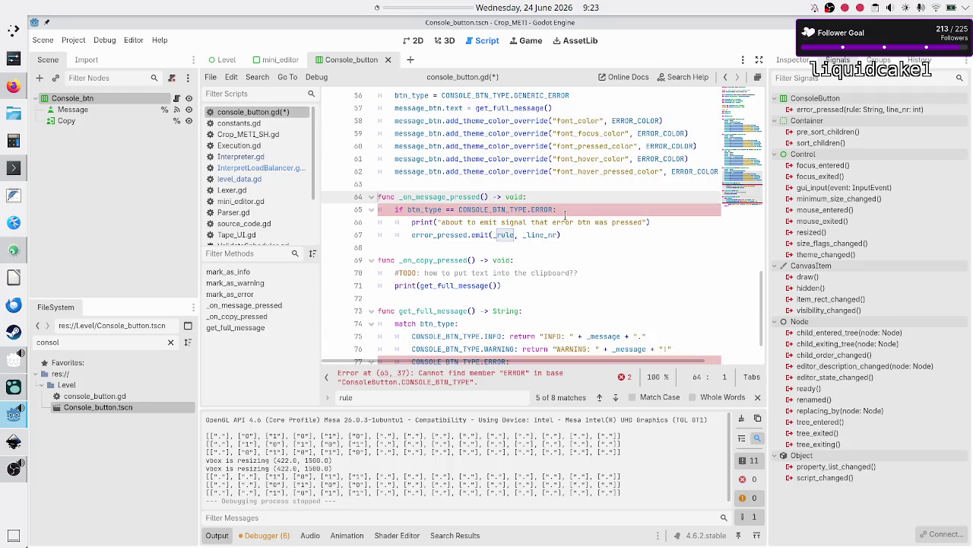
key(Down)
key(End)
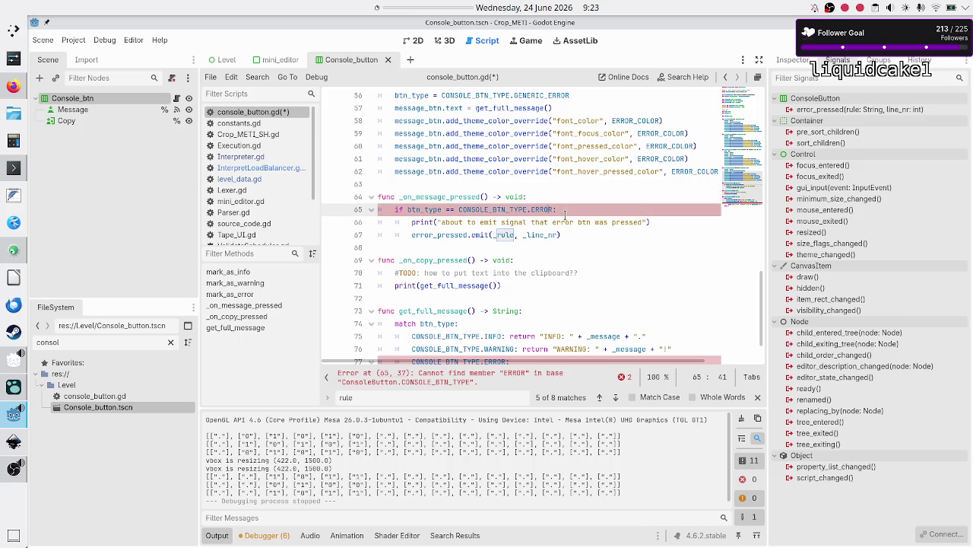
key(BackSpace)
key(BackSpace)
key(BackSpace)
text(CODE:_ERROR)
key(Down)
key(Down)
key(shift+End)
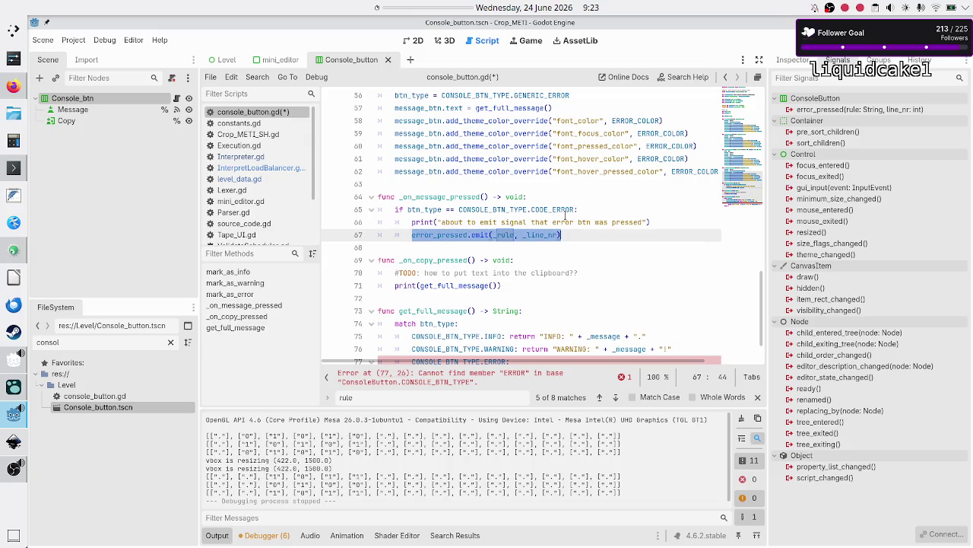
key(Home)
key(End)
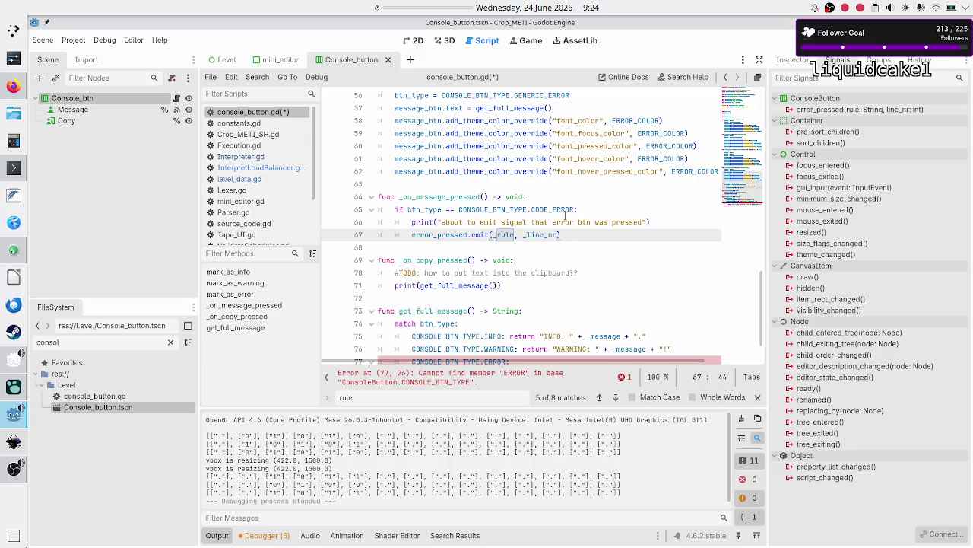
- Save console_button.gd and run the project with F5
key(Down)
key(Down)
key(Down)
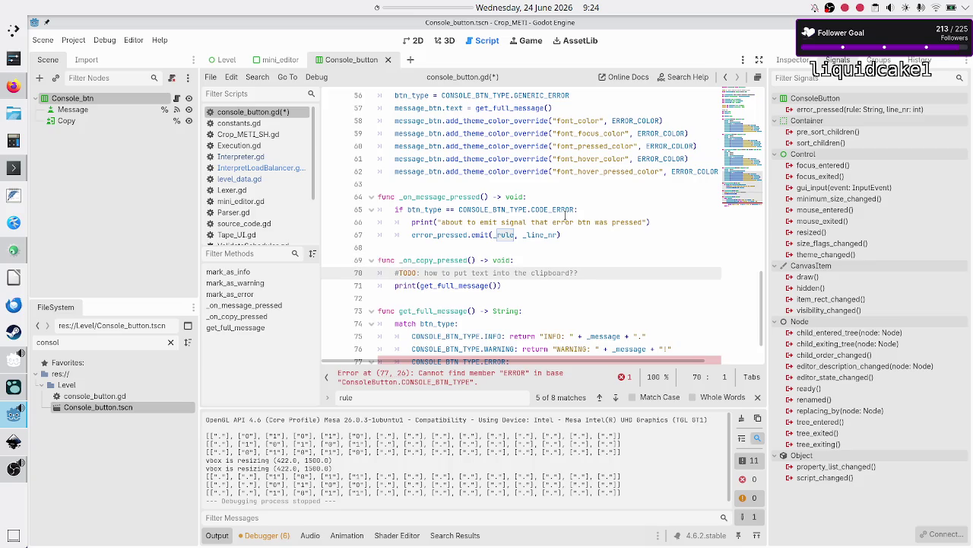
click(915, 9)
click(915, 9)
key(F5)
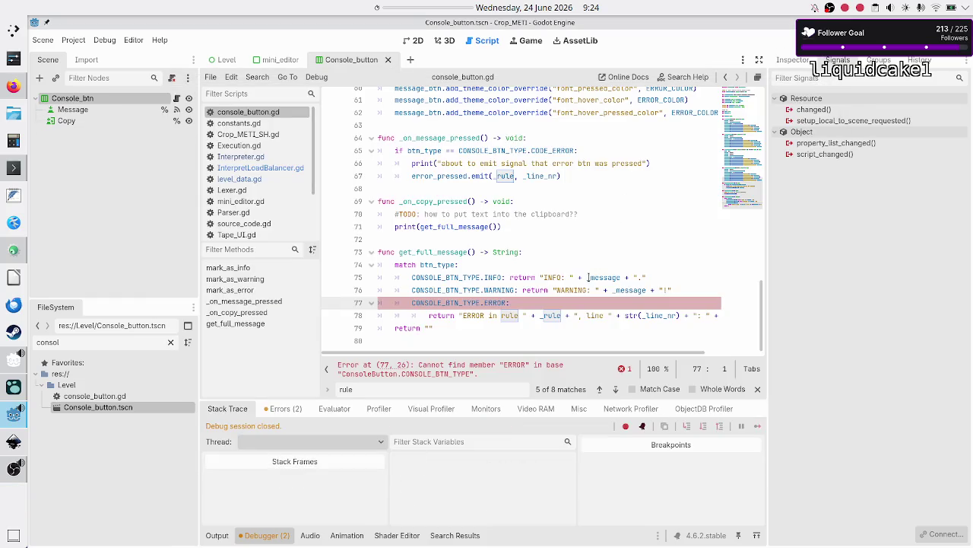
- Change line 77's ERROR case to CONSOLE_BTN_TYPE.CODE_ERROR using autocomplete
click(579, 299)
key(BackSpace)
key(BackSpace)
key(BackSpace)
text(COd)
key(BackSpace)
key(BackSpace)
text(ode)
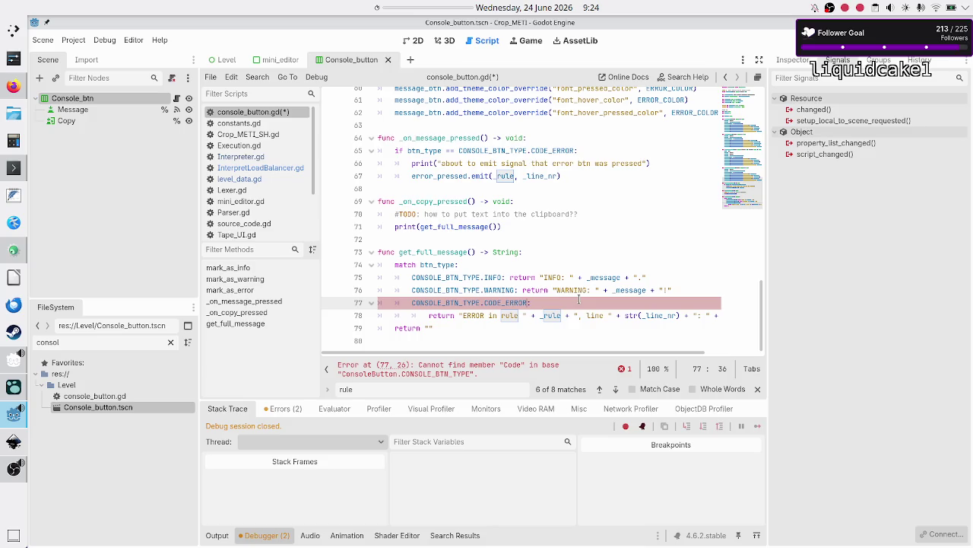
key(Return)
key(Down)
key(Down)
key(Up)
key(End)
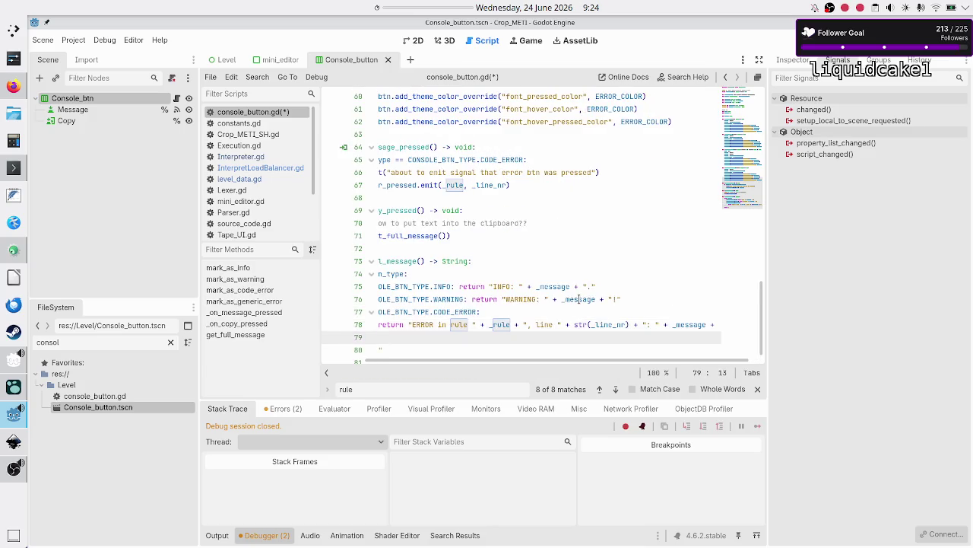
- Add a CONSOLE_BTN_TYPE.GENERIC_ERROR: case below line 78 in get_full_message
key(Down)
text(CONSOLE_BTN_TYPE)
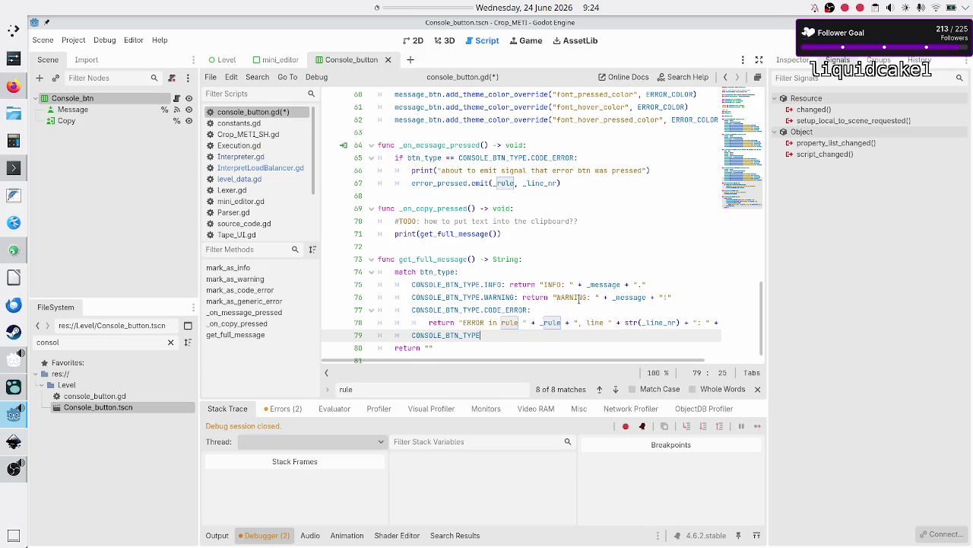
text(.GEN)
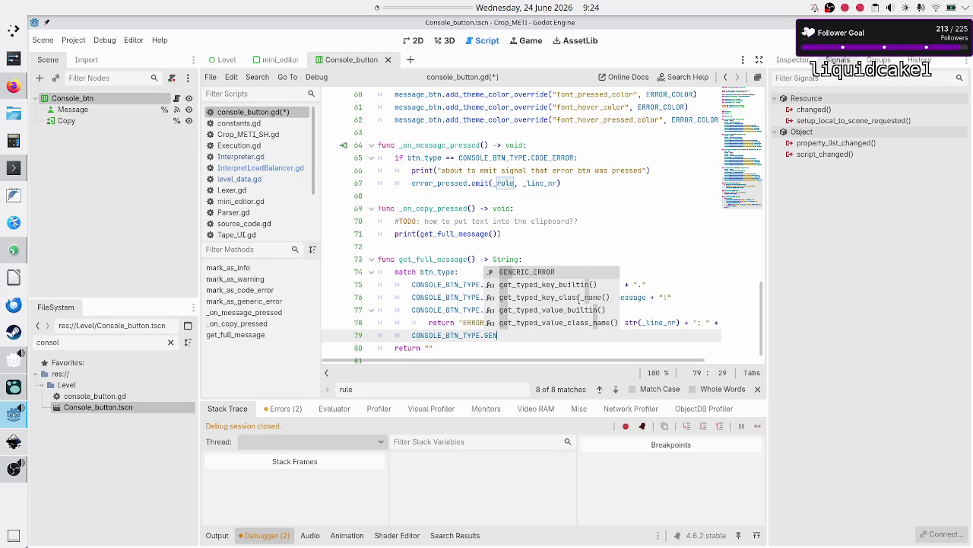
key(Return)
text(:)
key(Return)
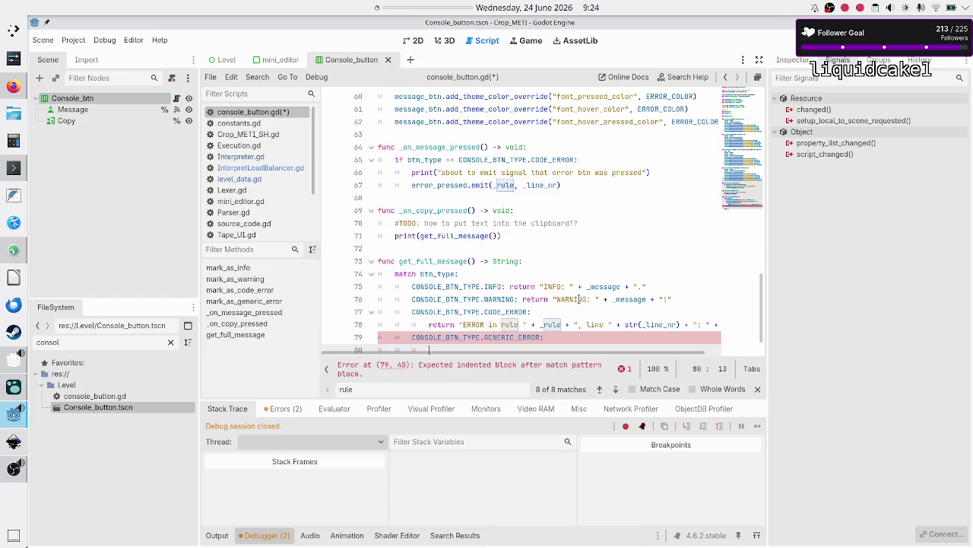
- Copy line 78's return statement under the new GENERIC_ERROR case
key(Up)
key(Up)
key(shift+Down)
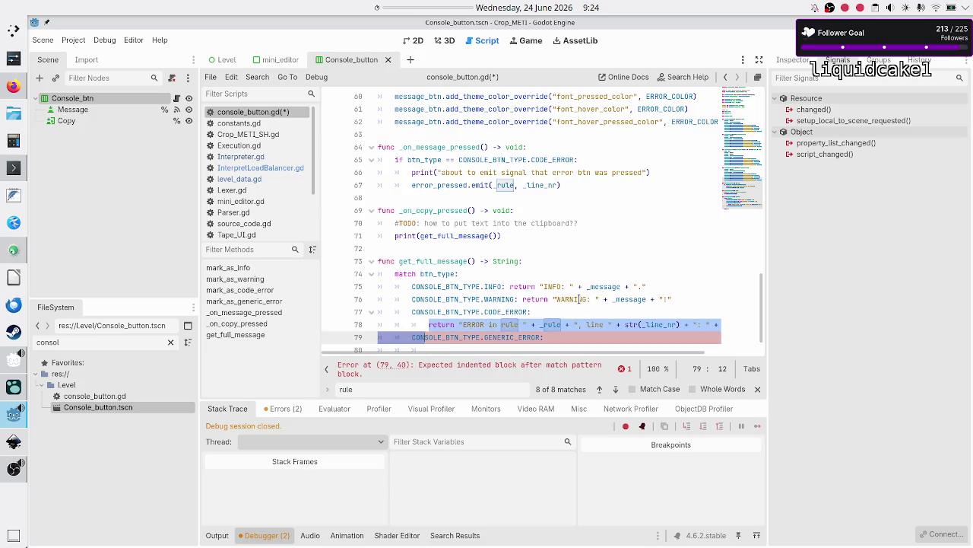
key(shift+Up)
key(shift+End)
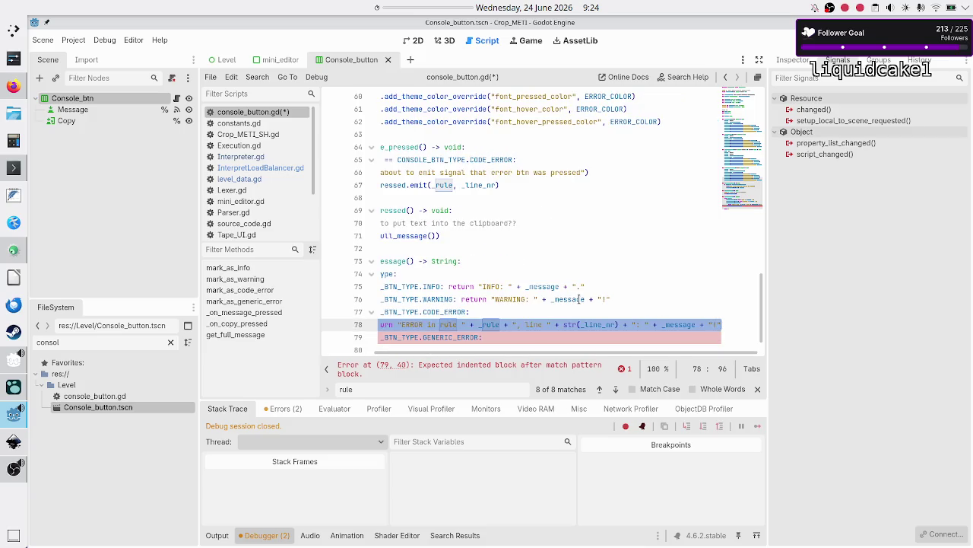
key(ctrl+c)
key(Down)
key(Down)
key(ctrl+v)
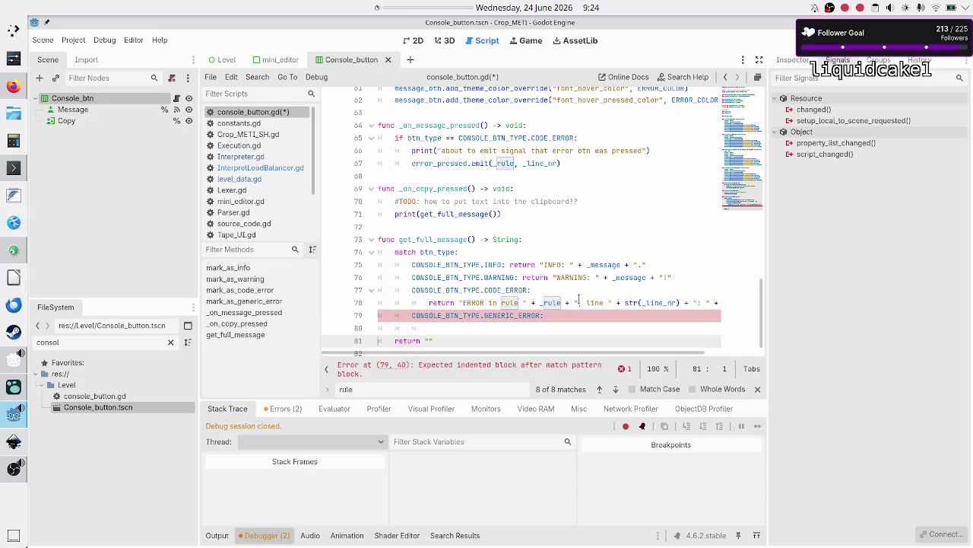
- Trim the copied return to "ERROR: " + _message + "!" and join it onto the case line
click(490, 337)
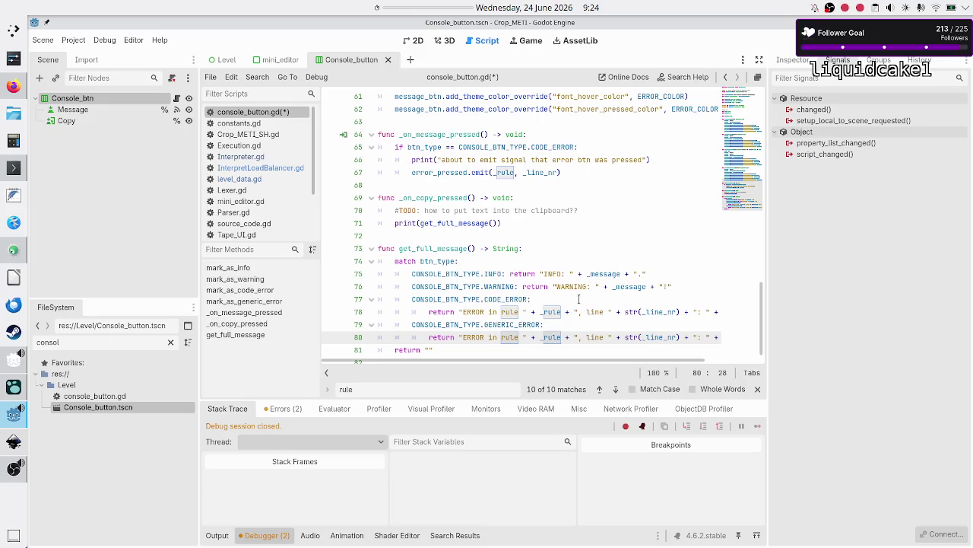
key(Right)
key(shift+Right)
key(shift+Right)
key(shift+Right)
key(shift+Right)
key(shift+Right)
key(shift+Right)
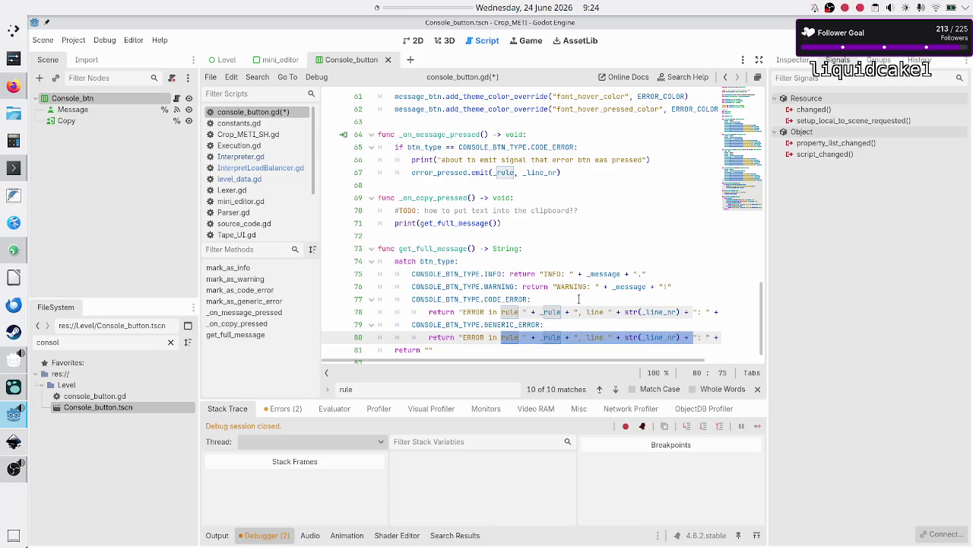
key(BackSpace)
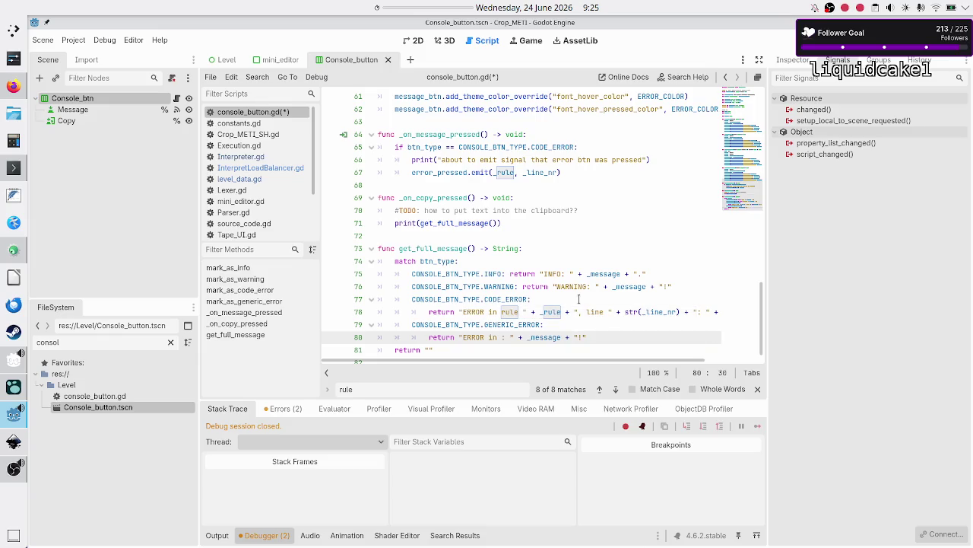
key(BackSpace)
key(BackSpace)
key(BackSpace)
key(Left)
key(Left)
key(Left)
key(BackSpace)
key(BackSpace)
key(BackSpace)
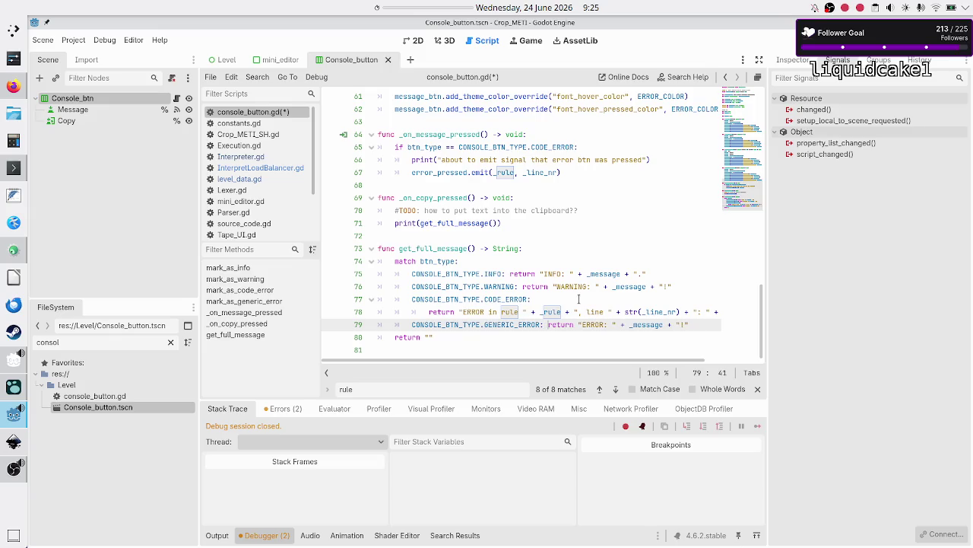
- Save console_button.gd and run the project to test
key(Down)
key(Down)
key(ctrl+s)
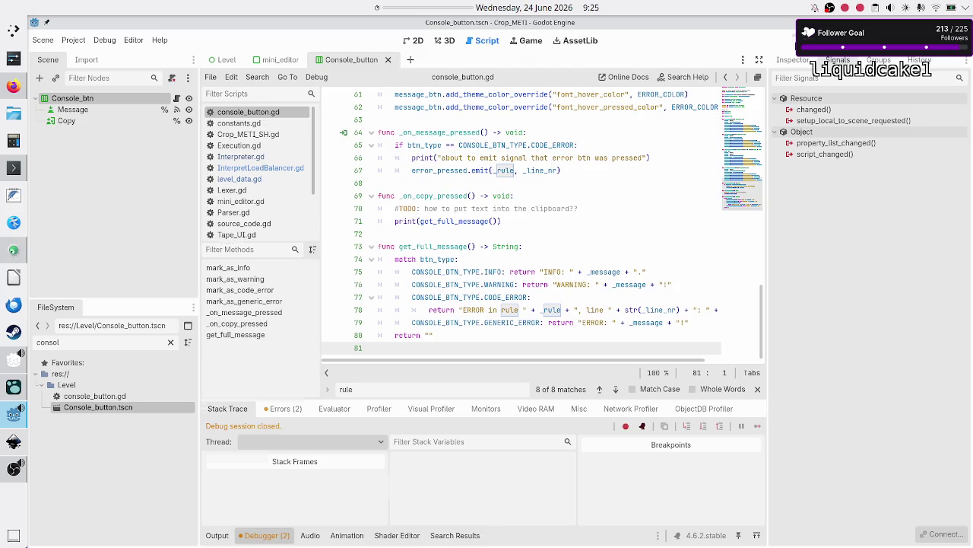
key(F5)
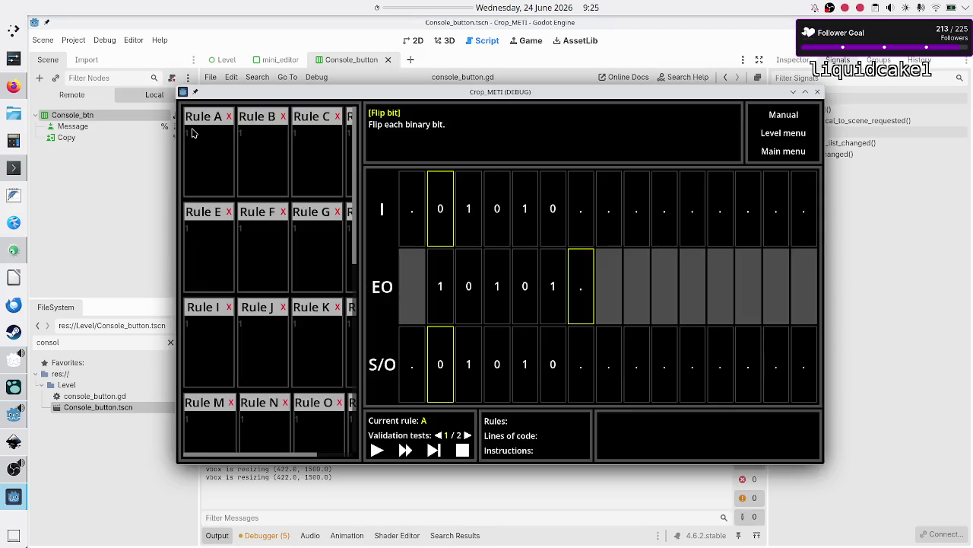
- Validate Rule A in the game, then return to the editor showing the missing mark_as_error error
click(209, 162)
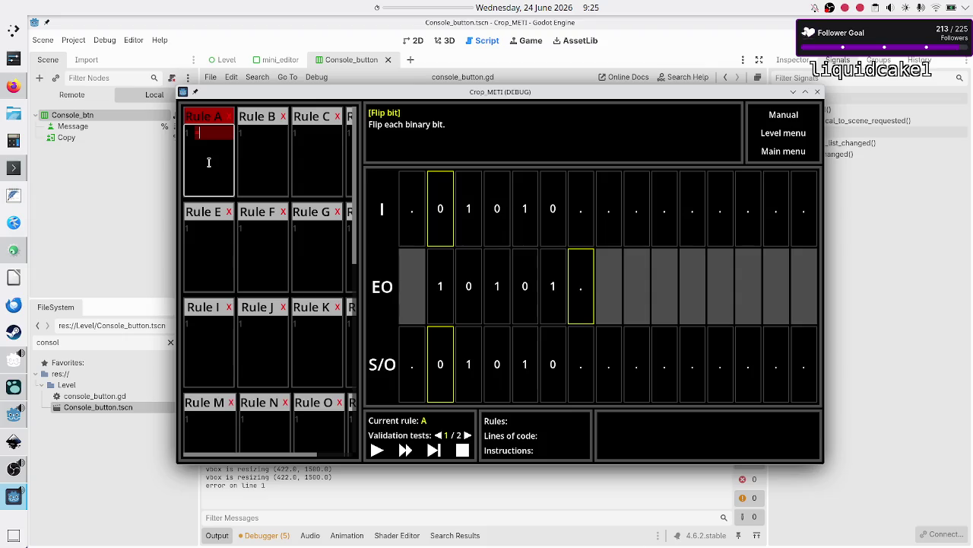
click(380, 449)
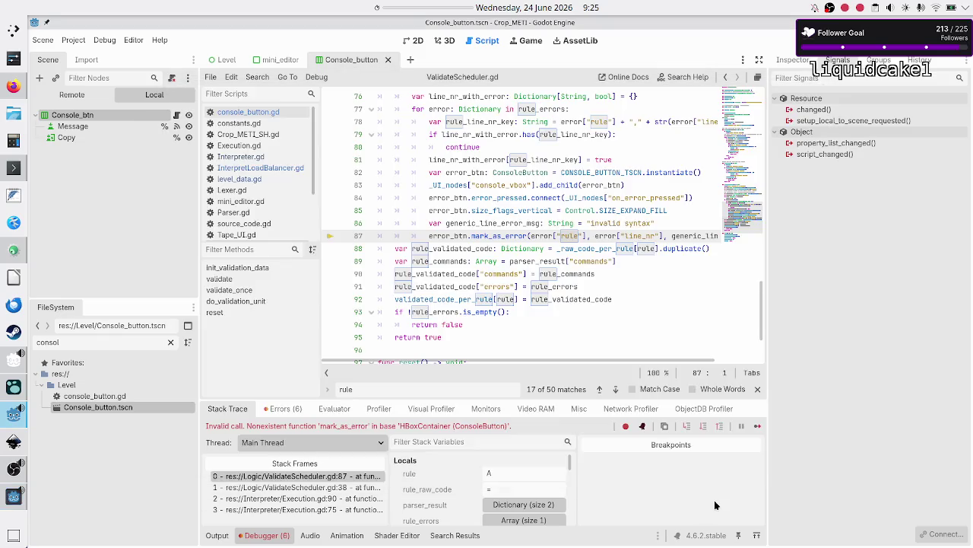
click(714, 499)
- Rename the call on ValidateScheduler.gd line 87 from mark_as_error to mark_as_code_error
click(587, 235)
key(Left)
scroll(553, 210, up, 1)
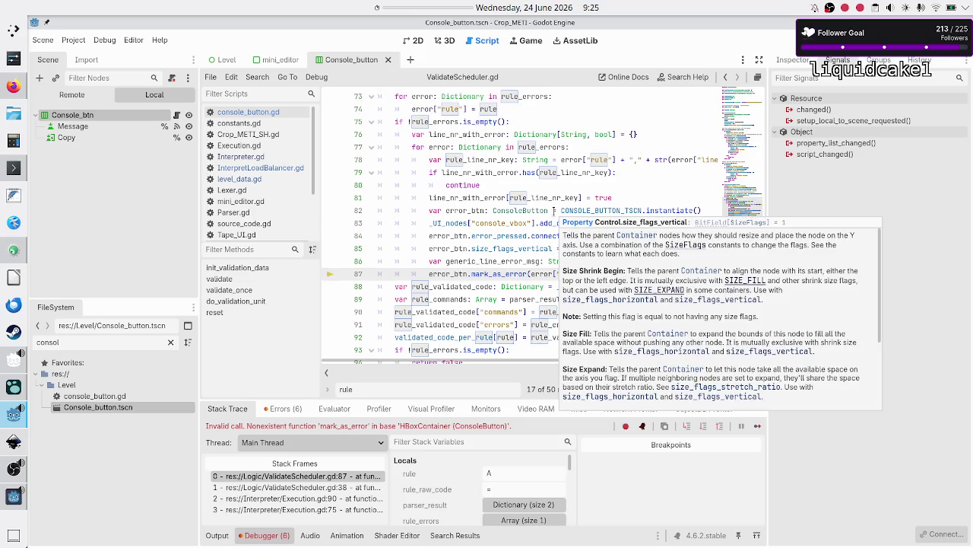
scroll(553, 210, up, 2)
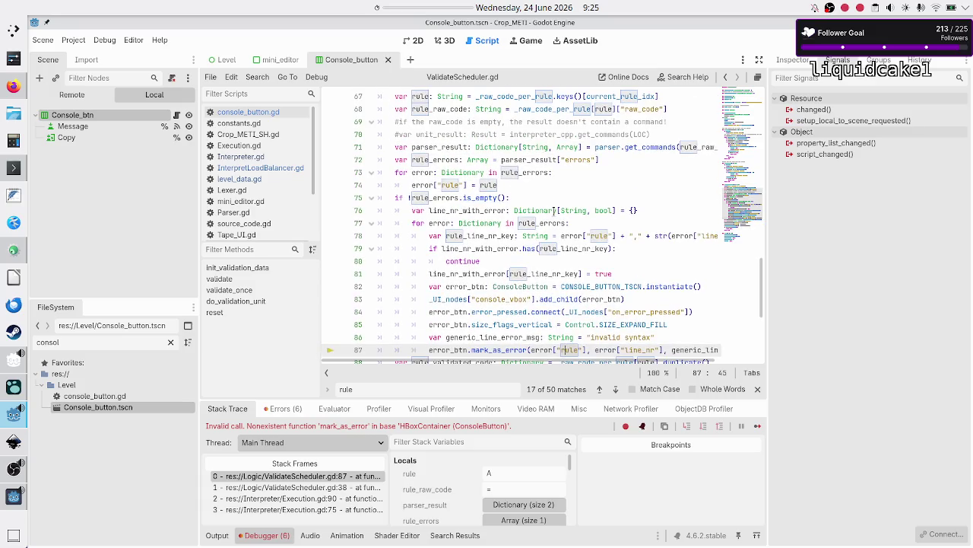
scroll(553, 210, up, 4)
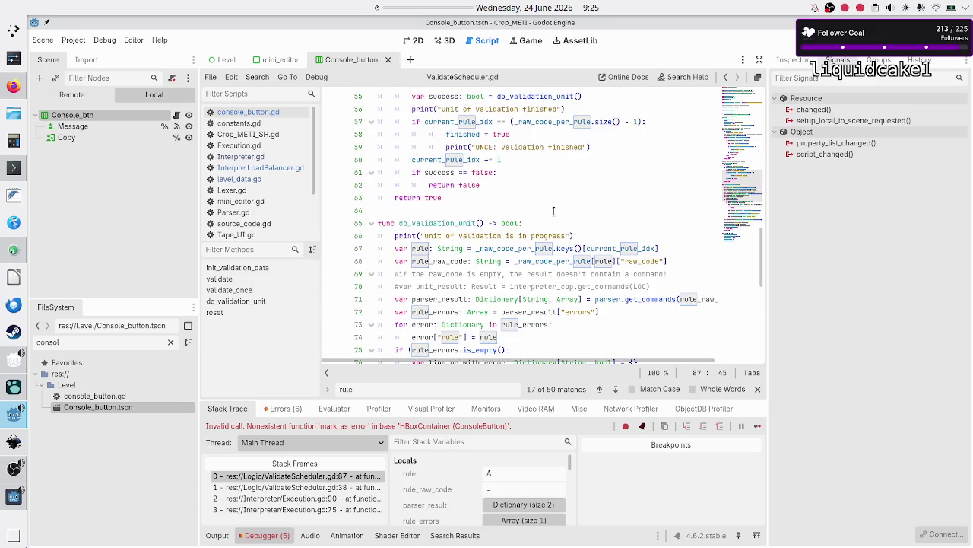
scroll(482, 221, down, 6)
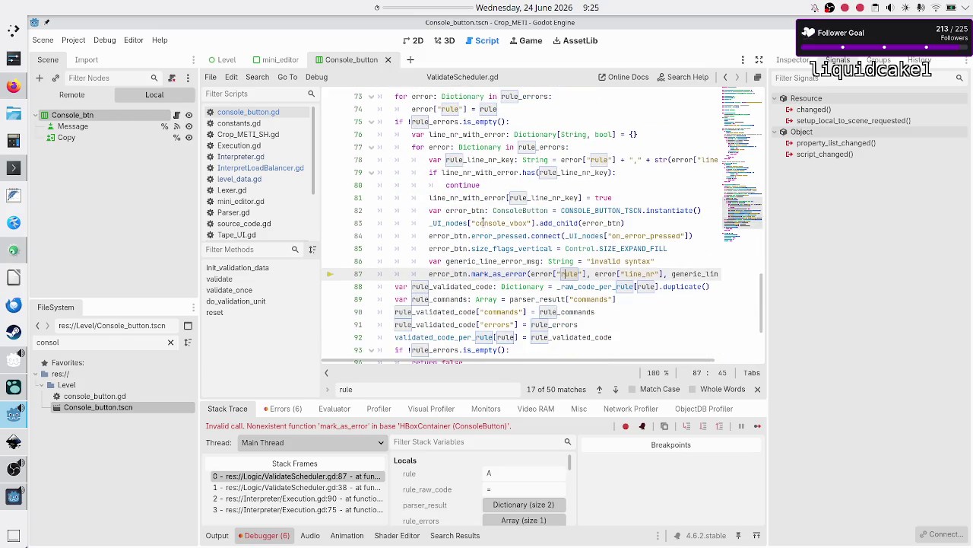
key(ctrl+Left)
text(code_)
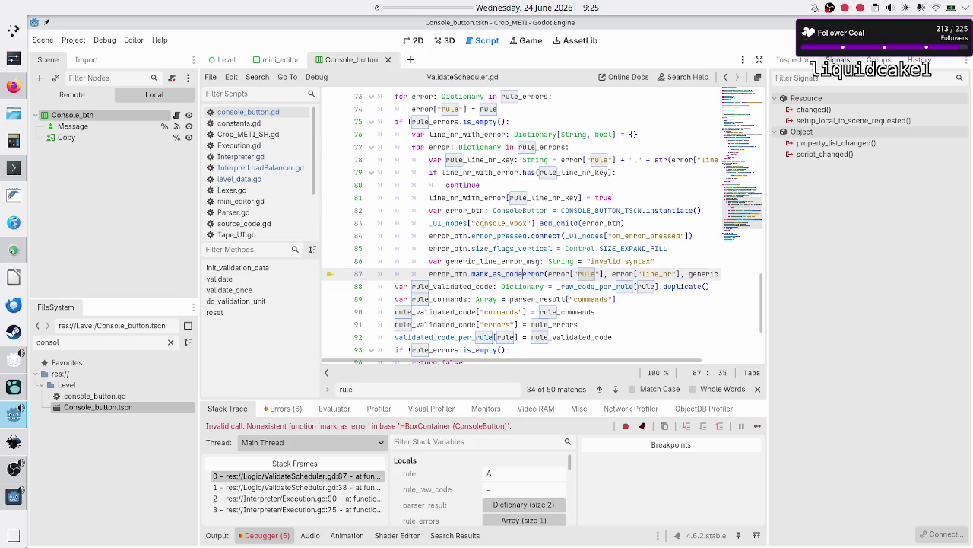
- Close the find bar, save ValidateScheduler.gd, and rerun the game, focusing Rule A's code box
key(Escape)
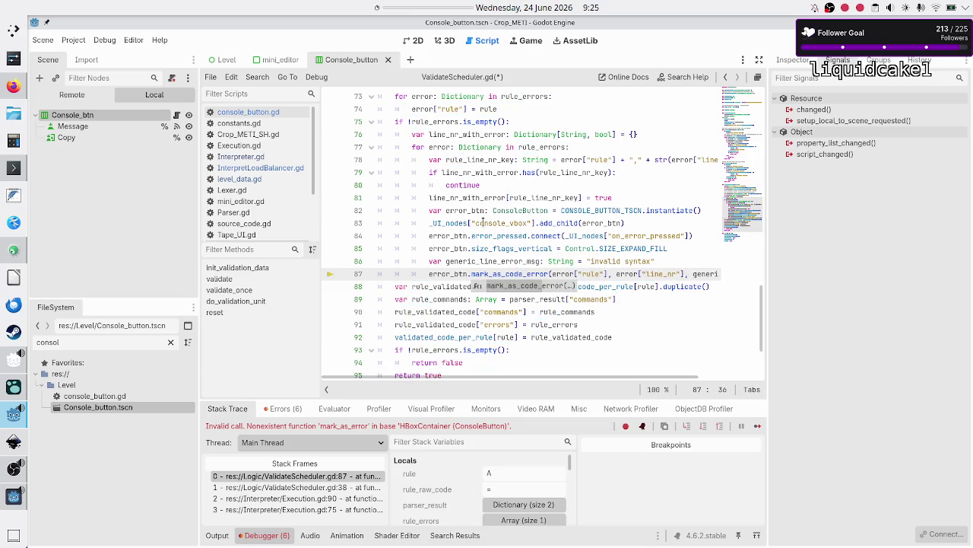
key(Right)
key(Right)
key(Right)
key(ctrl+space)
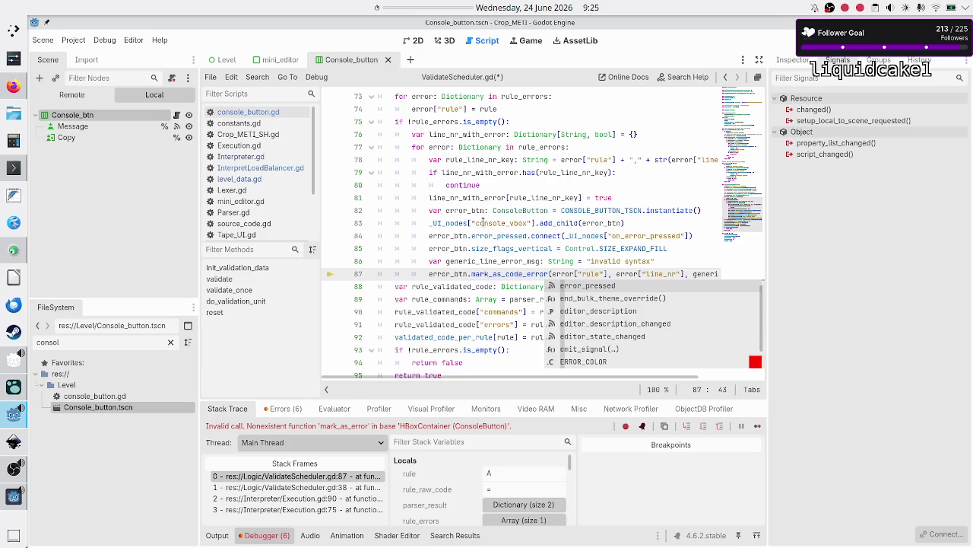
key(ctrl+s)
key(F5)
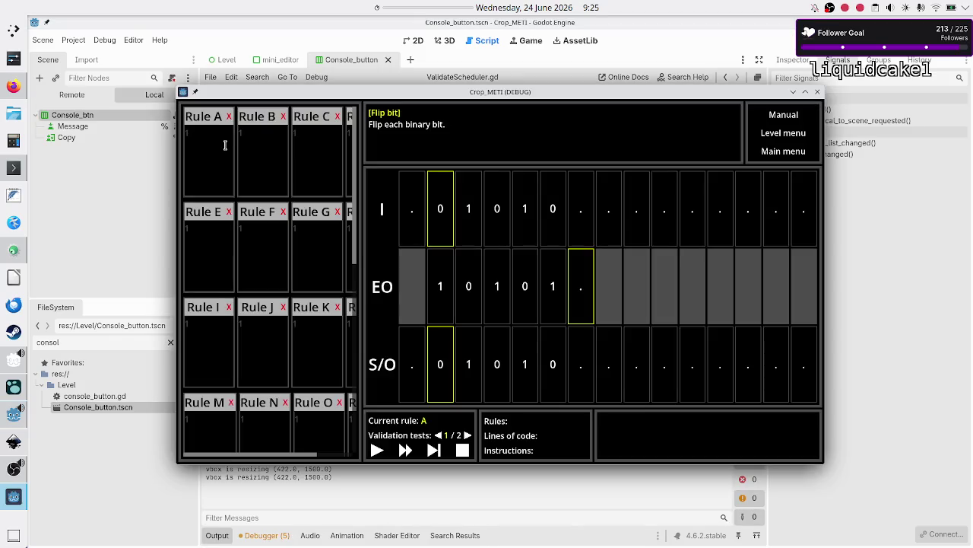
click(223, 145)
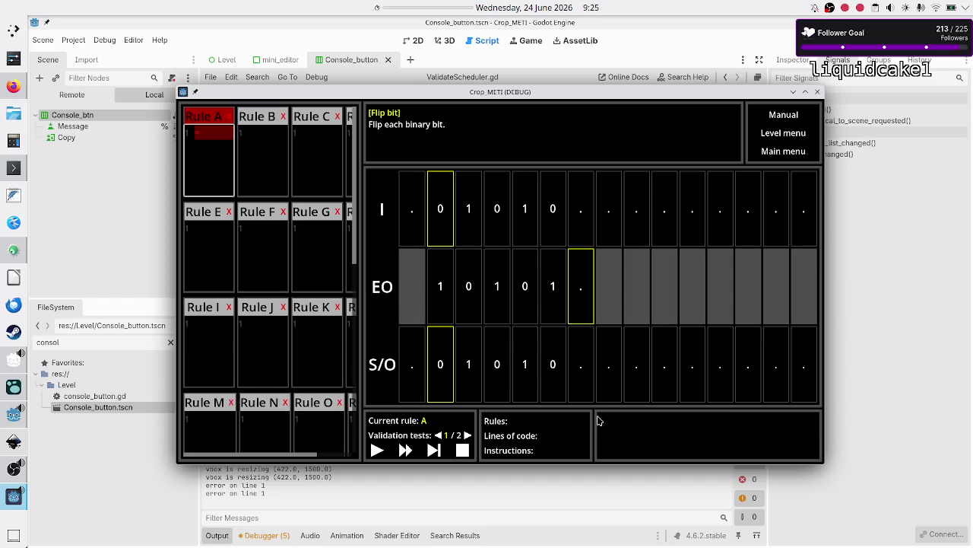
- Run validation again, then add a second line 'A' to Rule A and check Rules K and F
click(434, 450)
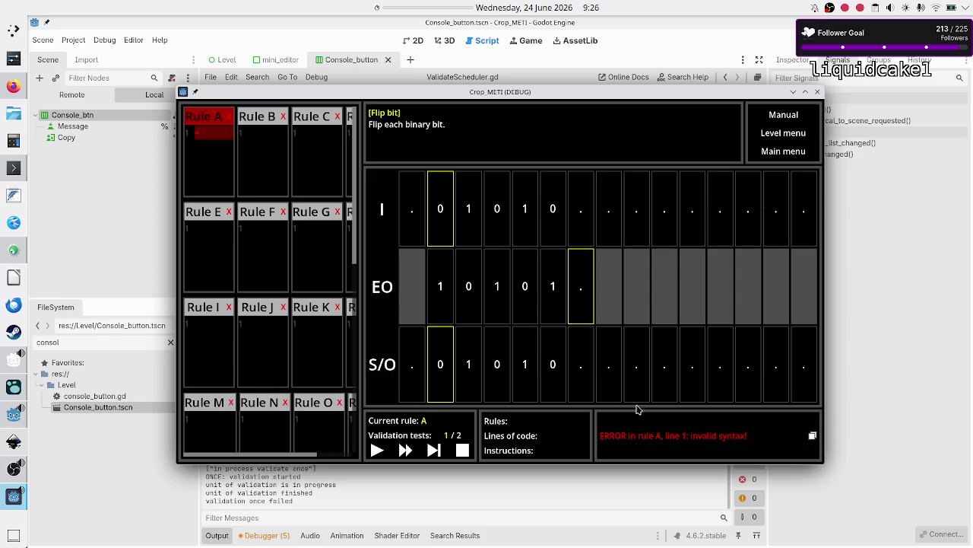
click(295, 344)
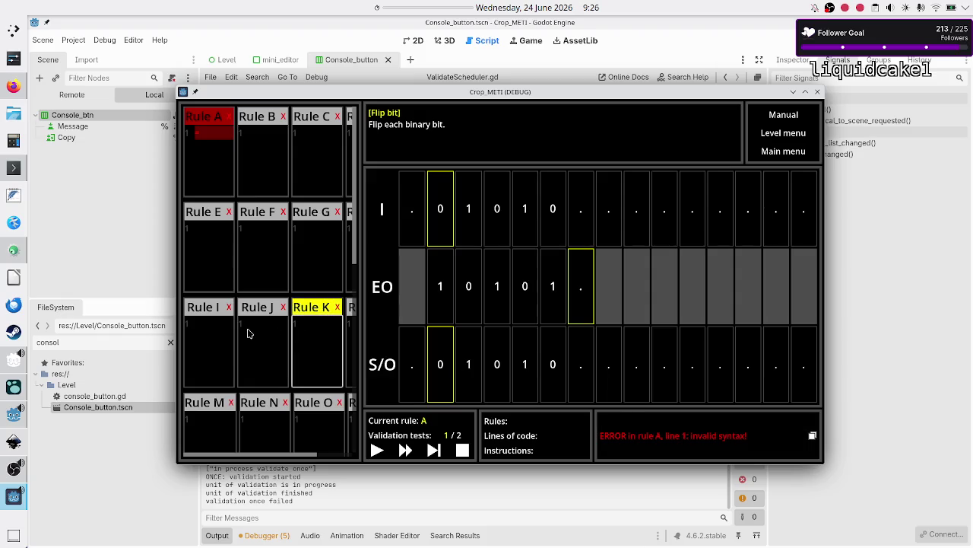
click(227, 155)
key(Return)
text(A)
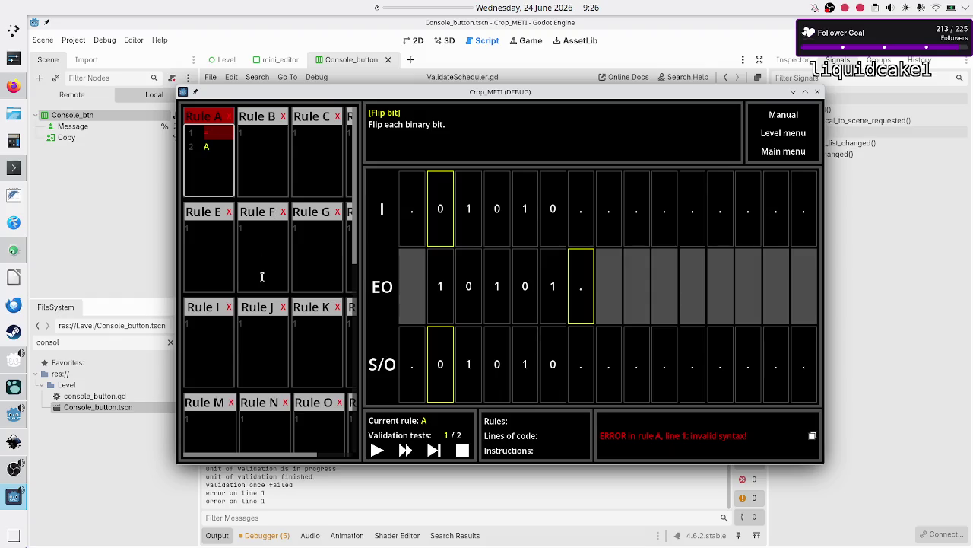
click(262, 277)
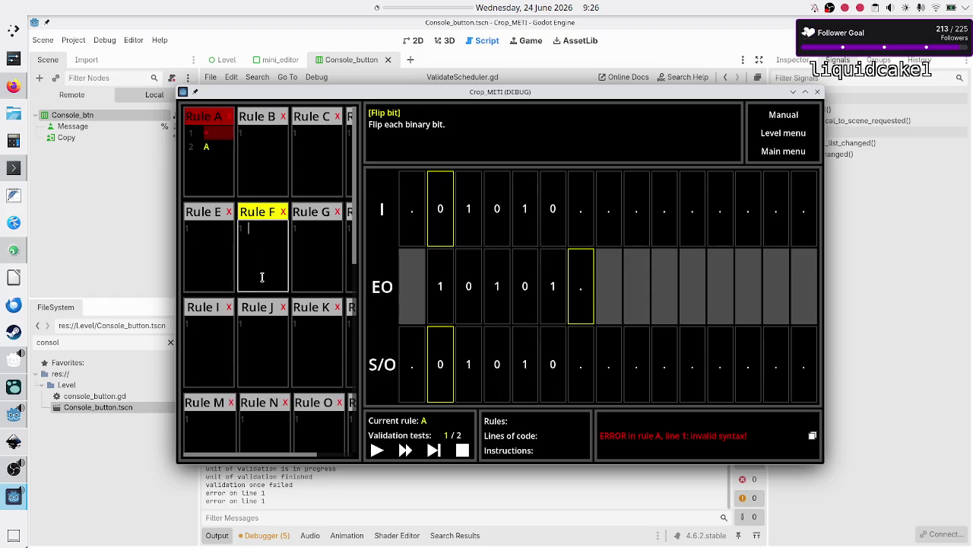
- Press the error message to jump to its line, then close the Crop_METI debug window
click(721, 431)
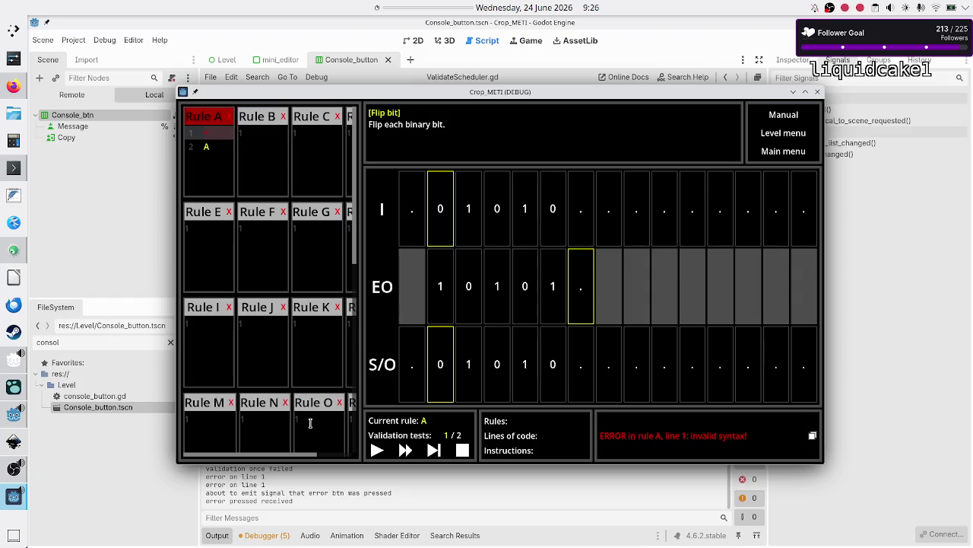
click(229, 134)
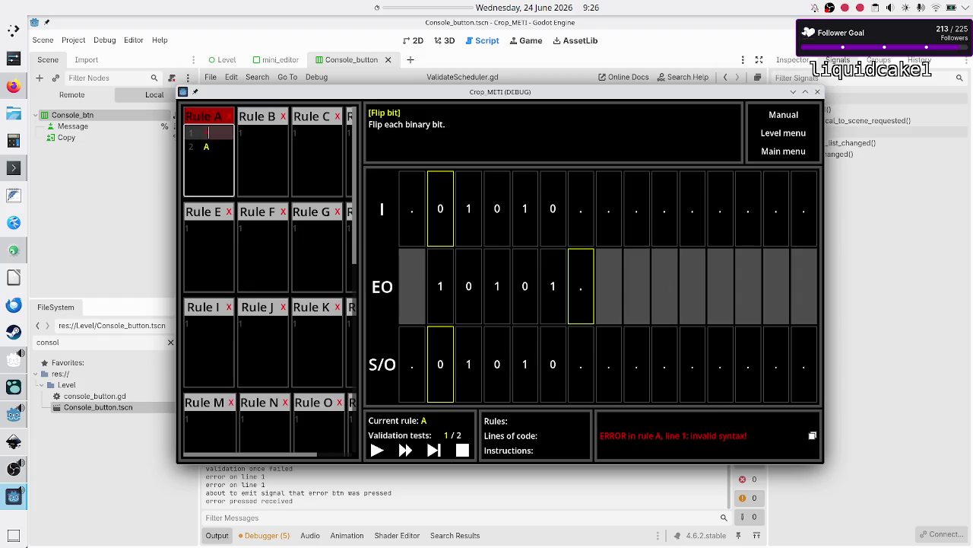
click(817, 91)
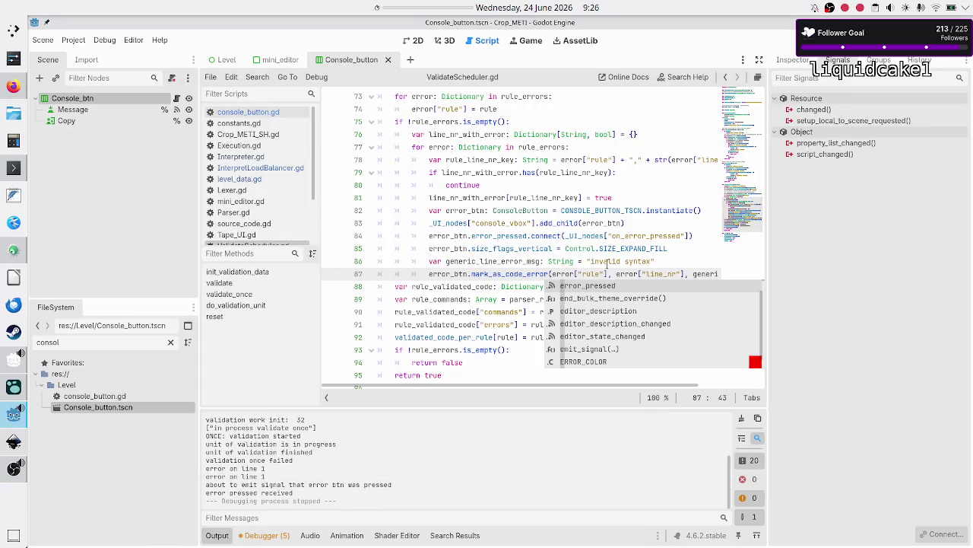
- Open InterpretLoadBalancer.gd and scroll to its output-tape mismatch check around line 149
click(537, 273)
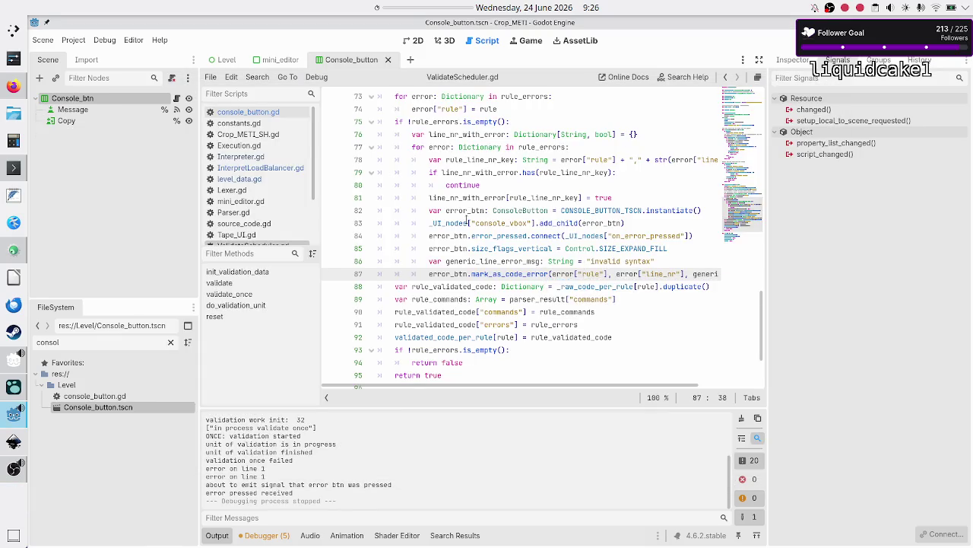
click(260, 167)
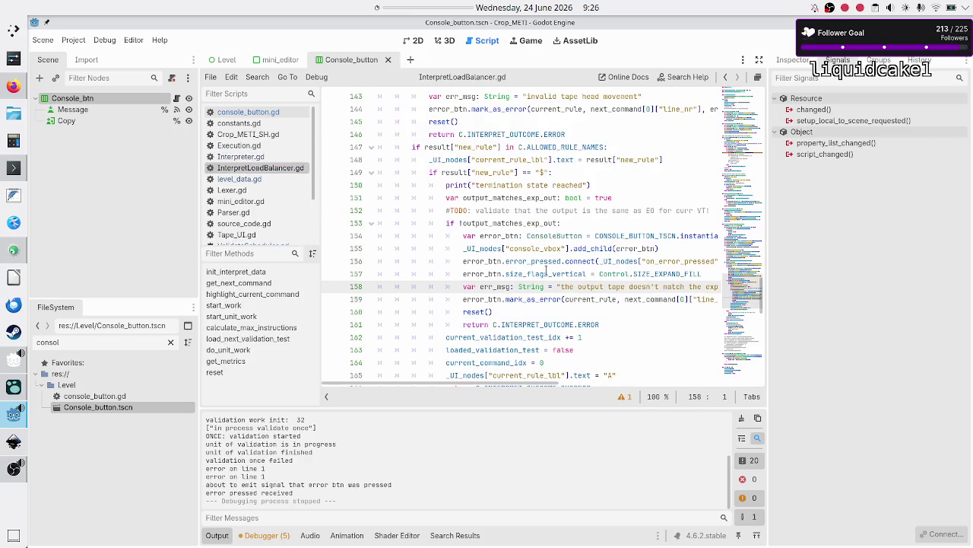
mouse_move(551, 277)
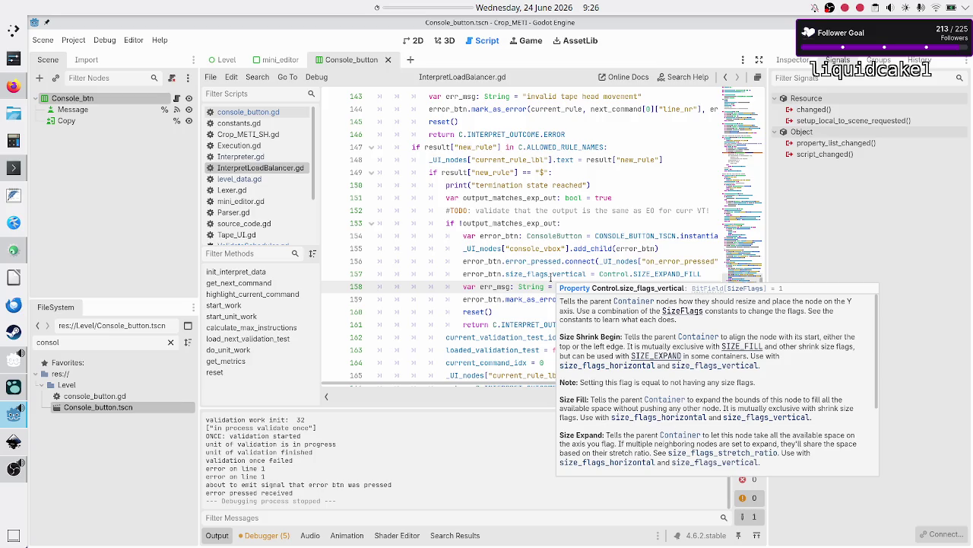
mouse_move(525, 286)
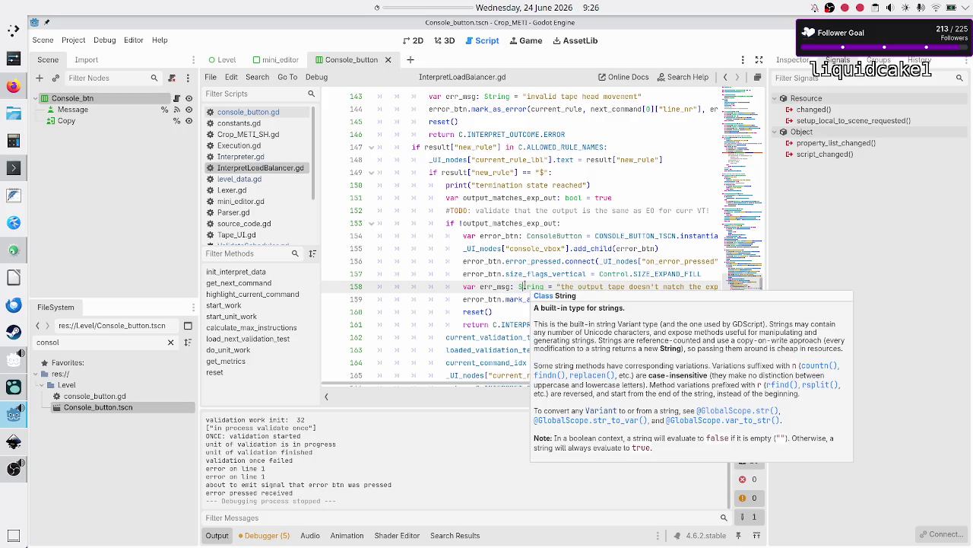
click(523, 286)
scroll(525, 259, down, 3)
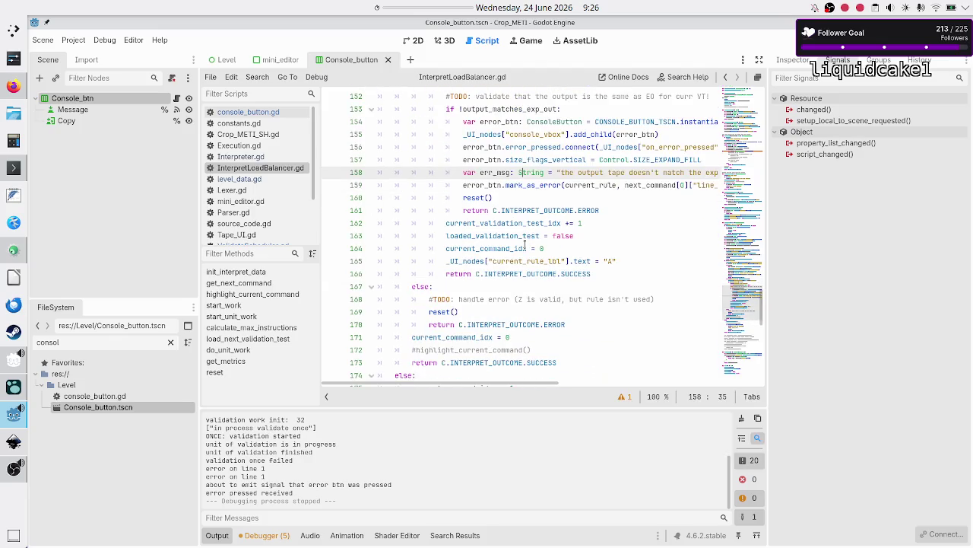
scroll(524, 248, up, 5)
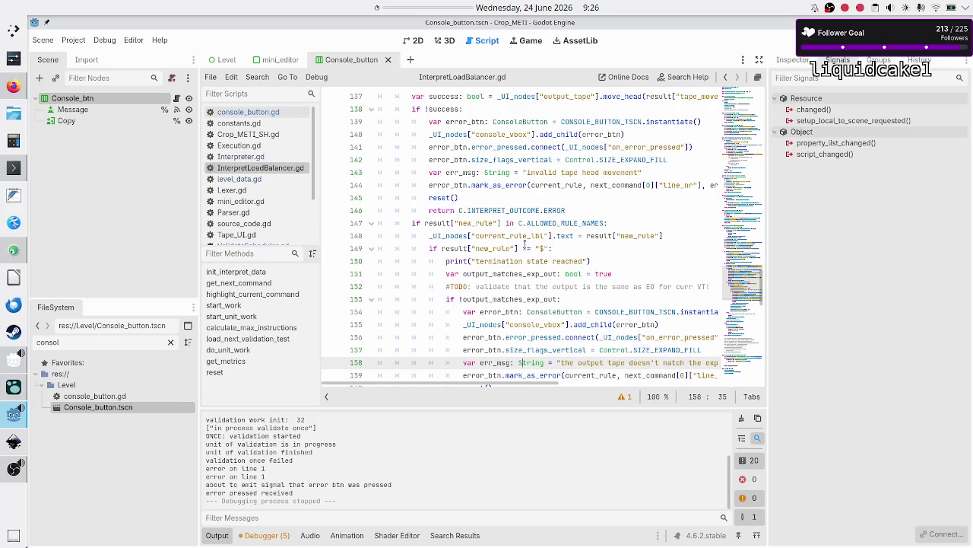
scroll(524, 244, down, 11)
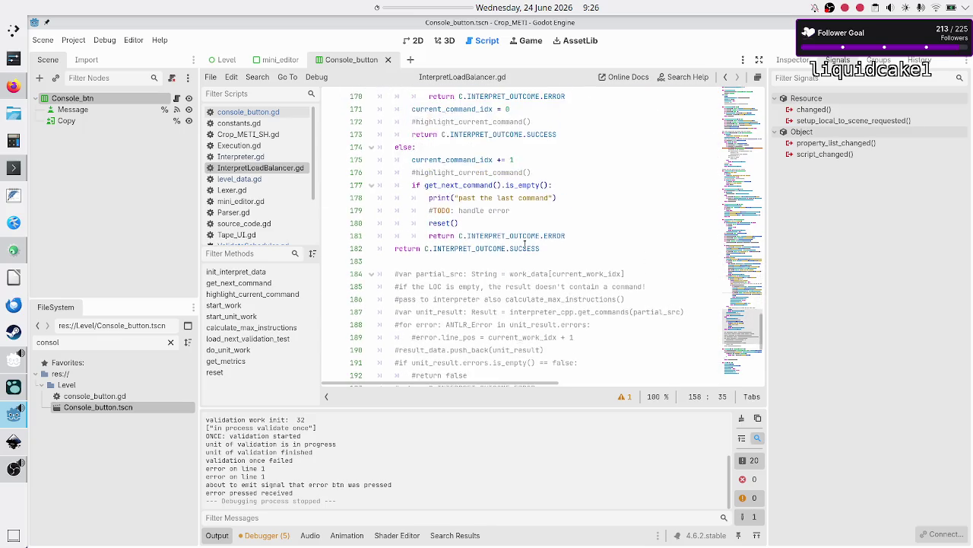
scroll(525, 245, up, 8)
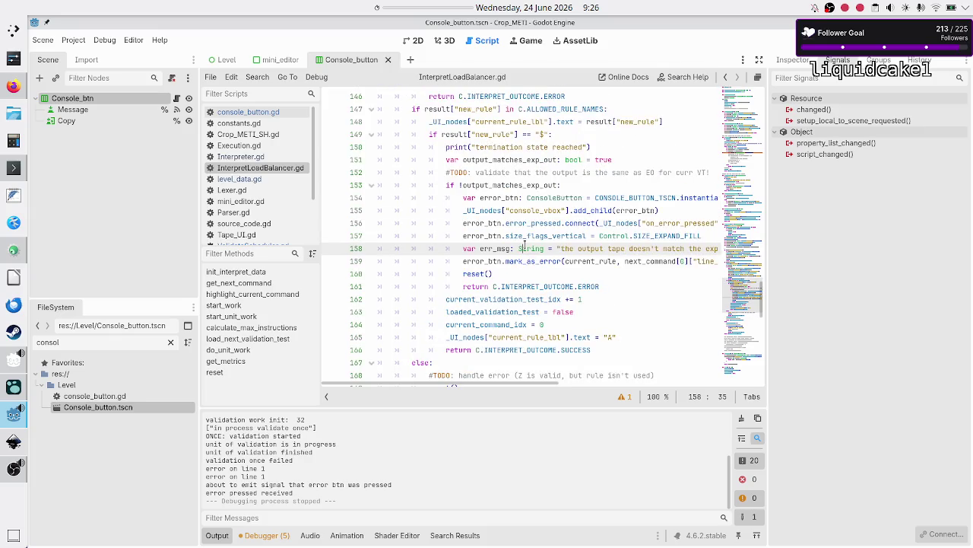
scroll(525, 245, down, 1)
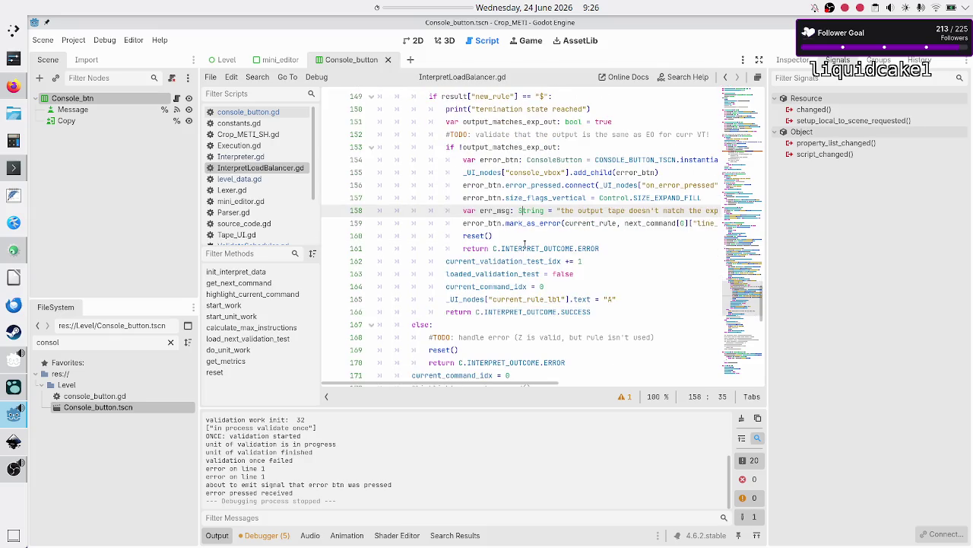
click(573, 93)
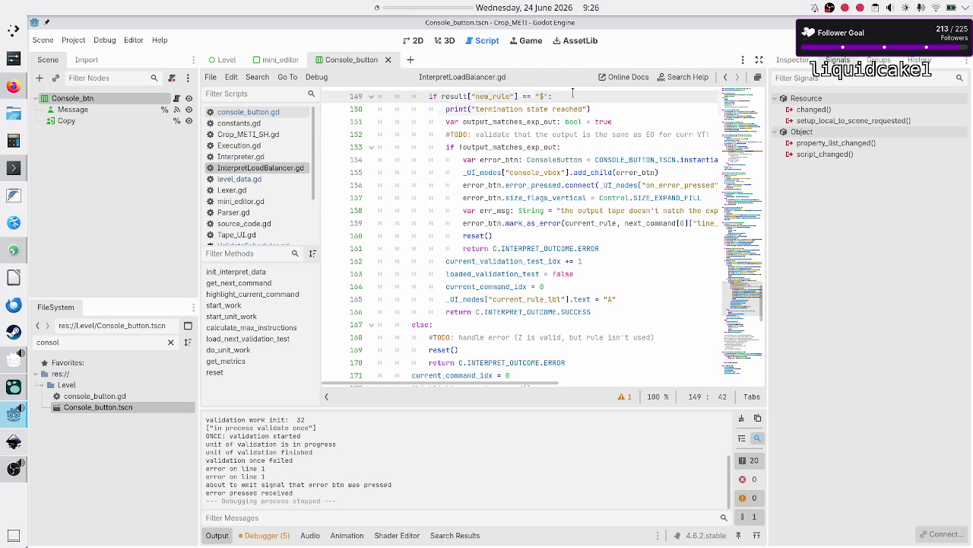
- Rename line 159's mark_as_error call to mark_as_generic_error via autocomplete
triple_click(573, 93)
key(Down)
key(Down)
key(Down)
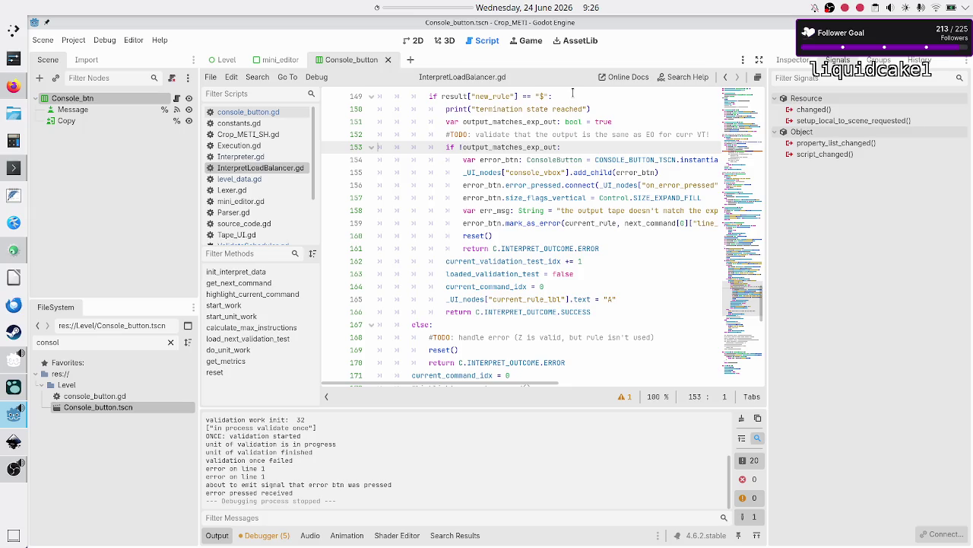
key(Down)
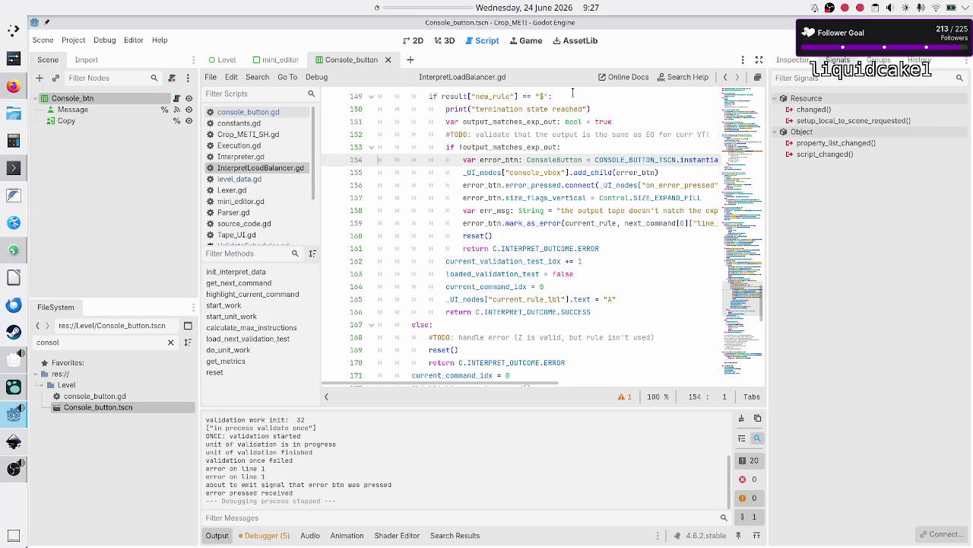
key(Down)
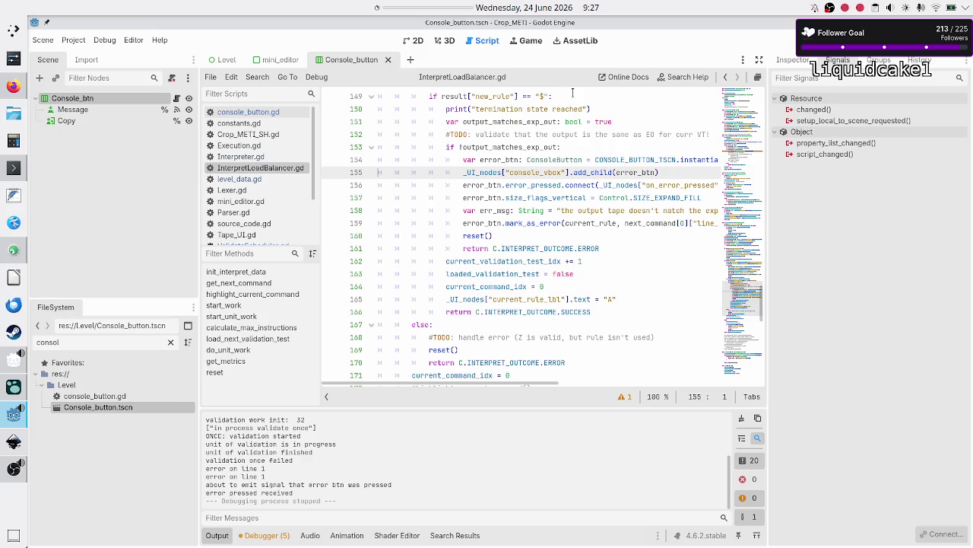
key(Down)
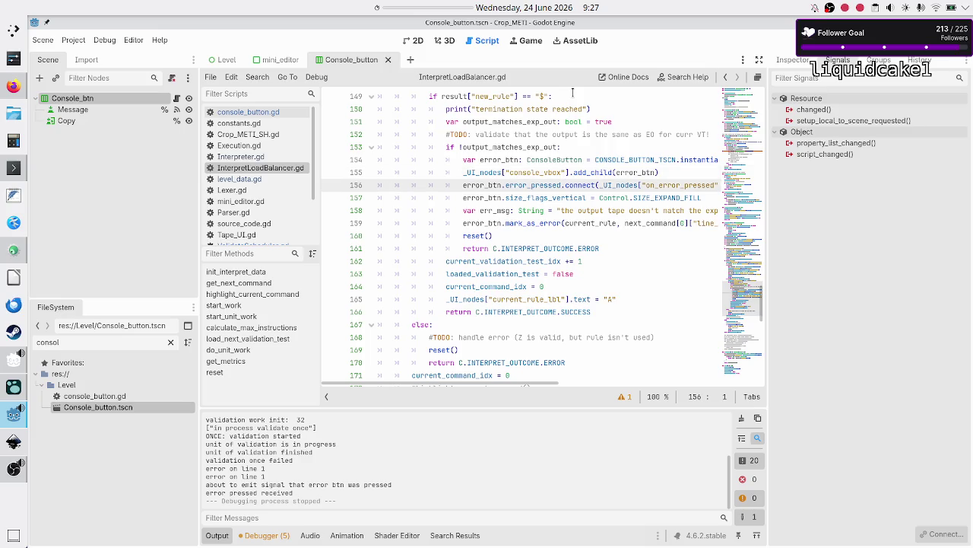
key(Down)
key(Down)
key(Down)
key(Up)
key(End)
key(Down)
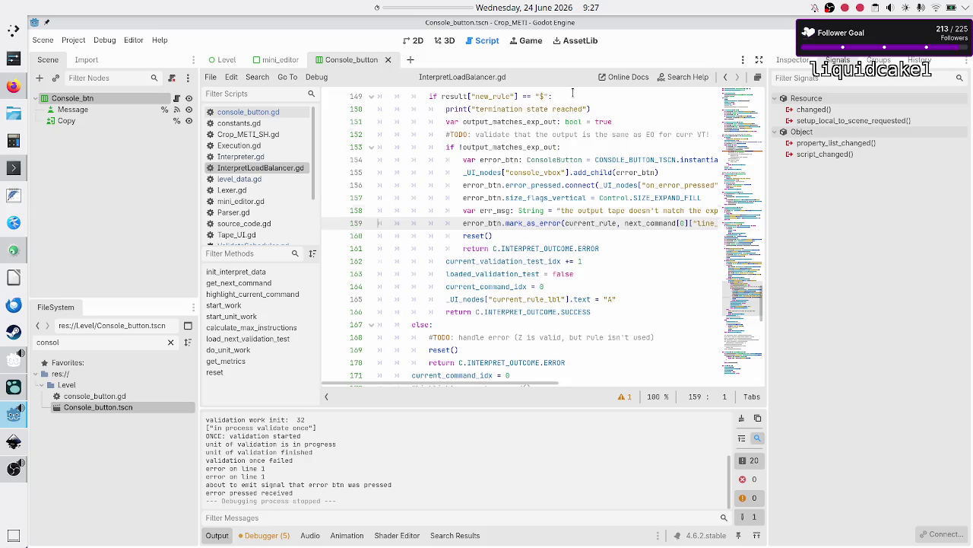
key(Right)
key(BackSpace)
key(BackSpace)
key(BackSpace)
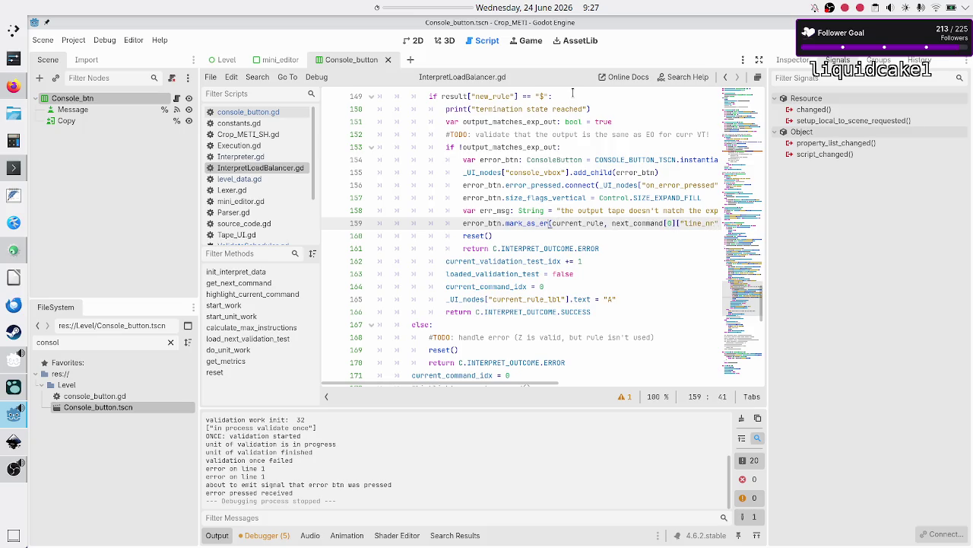
text(gene)
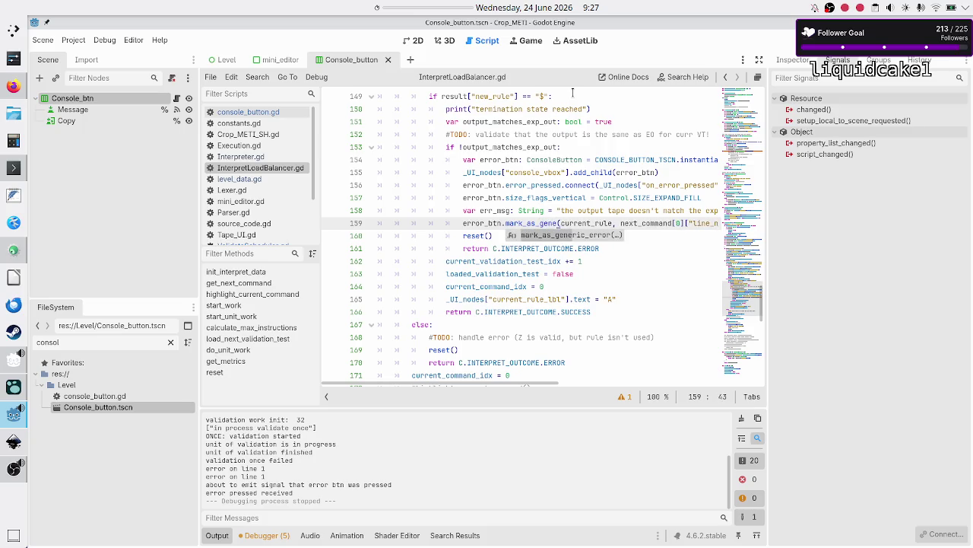
key(Return)
- Delete the rule and line-number arguments from line 159, leaving only err_msg
key(shift+Right)
key(shift+Right)
key(shift+Right)
key(shift+Right)
key(shift+Right)
key(shift+Right)
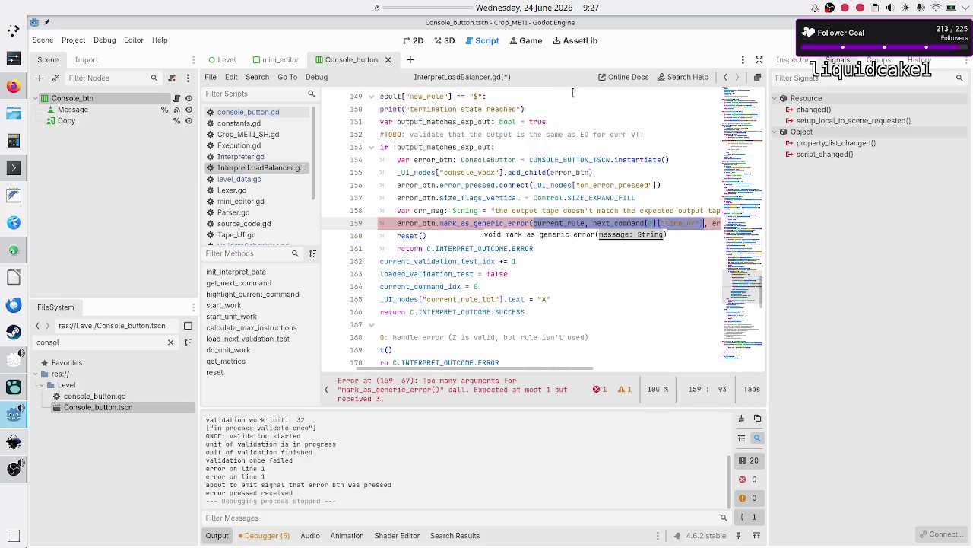
key(shift+Right)
key(shift+Right)
key(shift+Right)
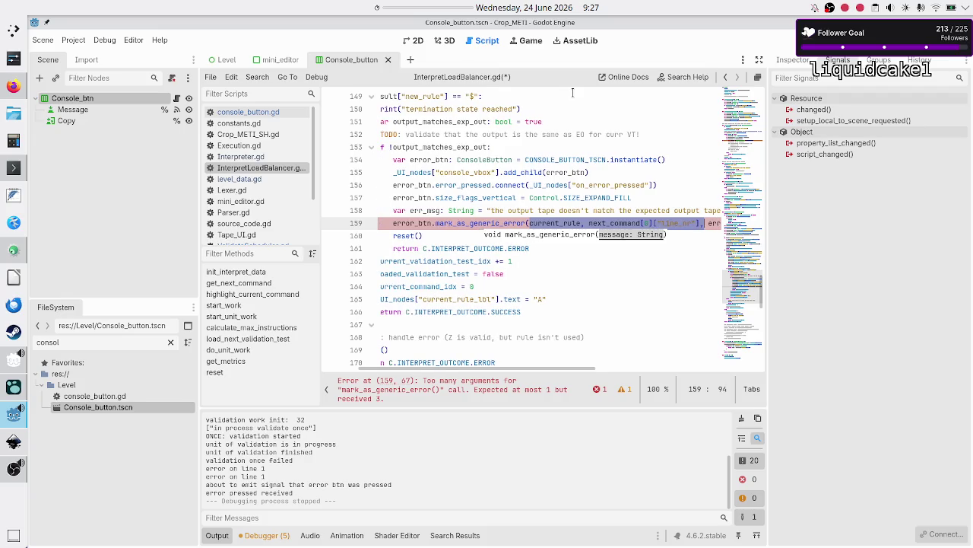
key(shift+Left)
key(shift+Left)
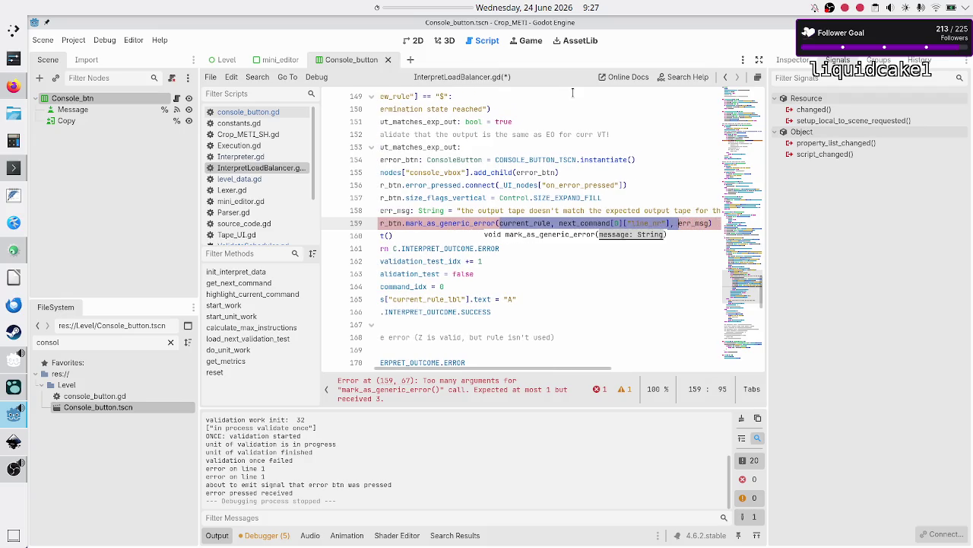
key(BackSpace)
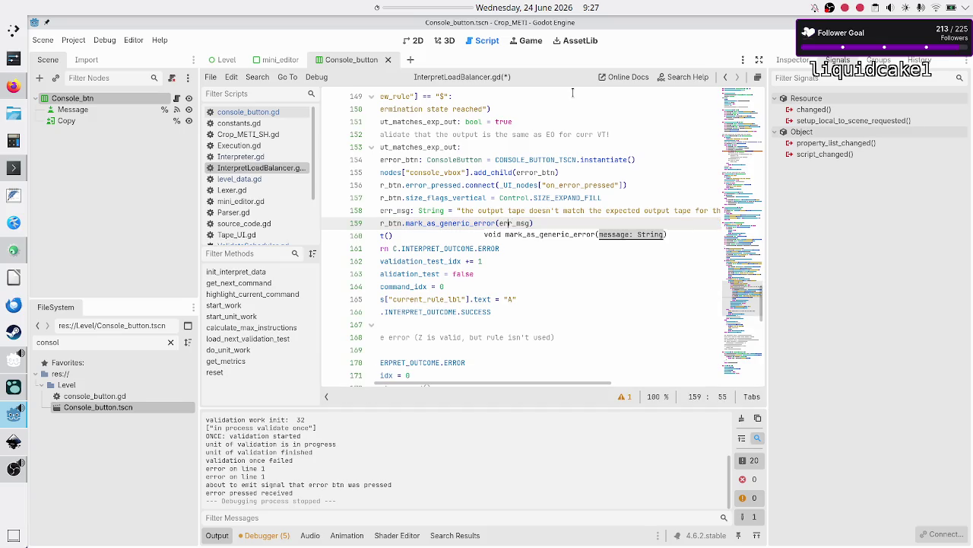
key(Home)
key(Home)
key(Up)
key(Up)
key(Up)
key(Down)
key(Down)
key(Down)
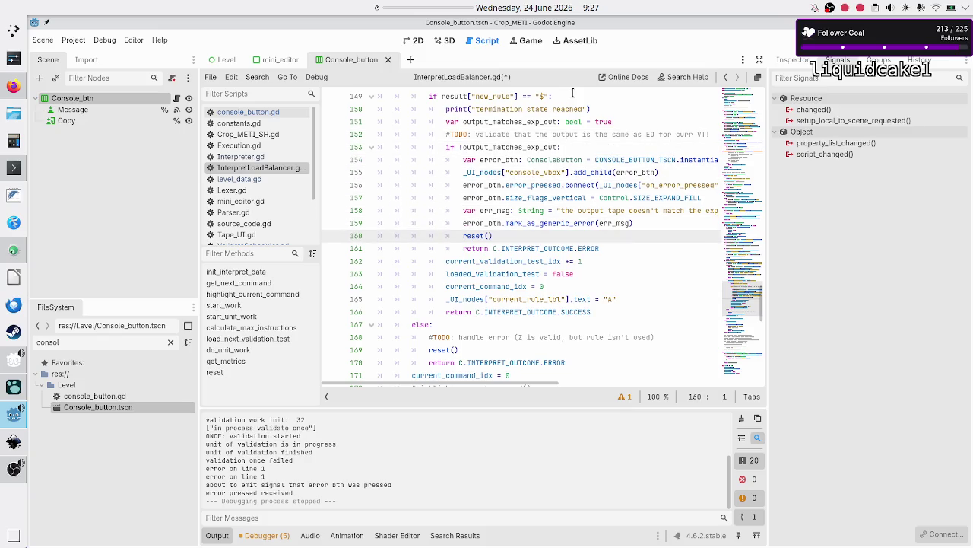
key(Down)
key(Down)
key(Up)
key(Down)
key(Up)
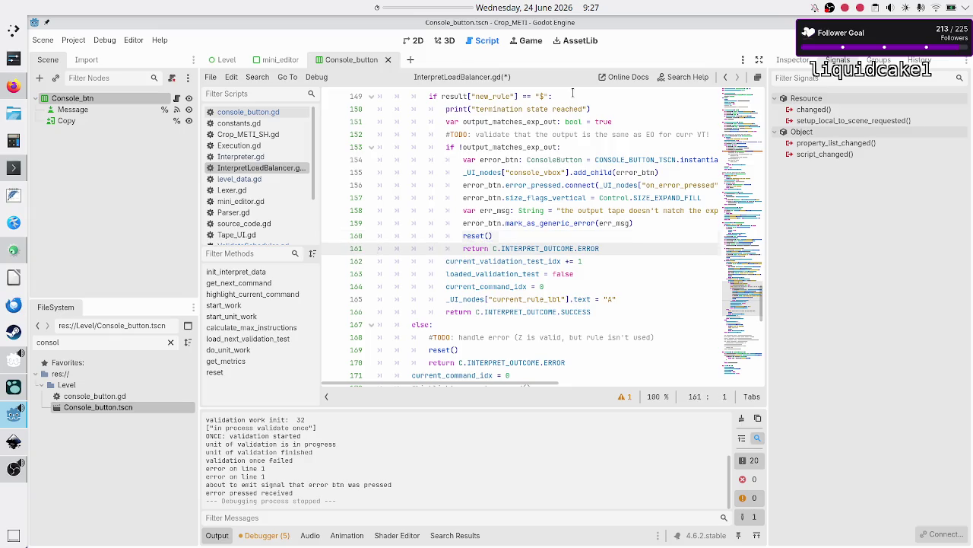
key(Up)
key(Up)
key(Up)
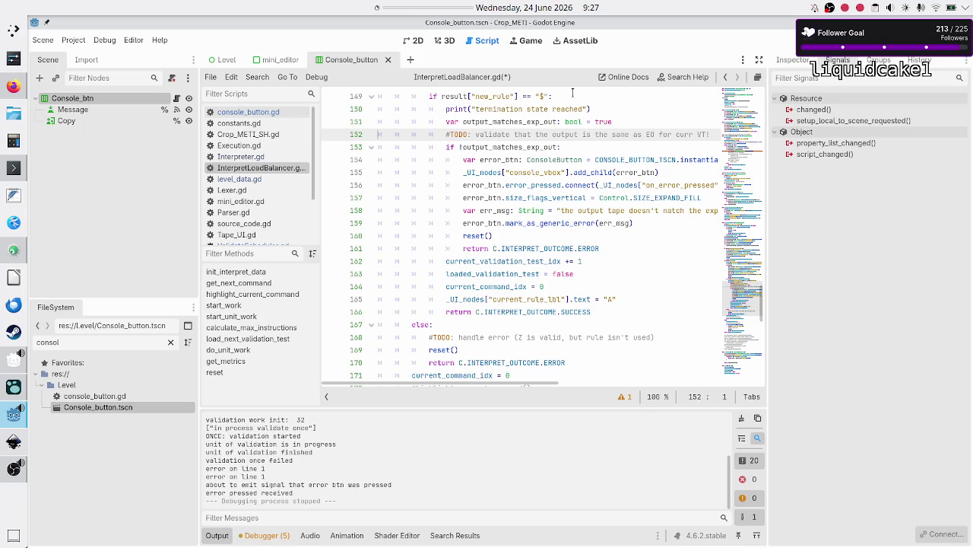
key(Down)
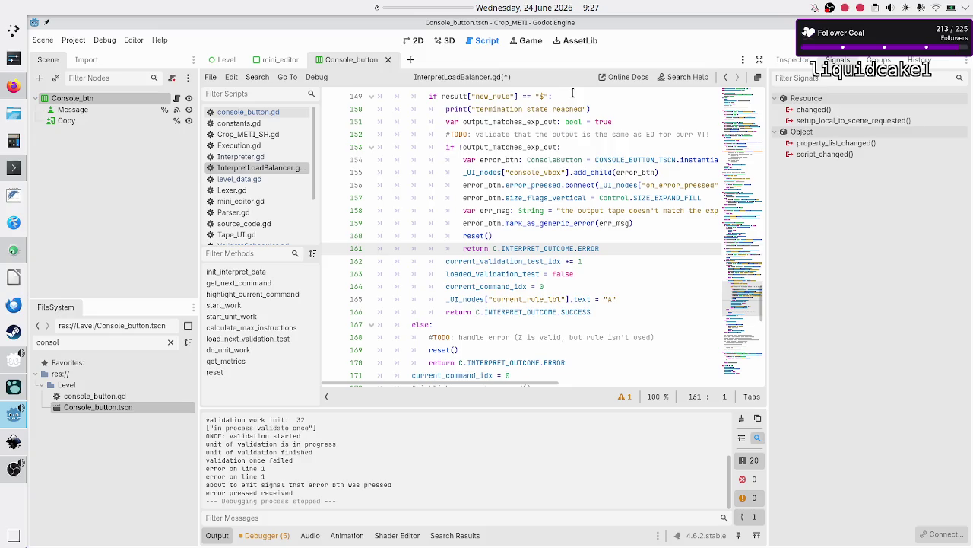
key(Down)
key(Home)
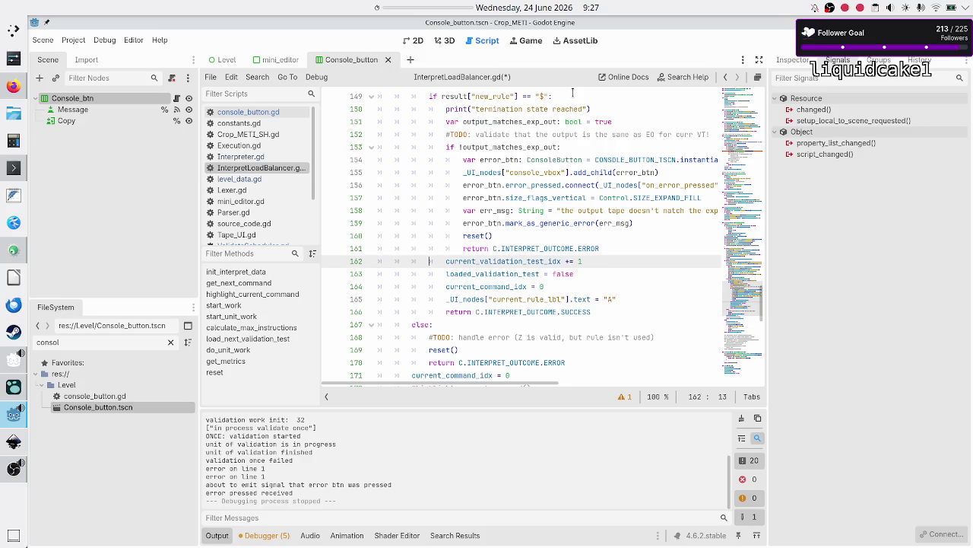
key(shift+Down)
key(shift+Left)
key(shift+Left)
key(shift+Left)
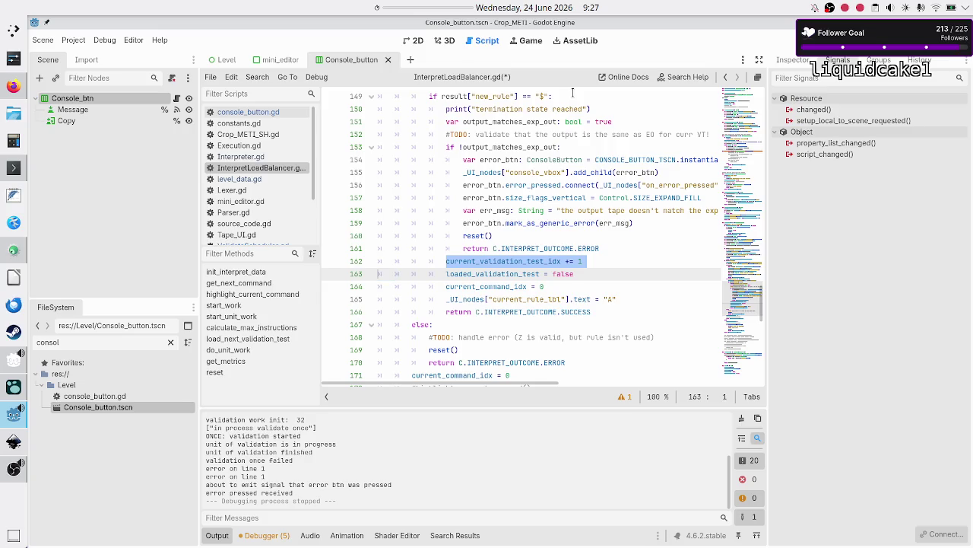
key(Right)
key(shift+Down)
key(Right)
key(shift+Down)
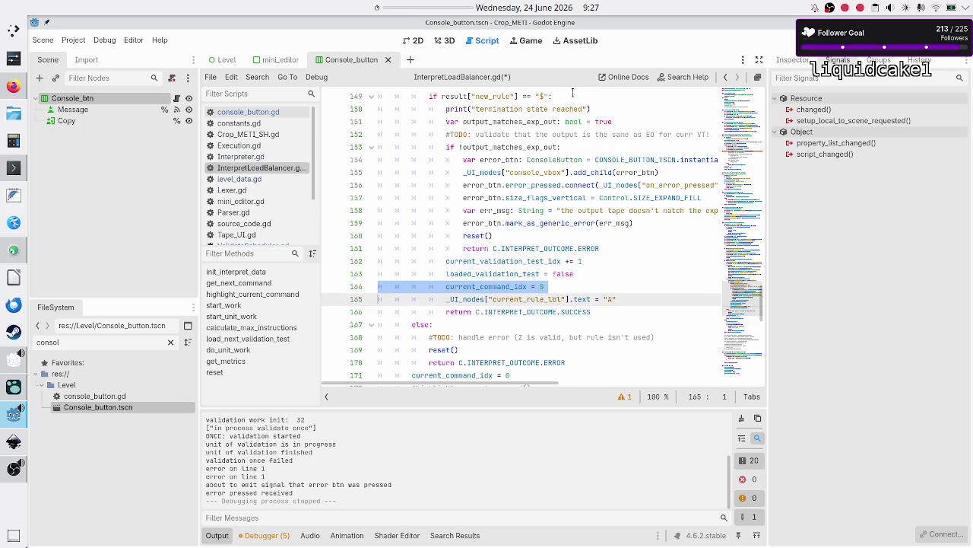
key(Down)
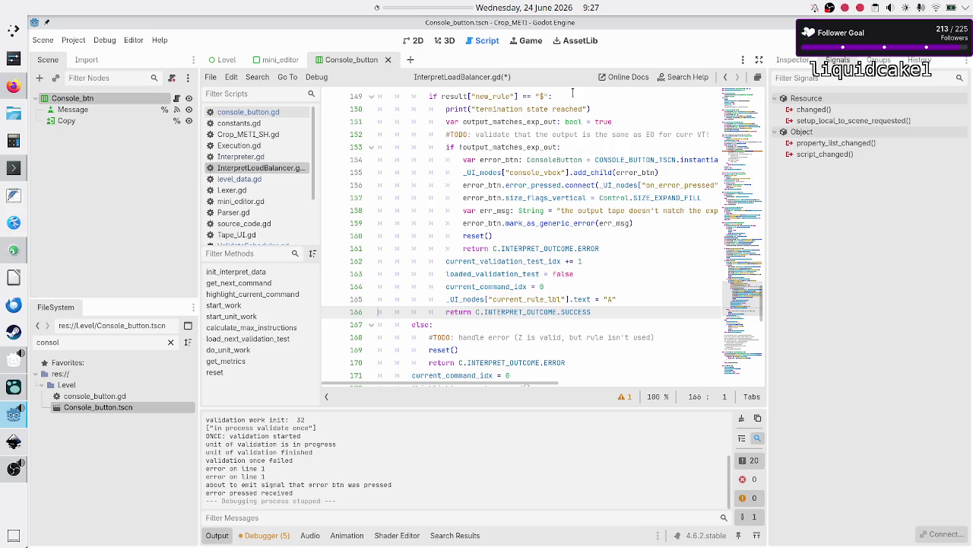
key(Down)
key(Down)
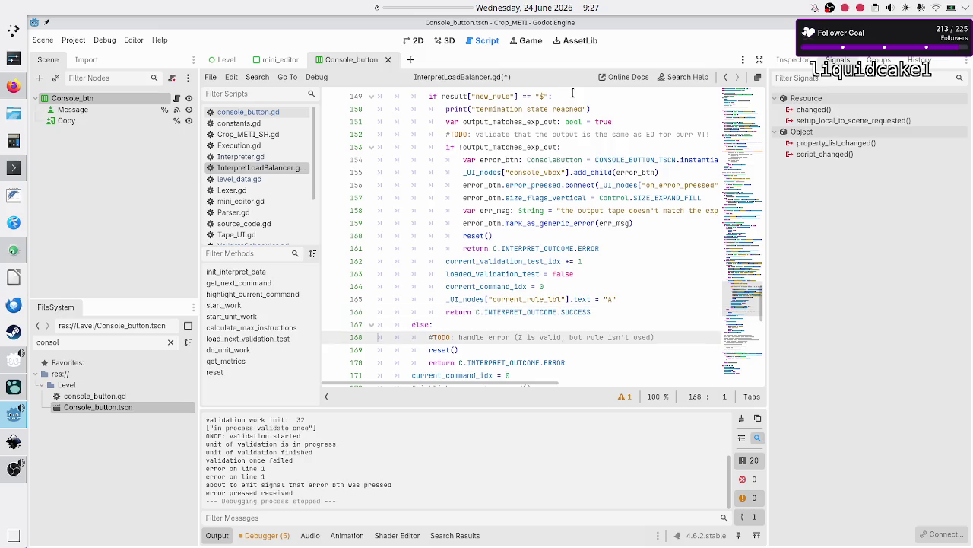
key(Up)
key(Up)
key(Up)
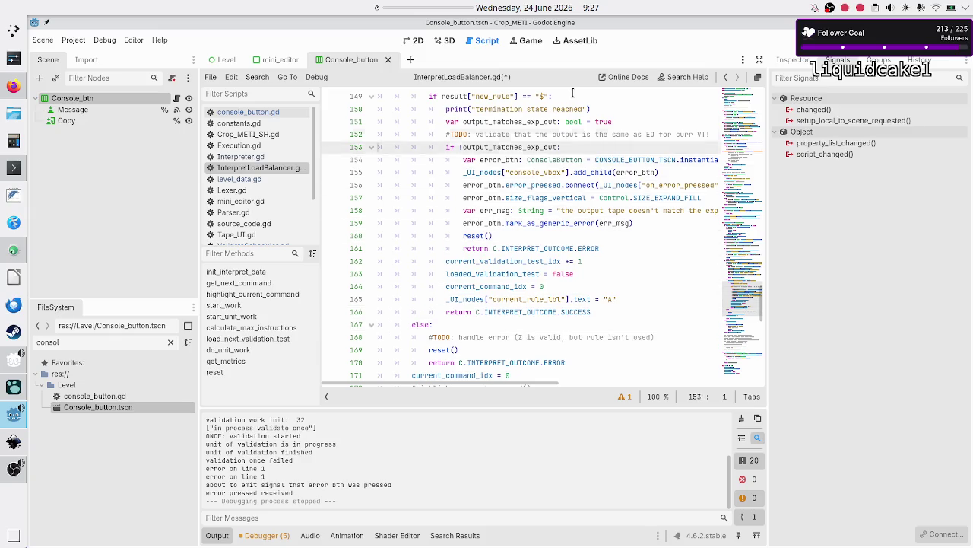
key(Up)
key(Up)
key(Up)
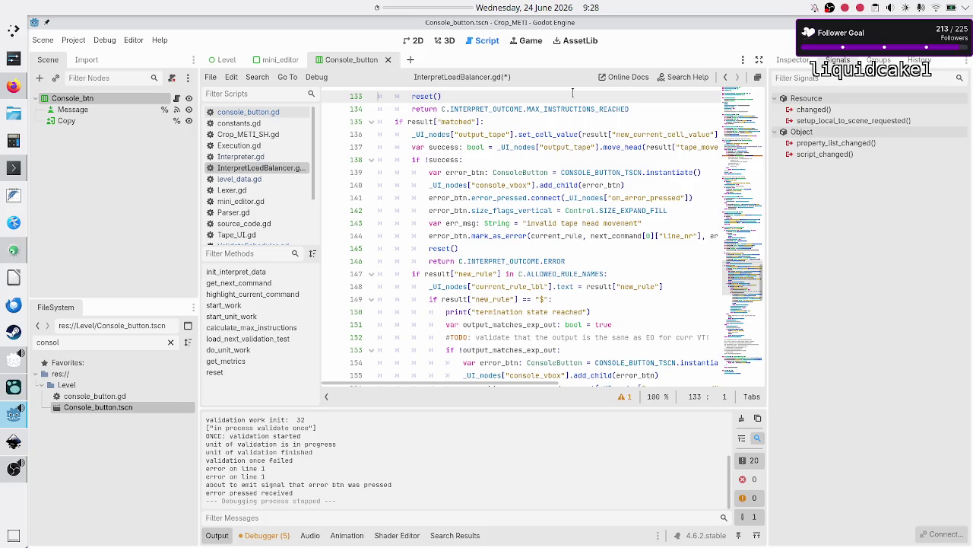
- Step through the execute_command, output-tape and move_head lines down to the if !success check
key(Down)
key(Down)
key(Down)
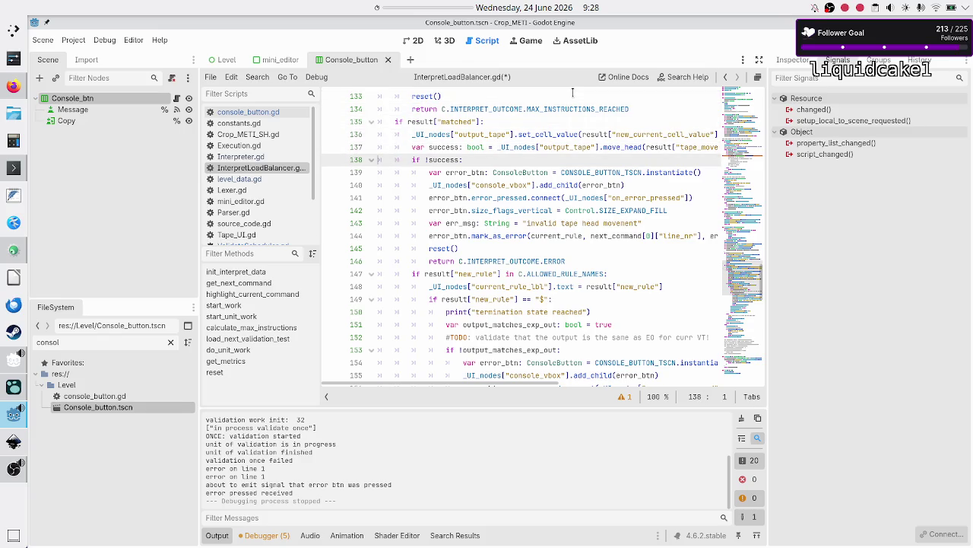
key(Up)
key(Up)
key(Up)
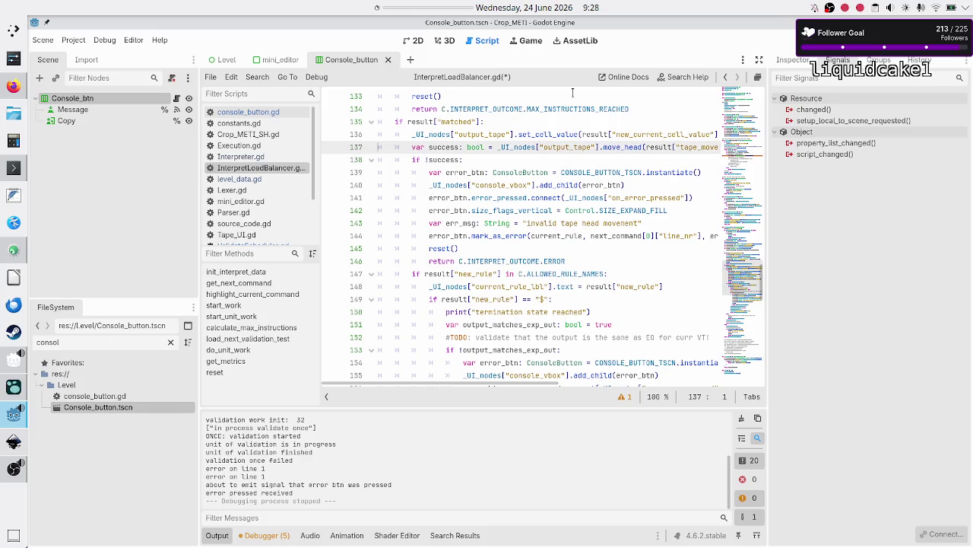
key(Right)
key(Right)
key(Right)
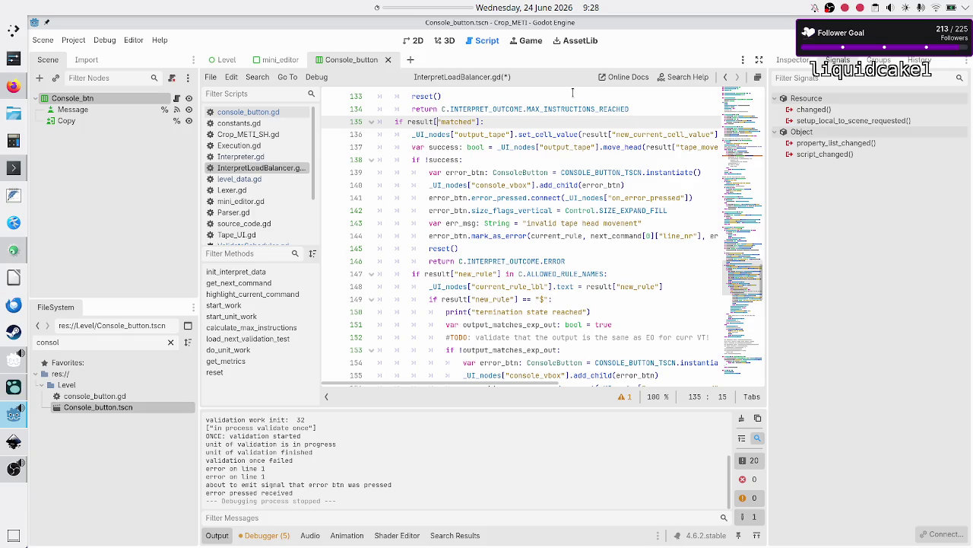
key(Up)
key(Up)
key(Up)
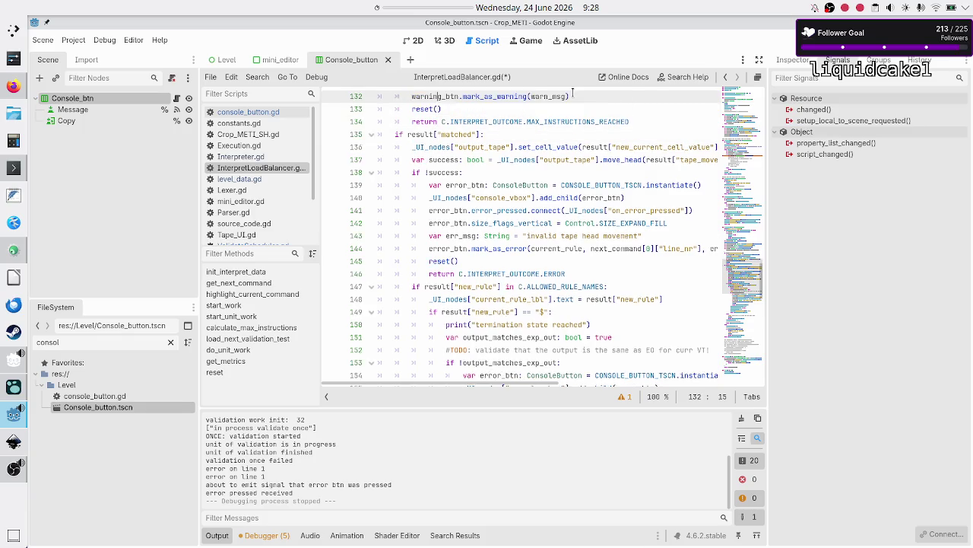
key(Up)
key(Up)
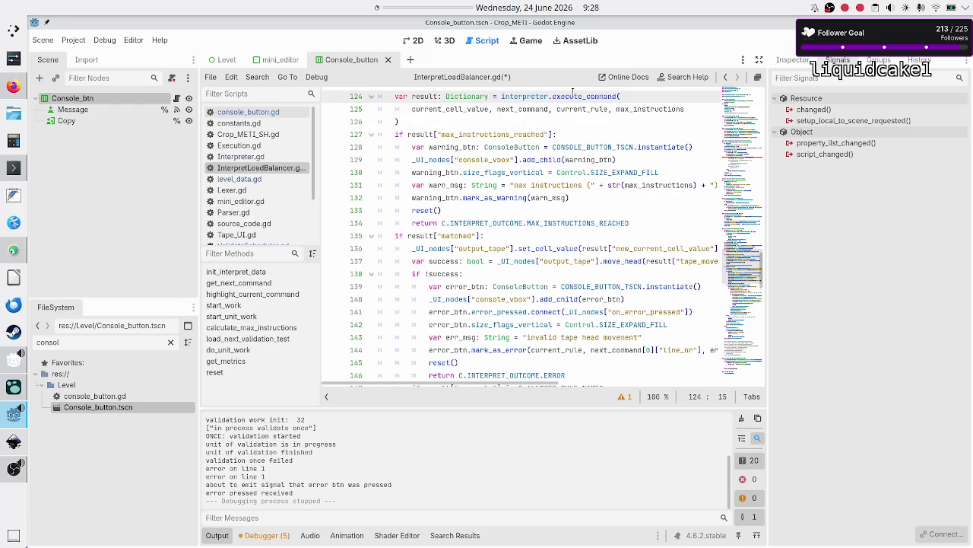
key(Right)
key(Right)
key(Right)
key(shift+Right)
key(shift+Right)
key(shift+Right)
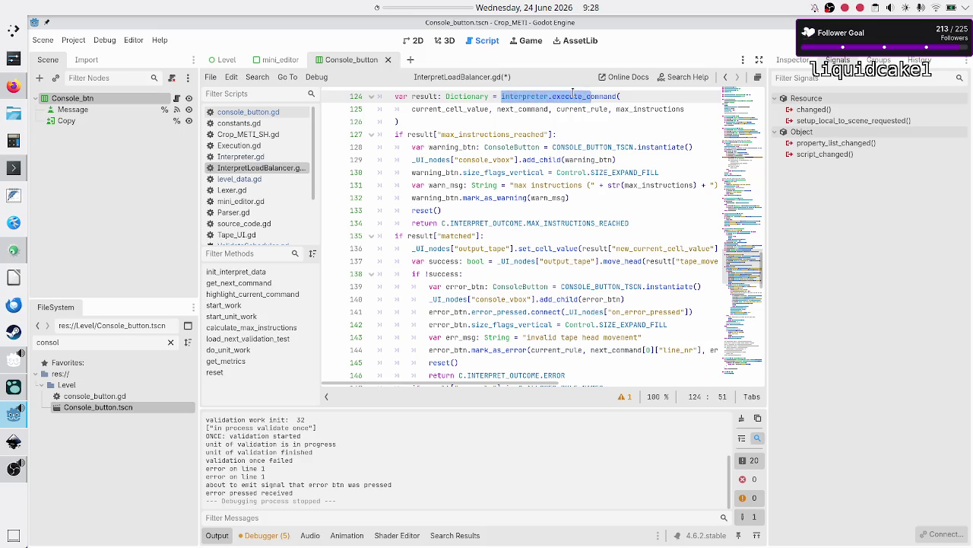
key(Right)
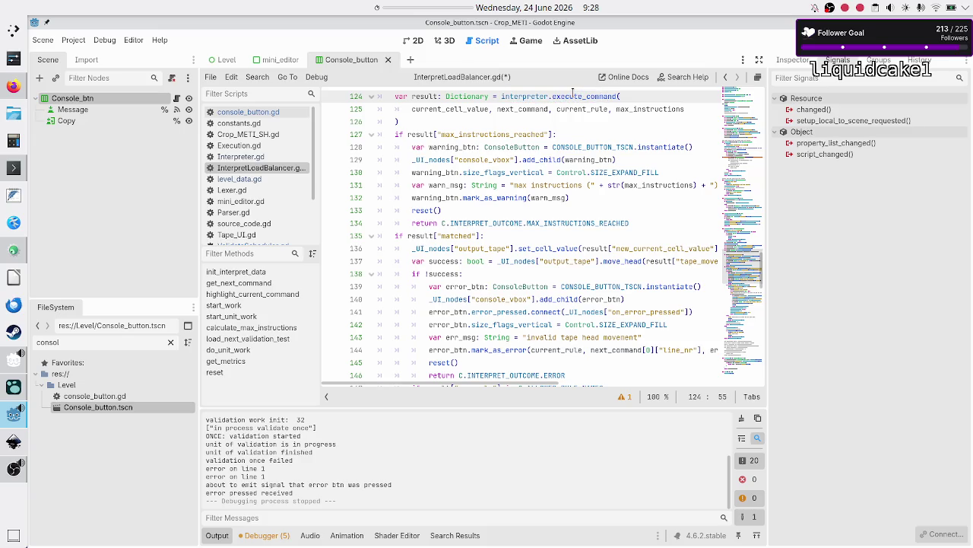
key(Down)
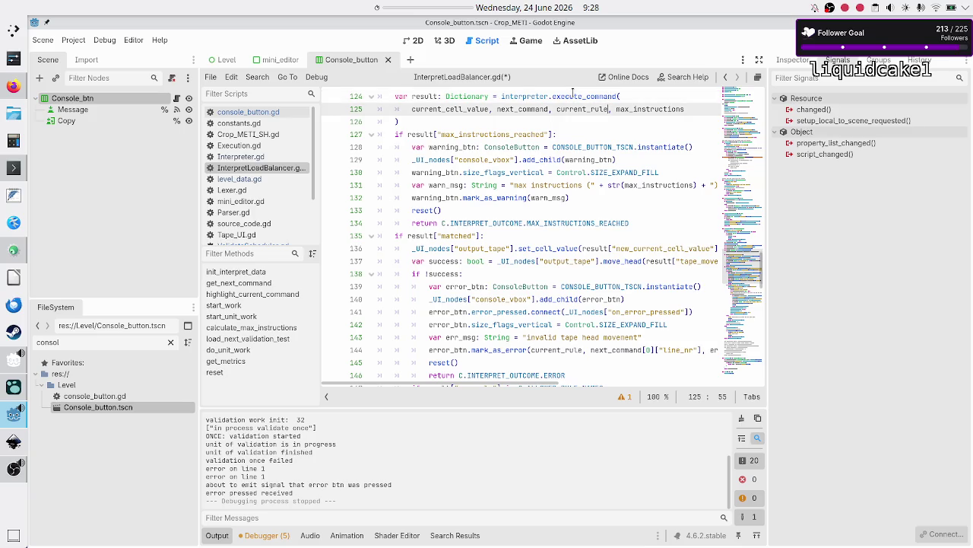
key(Down)
key(Down)
key(Down)
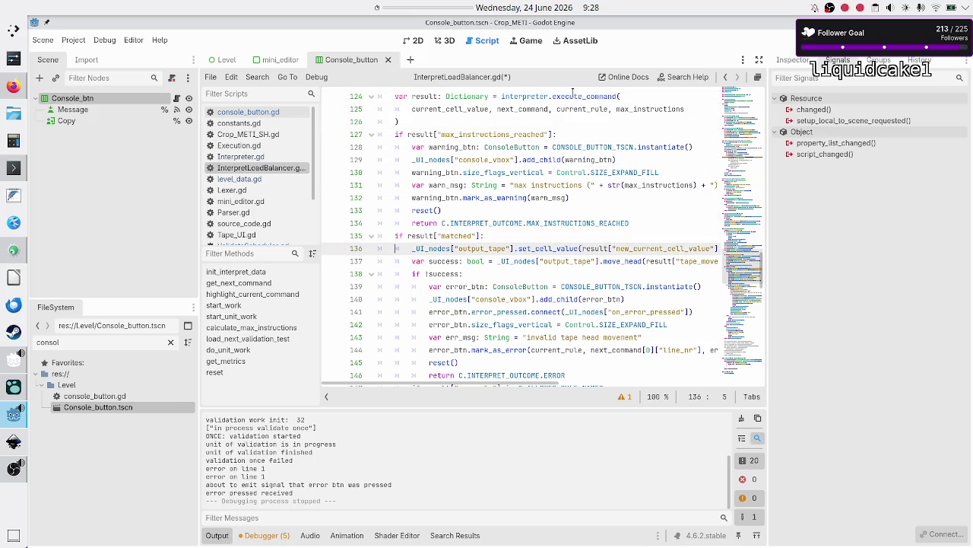
key(Down)
key(Home)
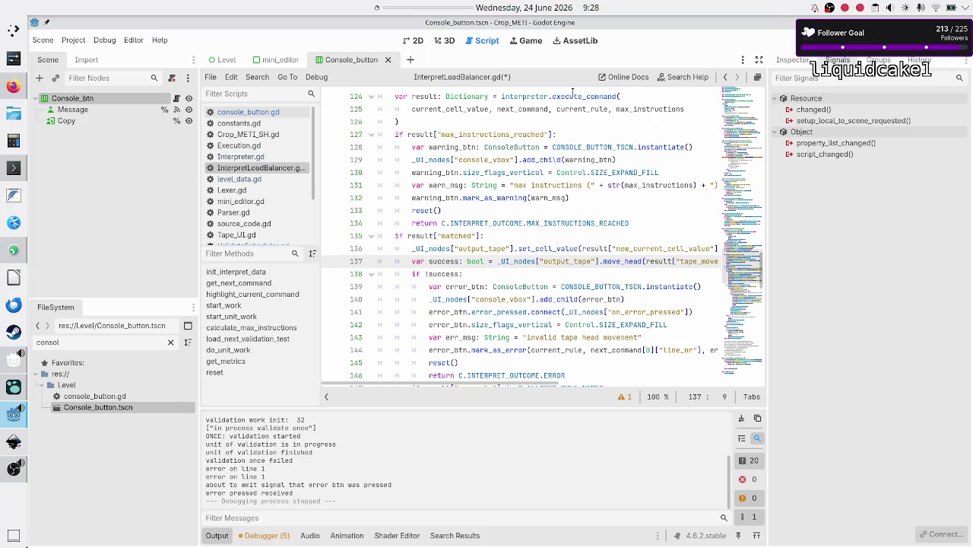
key(Down)
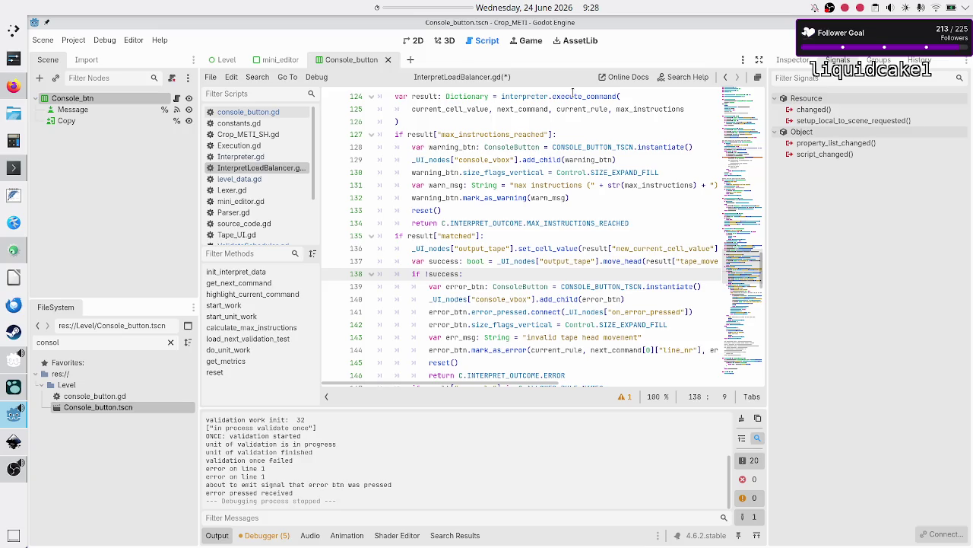
key(shift+End)
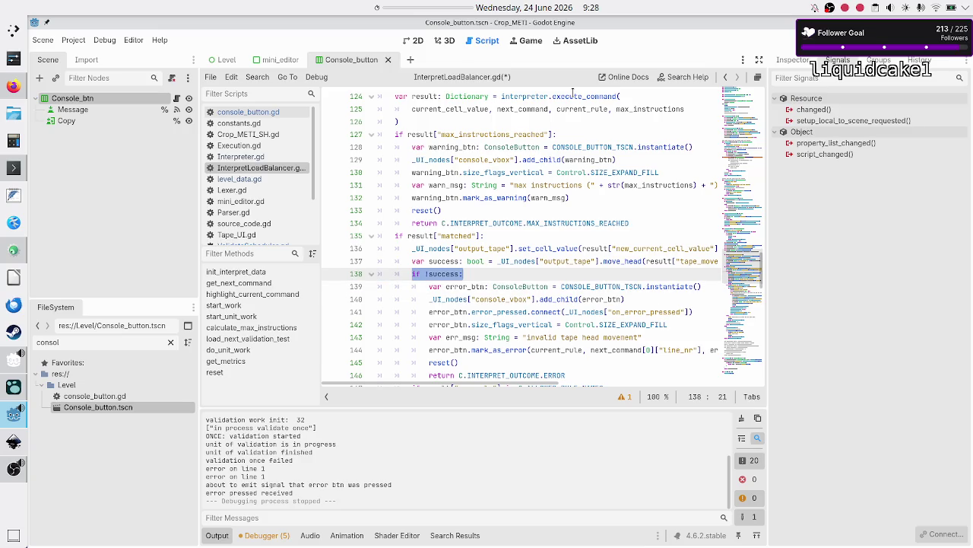
key(Right)
key(Right)
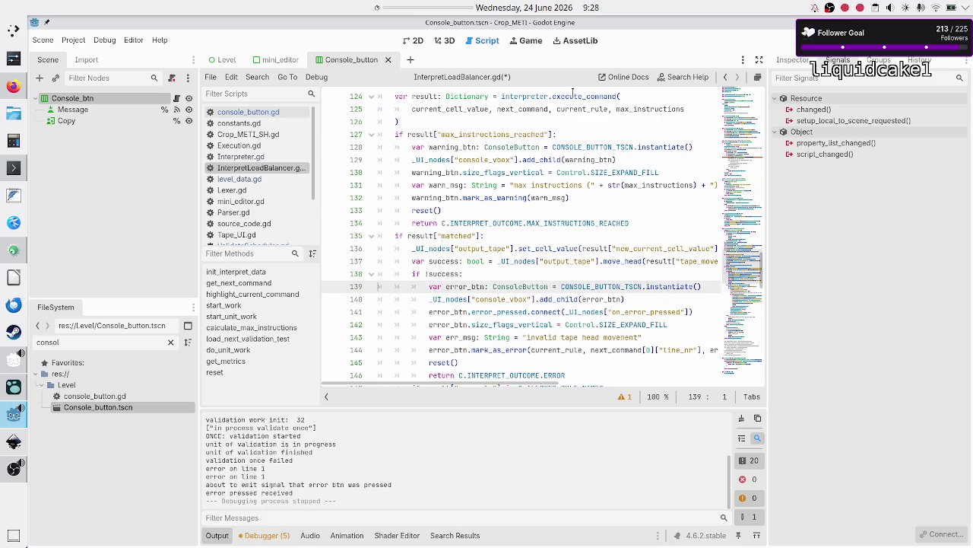
key(Right)
key(Right)
- Change line 144's call to mark_as_code_error and save InterpretLoadBalancer.gd
key(Down)
key(Down)
key(Down)
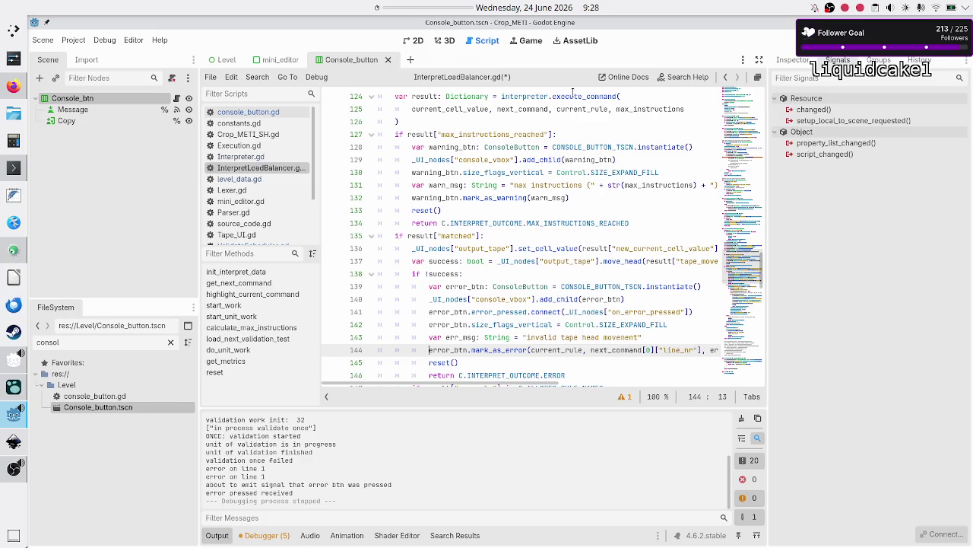
key(Right)
key(Right)
key(Right)
text(code_)
key(Right)
key(Right)
key(Right)
key(Right)
key(Right)
key(Right)
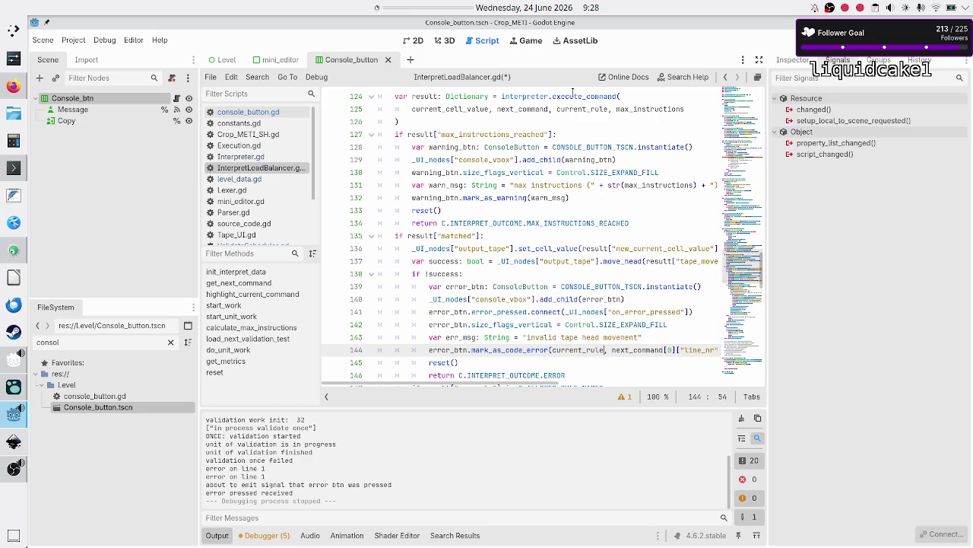
key(Down)
key(Down)
key(Down)
key(Home)
key(Home)
key(Down)
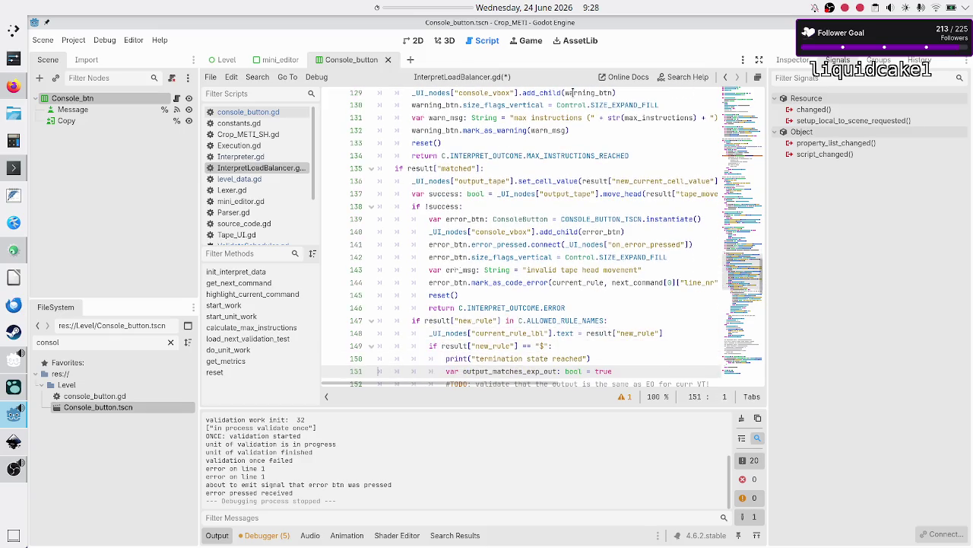
key(ctrl+s)
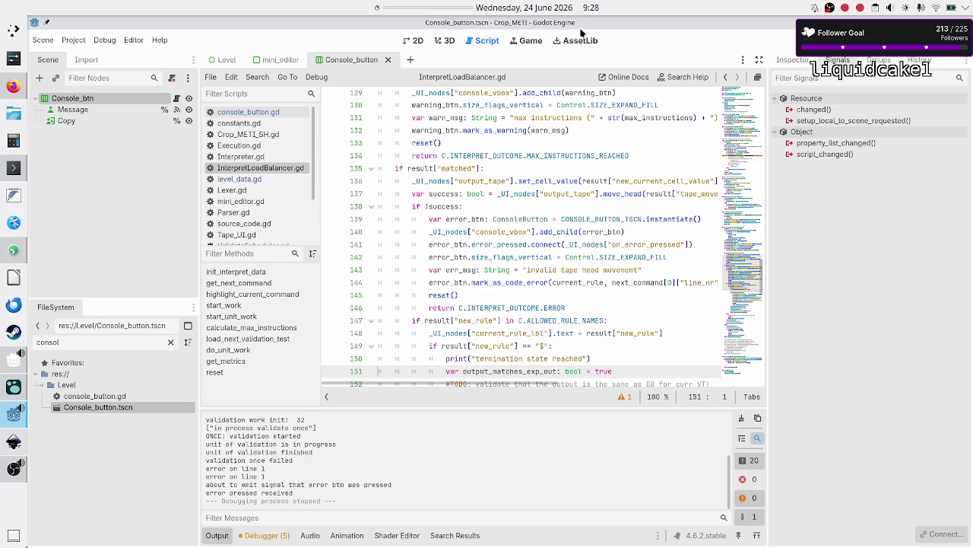
scroll(547, 166, up, 8)
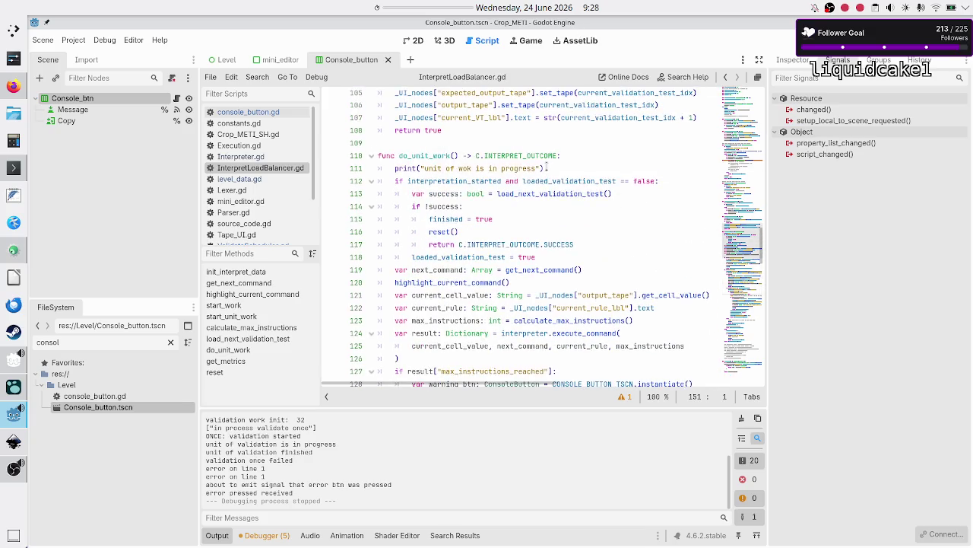
click(560, 182)
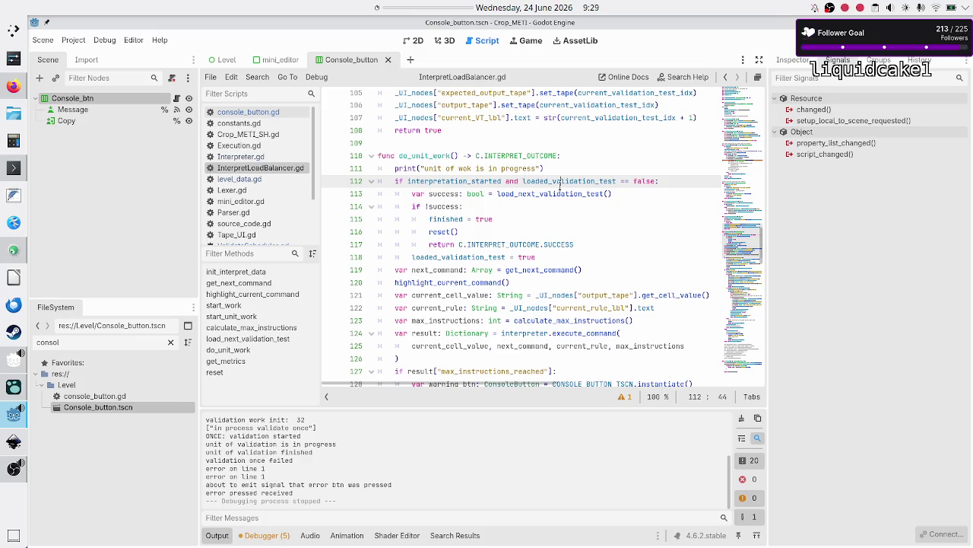
click(560, 189)
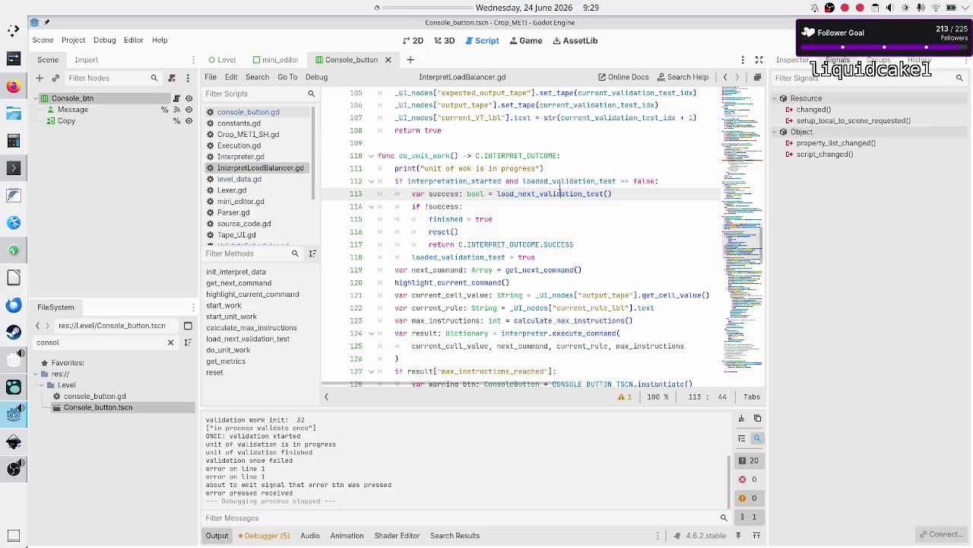
key(Down)
key(Down)
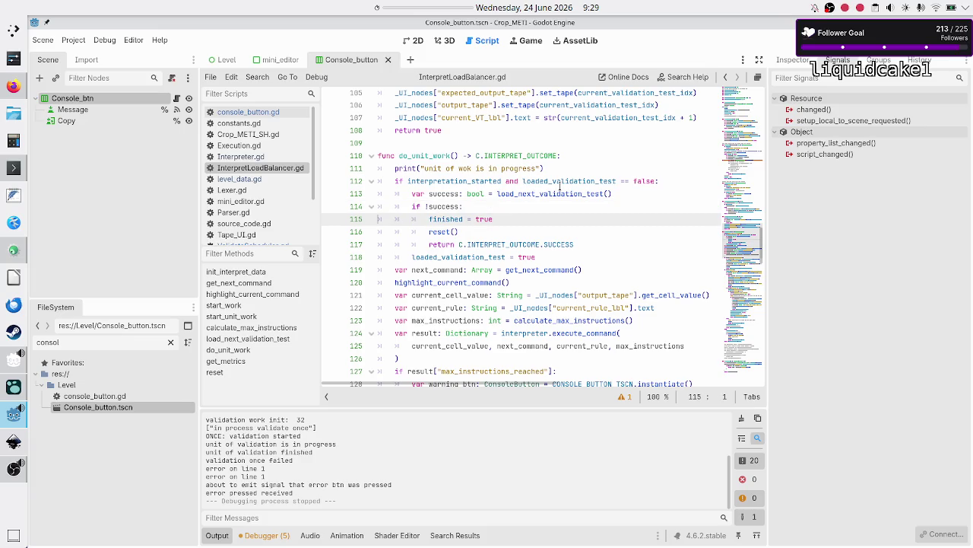
key(Up)
key(Up)
key(Home)
key(shift+End)
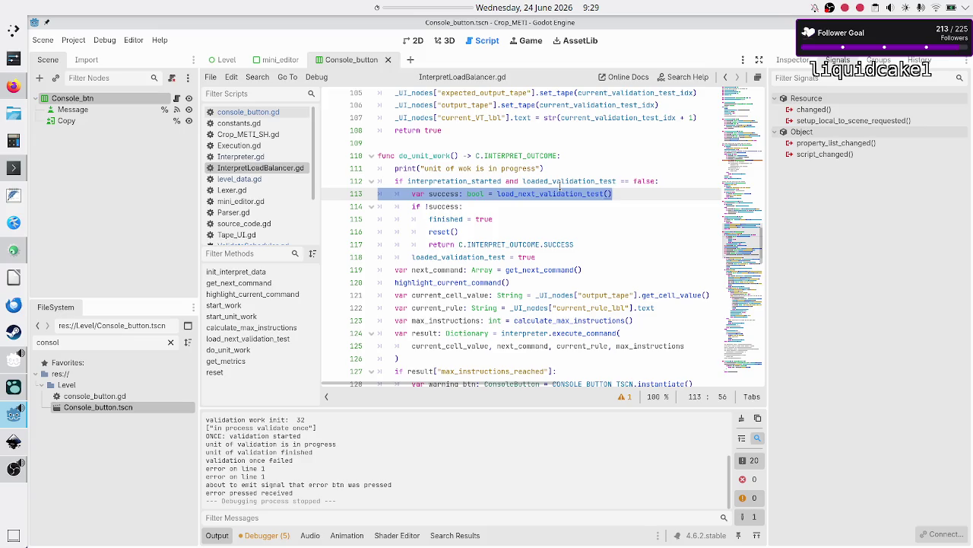
key(Down)
key(Down)
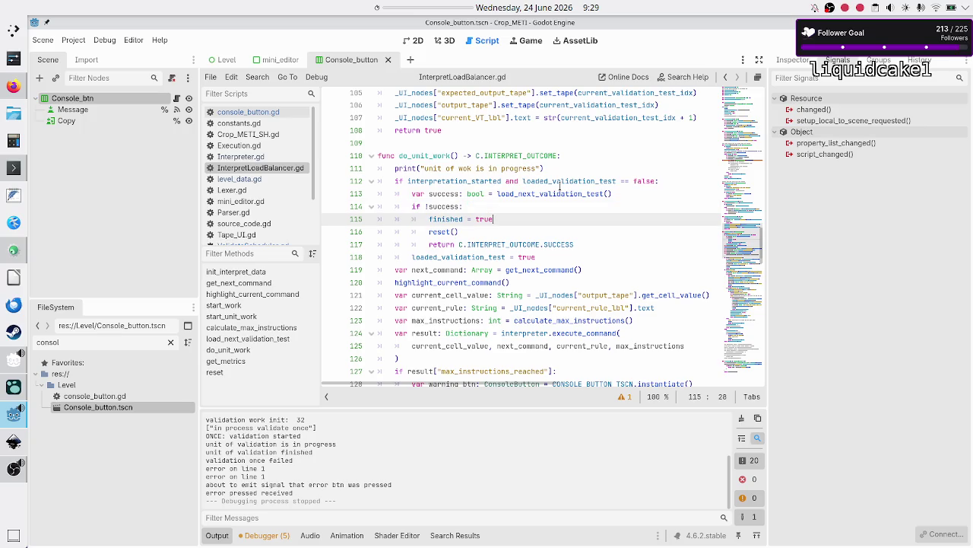
key(shift+Left)
key(shift+Left)
key(shift+Left)
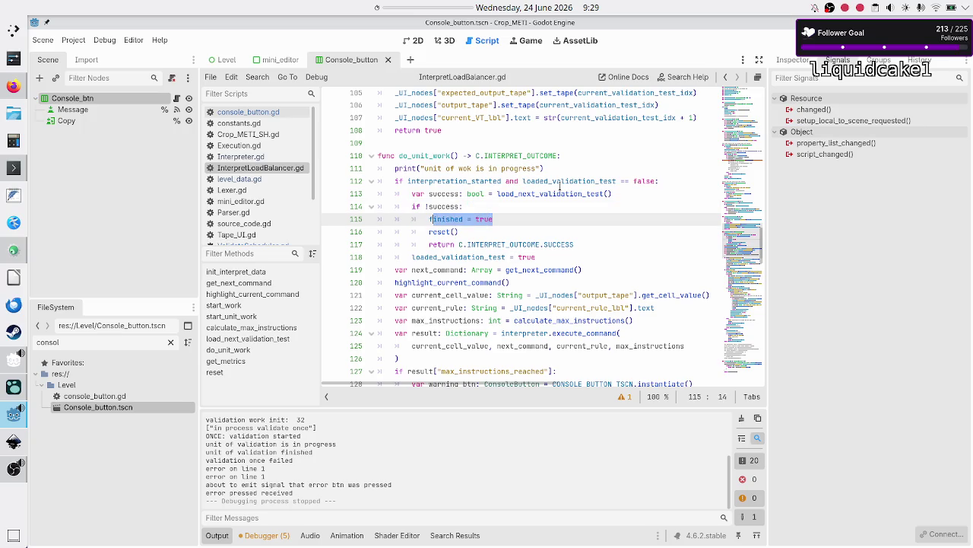
key(Down)
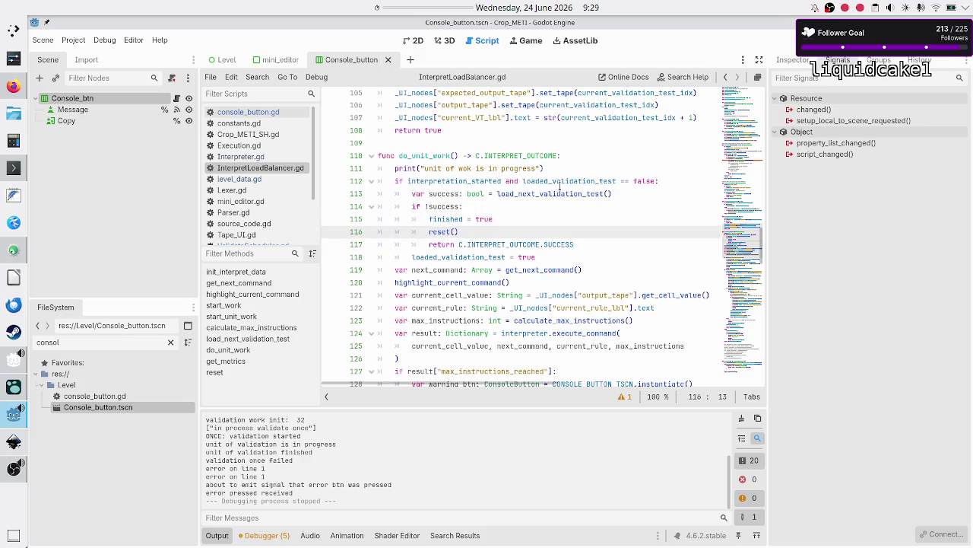
key(shift+Down)
key(shift+Left)
key(shift+Left)
key(shift+Left)
key(Right)
key(Down)
key(Home)
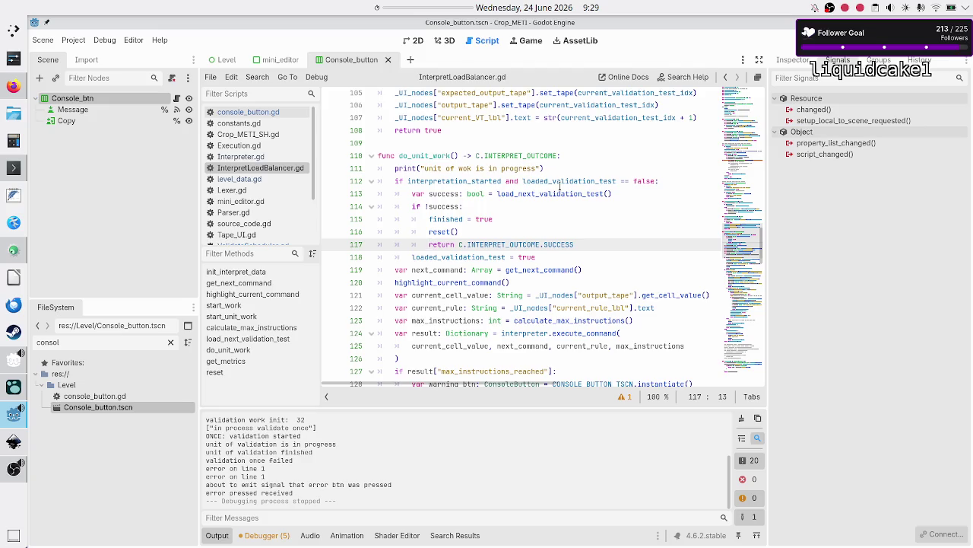
key(shift+Down)
key(shift+Left)
key(shift+Left)
key(shift+Left)
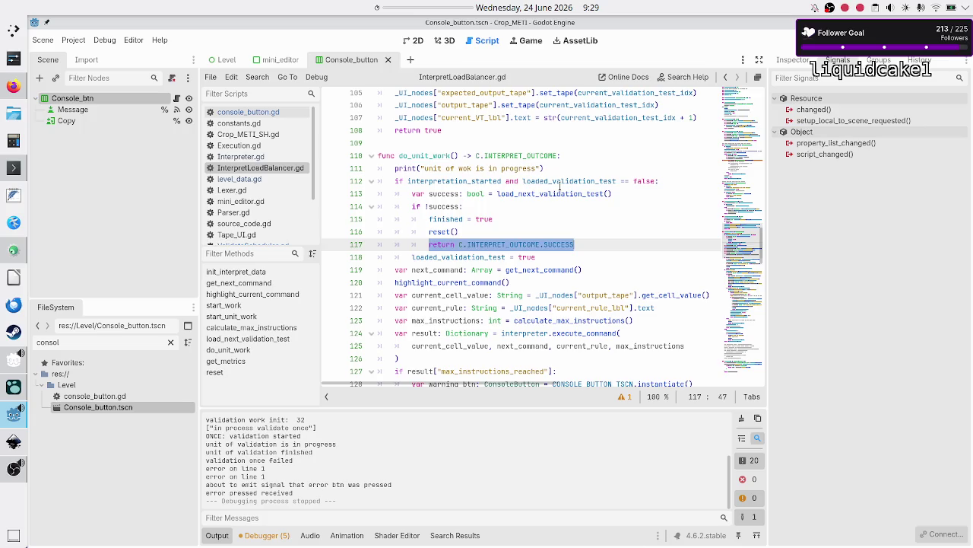
key(Up)
scroll(523, 156, down, 20)
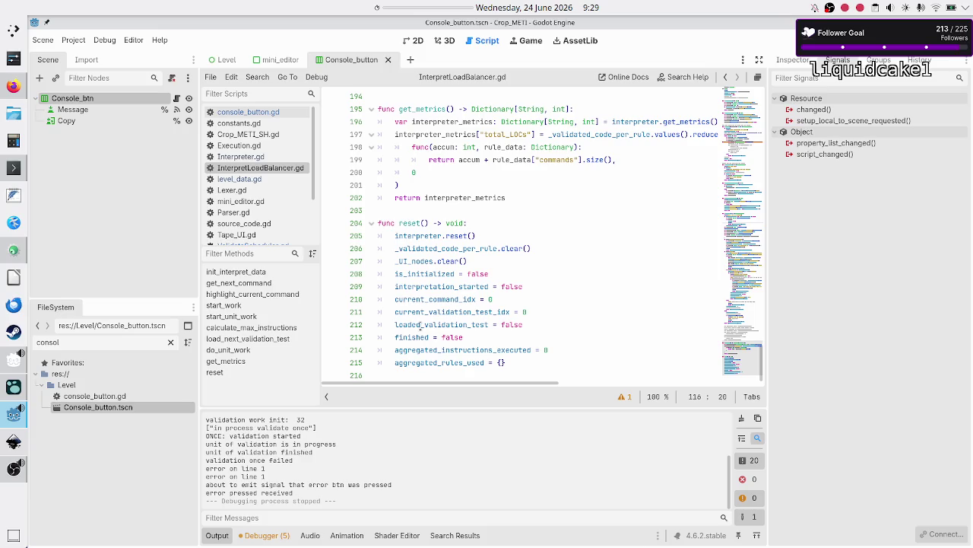
double_click(414, 338)
scroll(555, 210, up, 9)
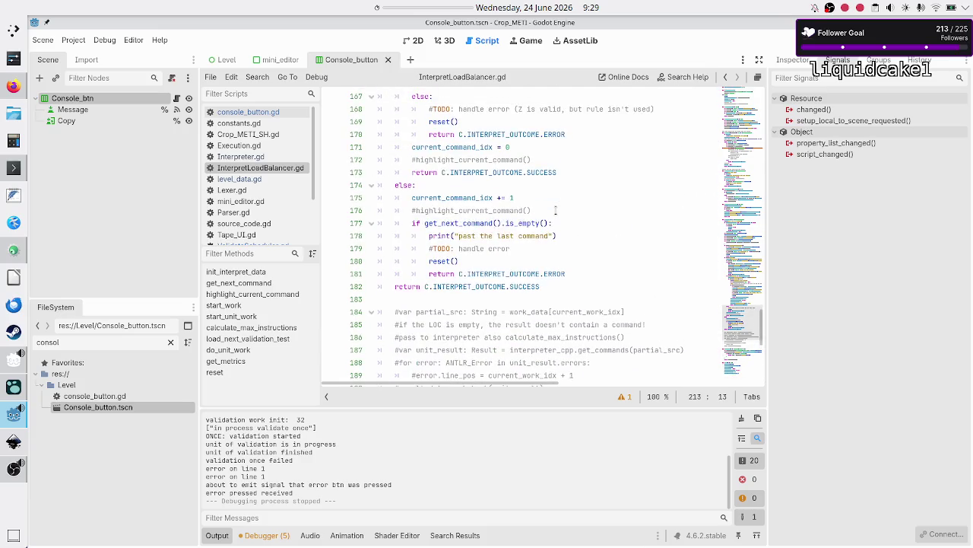
scroll(556, 209, up, 2)
scroll(556, 210, up, 20)
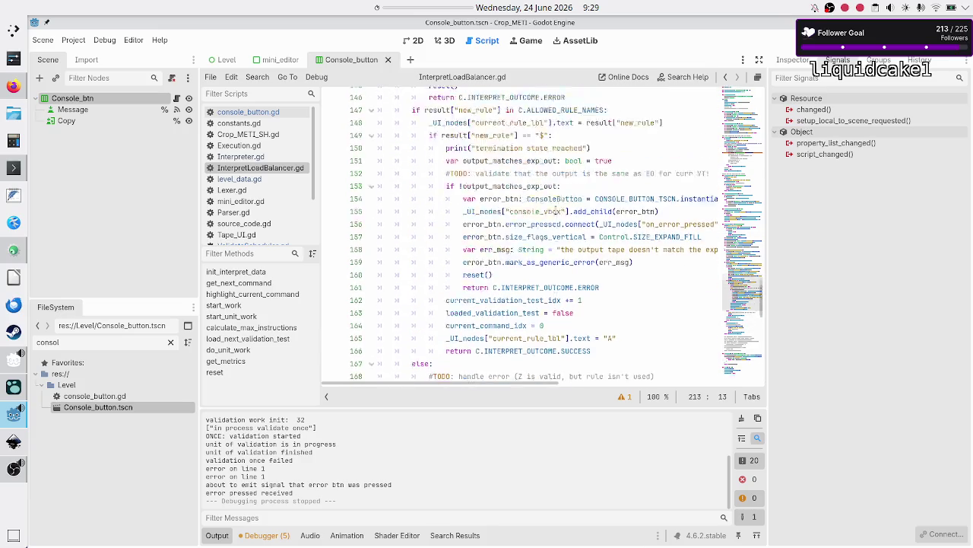
- Move the reset() line above finished = true in do_unit_work's failed-validation branch
click(505, 273)
key(Down)
key(Home)
key(shift+End)
key(ctrl+c)
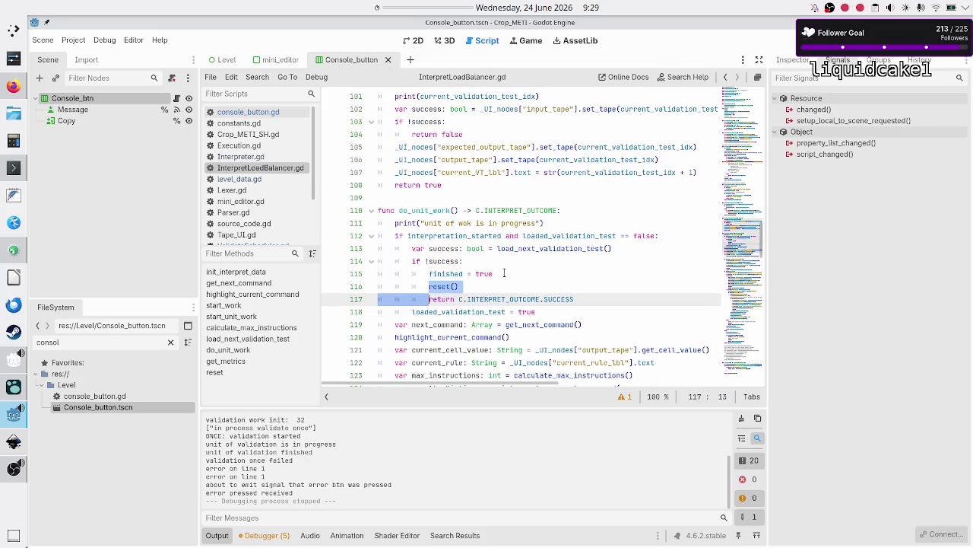
key(BackSpace)
key(BackSpace)
key(BackSpace)
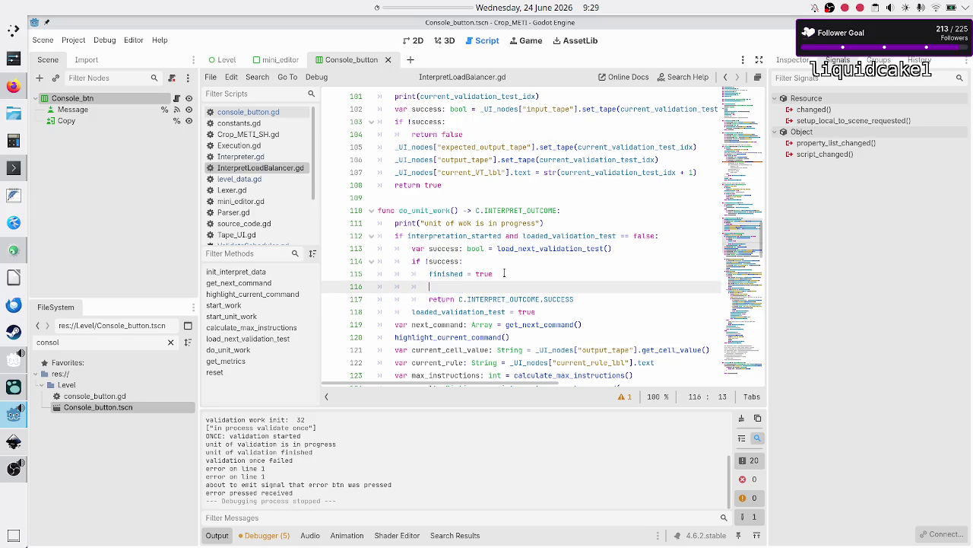
key(Home)
key(Home)
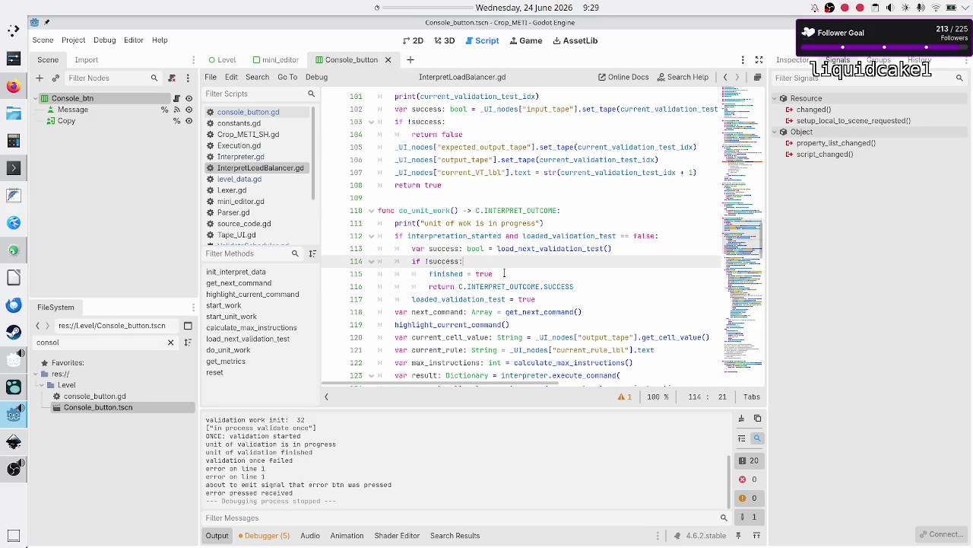
key(ctrl+v)
key(Down)
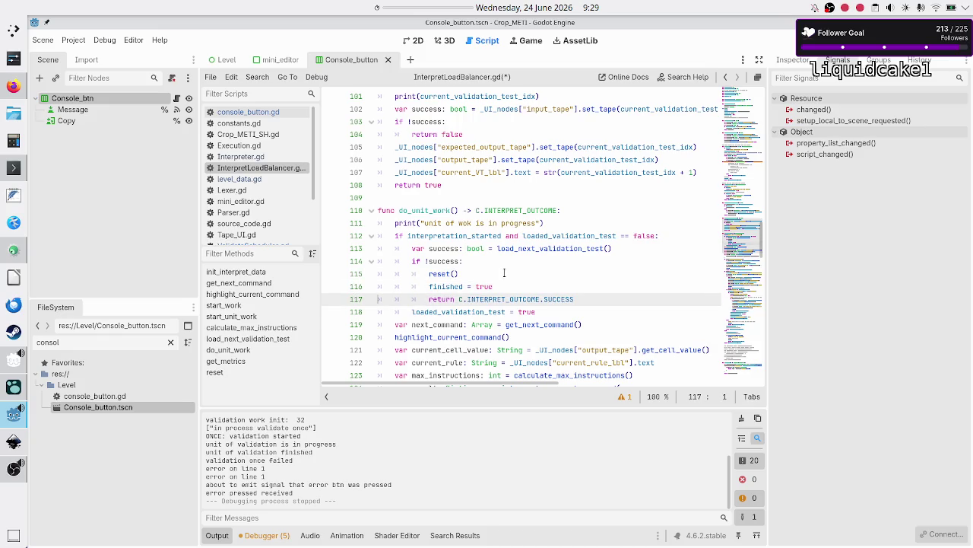
key(Down)
key(Down)
key(Down)
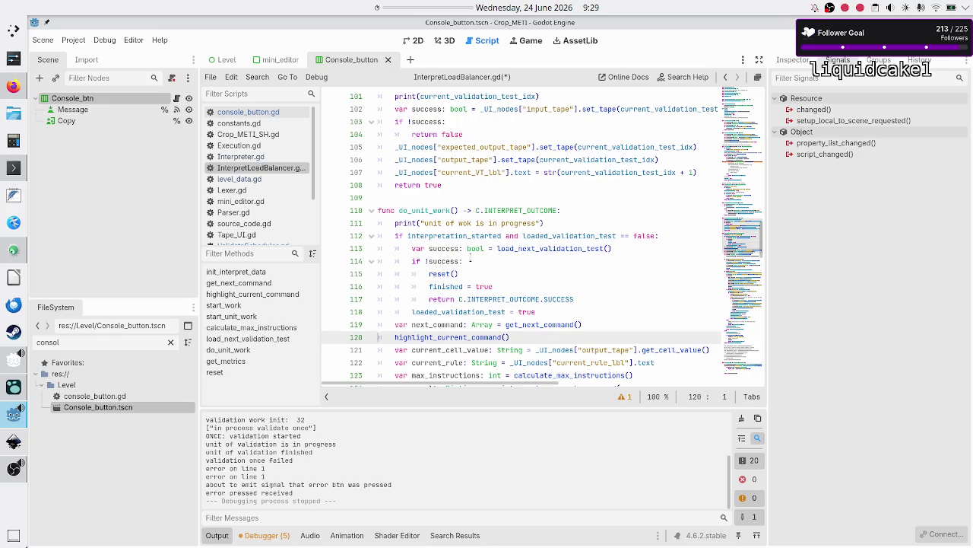
scroll(471, 249, down, 20)
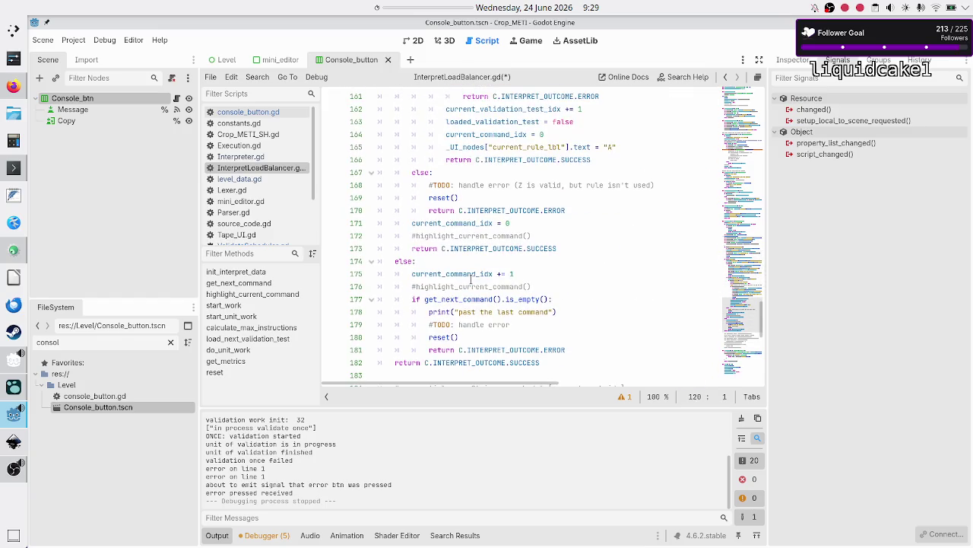
scroll(471, 280, up, 2)
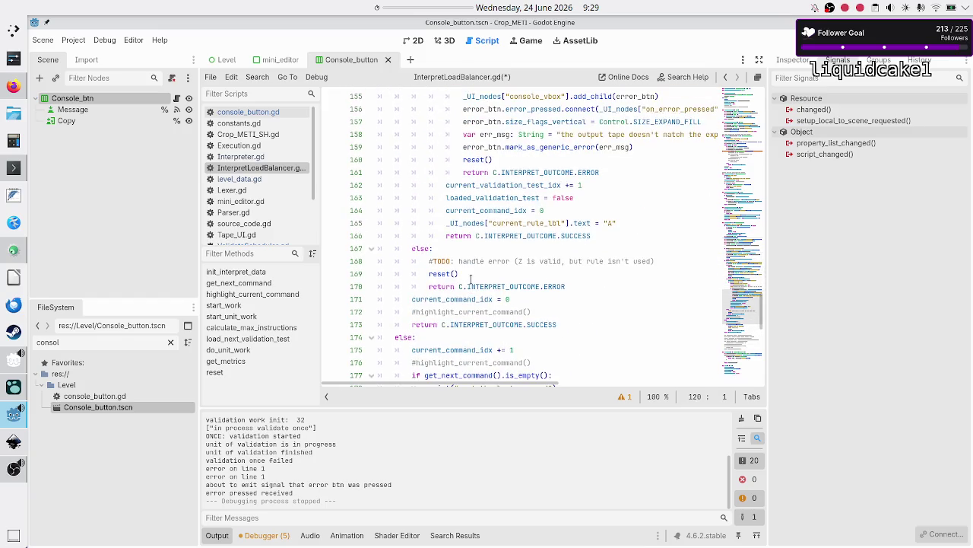
click(471, 279)
- Save, rerun the game, and enter 01R and 10R .$ as lines in Rule A
key(ctrl+s)
key(F5)
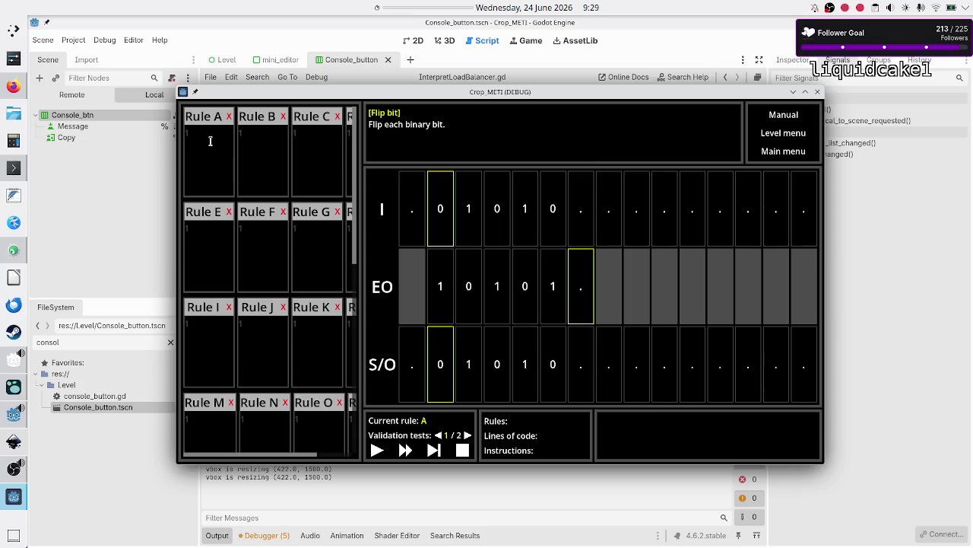
click(210, 140)
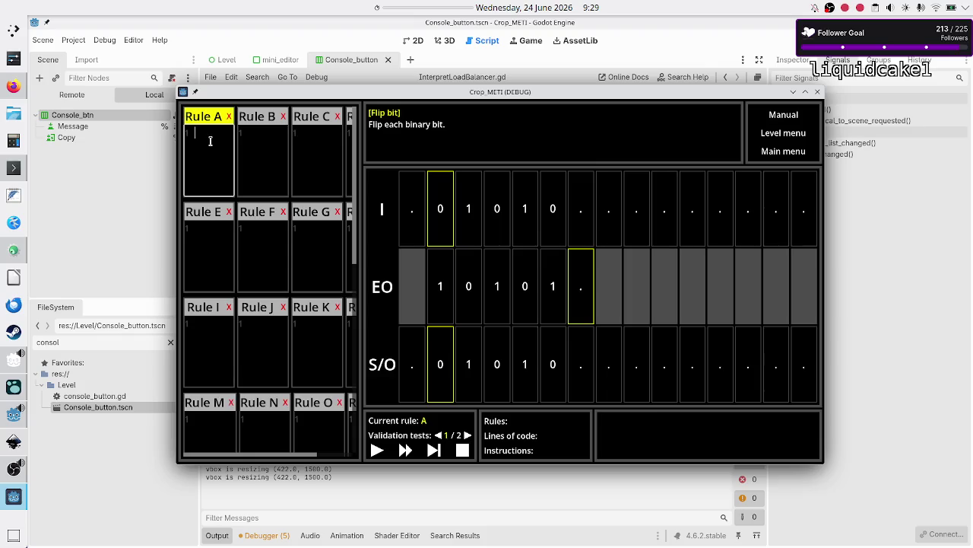
text(01R)
key(Return)
text(10)
text(R )
text(.)
text($)
key(ctrl+a)
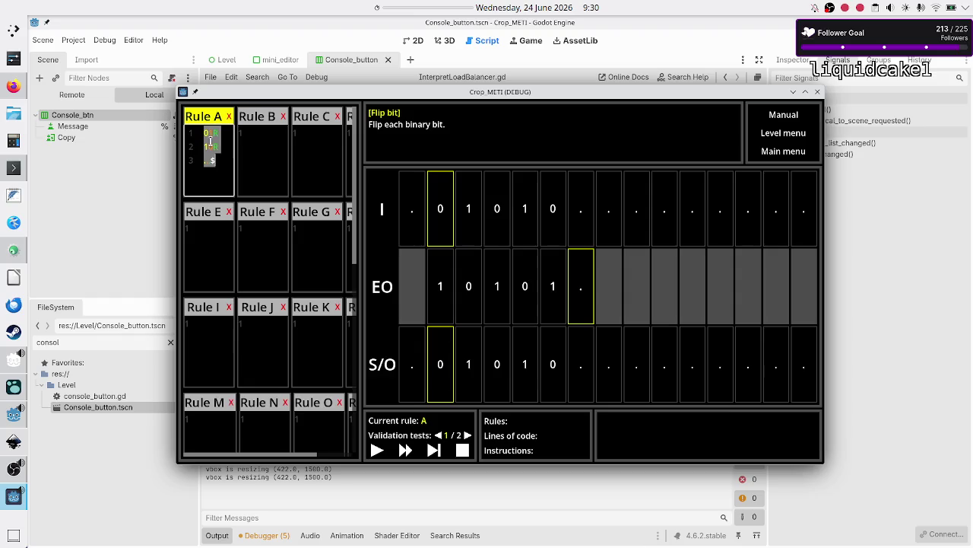
key(Right)
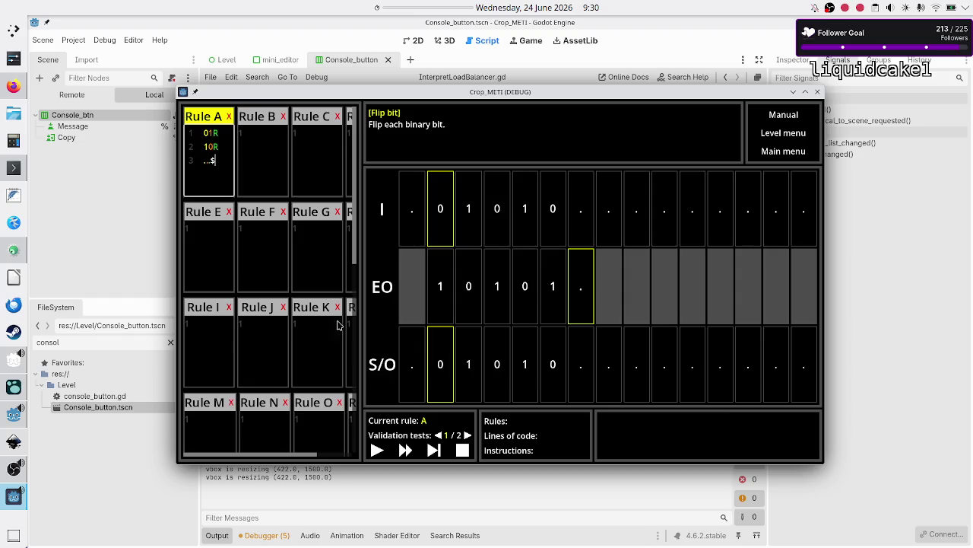
- Step Rule A until it terminates with the S/O row at 1 0 1 0 1, then step once more
click(439, 453)
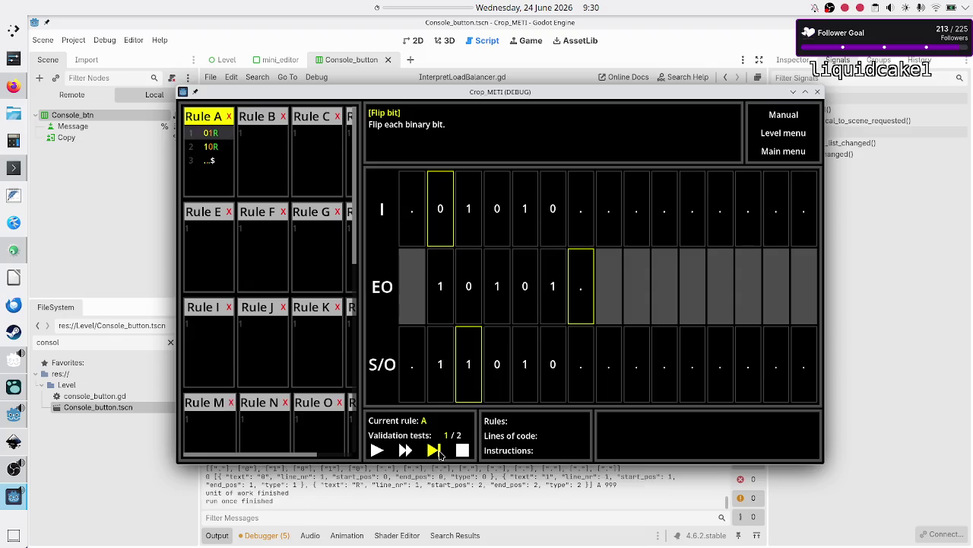
click(438, 454)
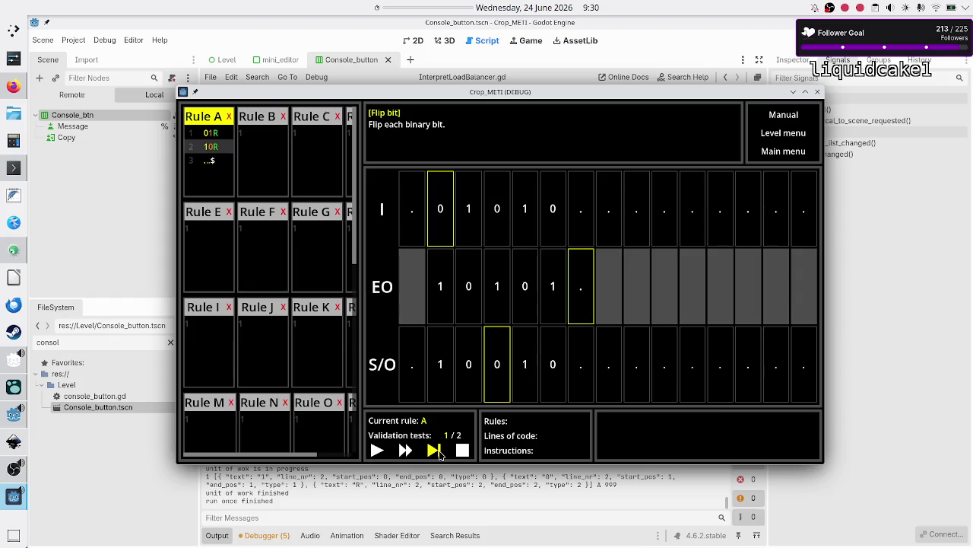
click(438, 453)
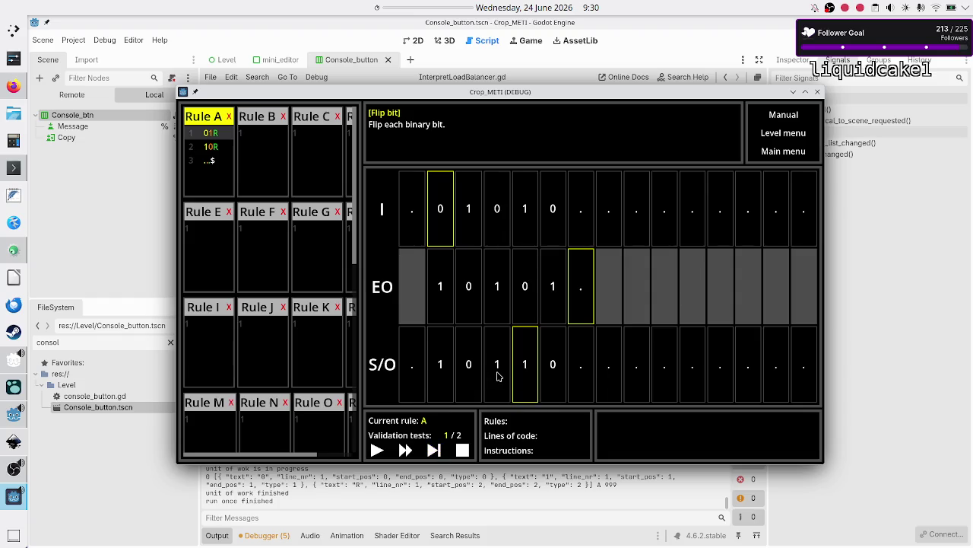
click(435, 452)
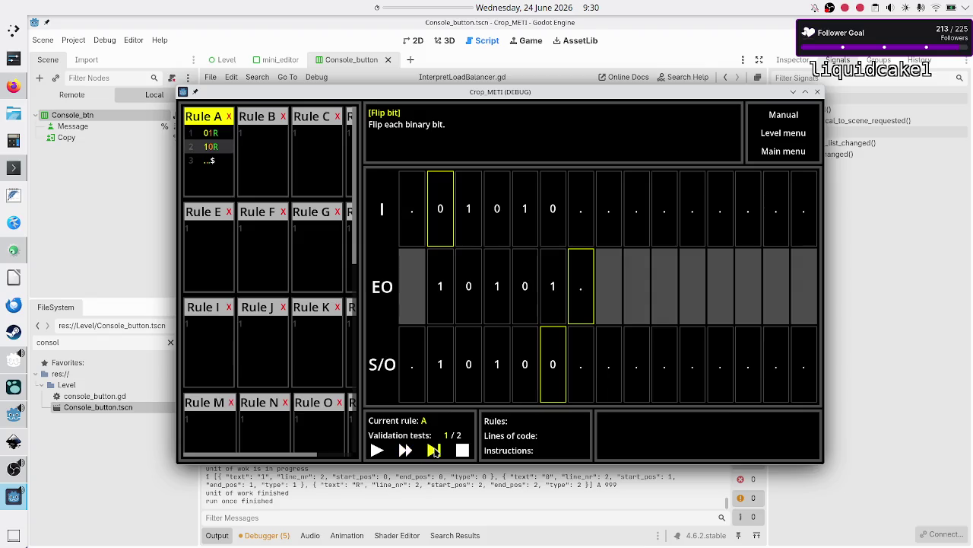
click(435, 452)
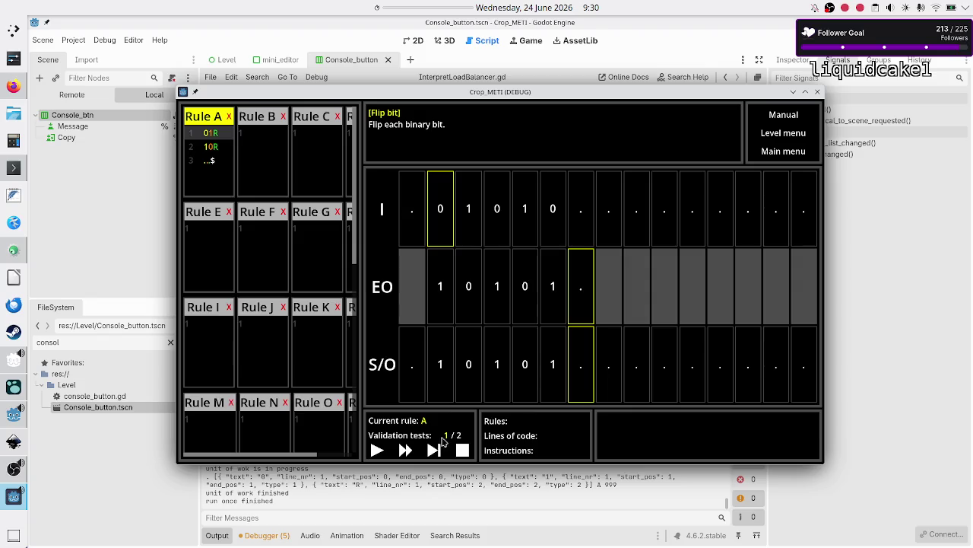
click(434, 450)
click(435, 450)
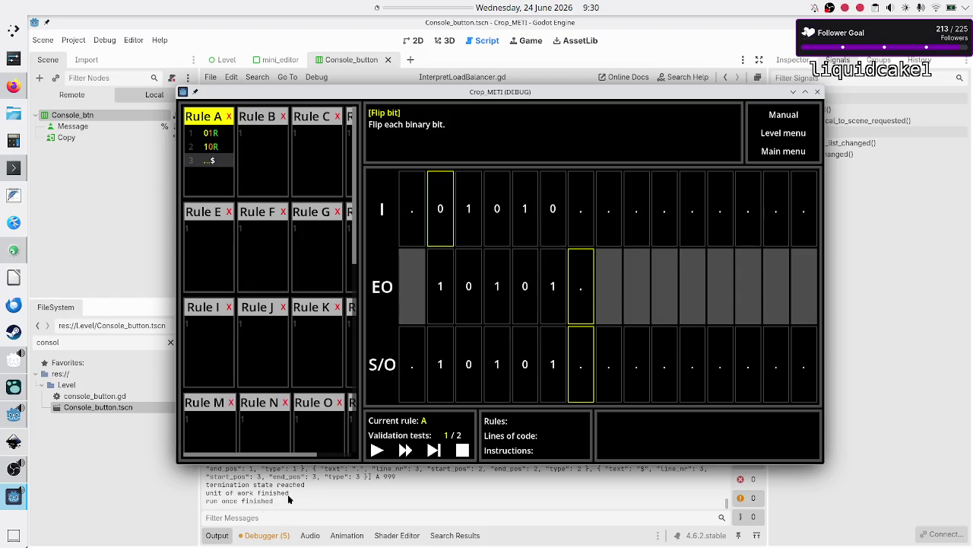
click(435, 451)
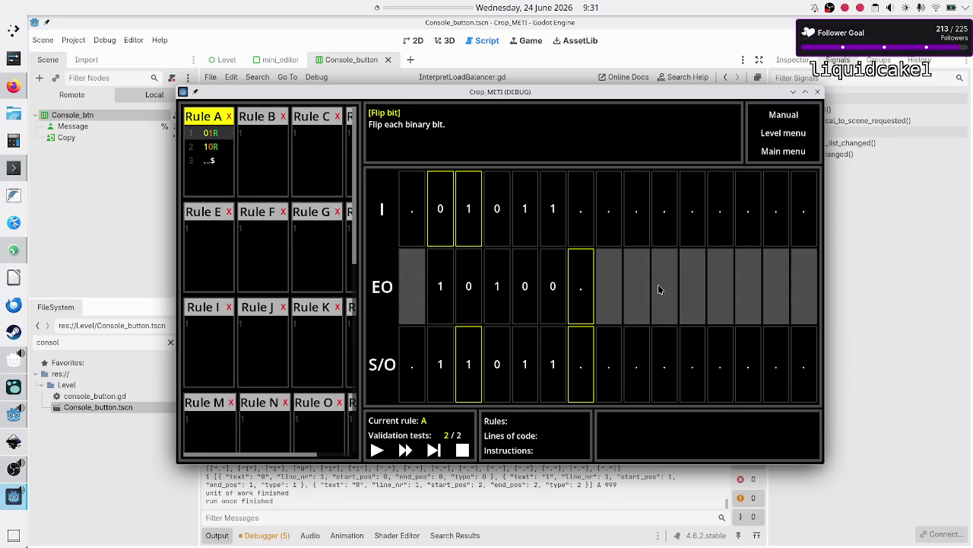
- Close the running Crop METI game window to stop debugging
click(817, 91)
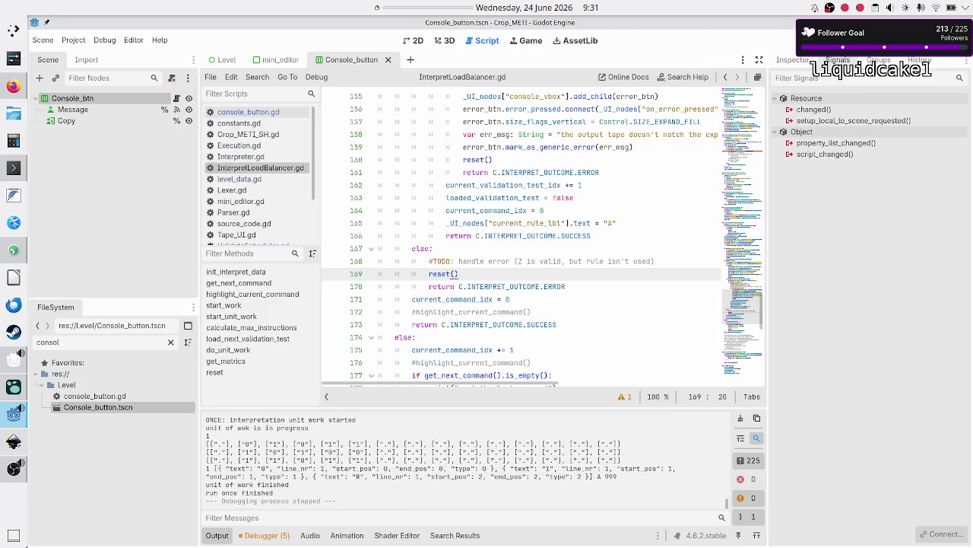
click(237, 234)
scroll(472, 257, up, 3)
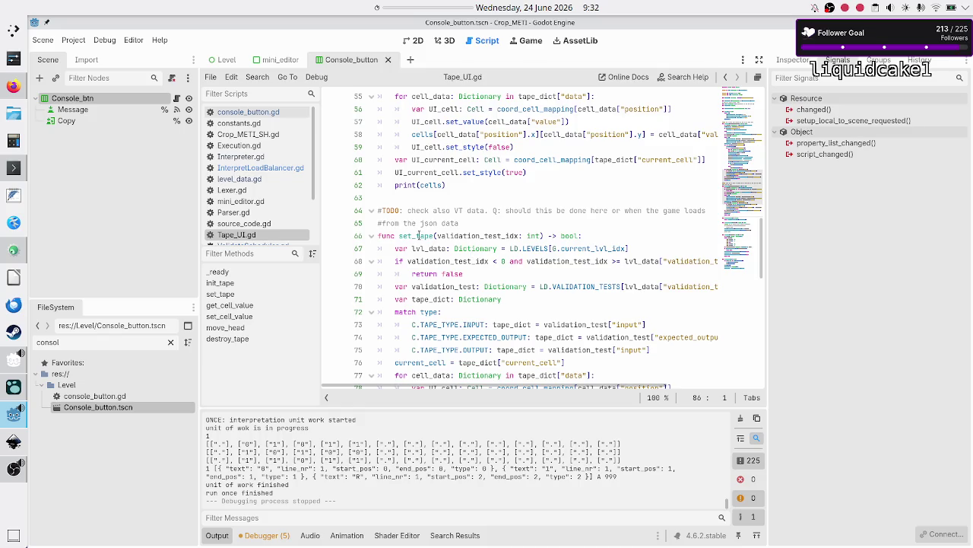
double_click(419, 236)
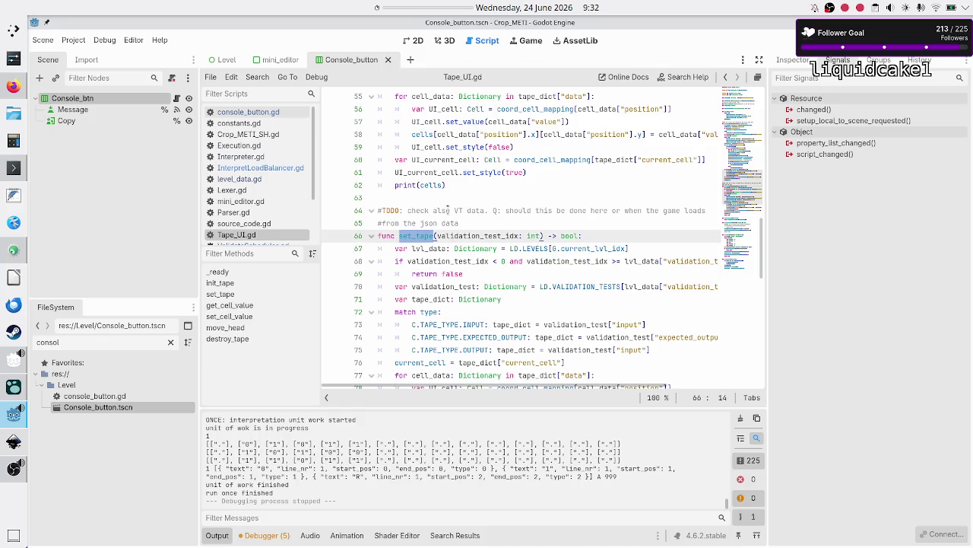
scroll(459, 203, up, 4)
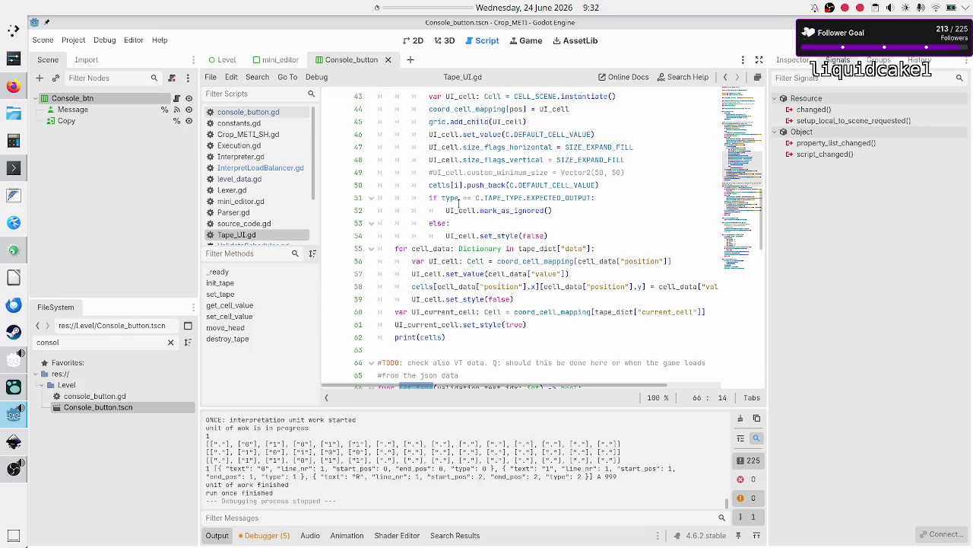
click(219, 537)
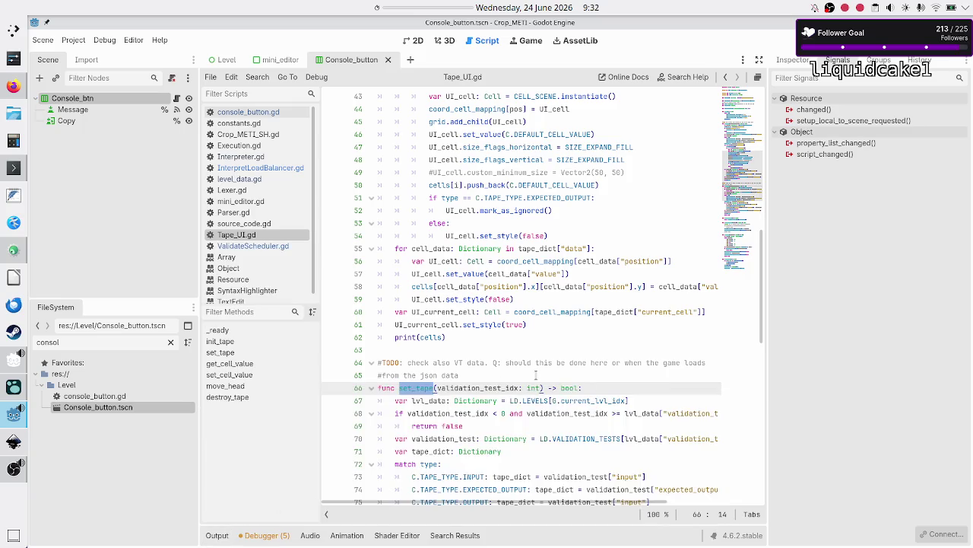
scroll(536, 375, down, 4)
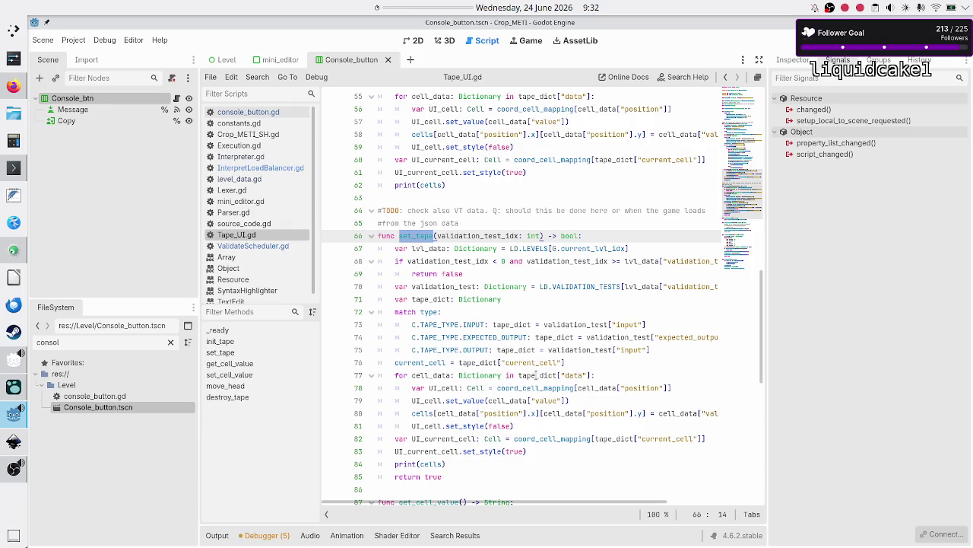
scroll(537, 374, up, 15)
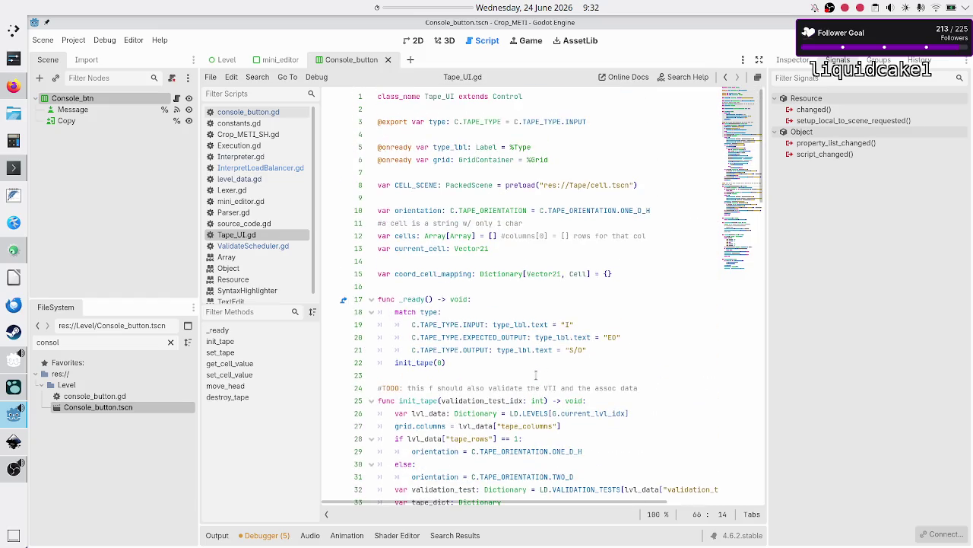
scroll(536, 374, down, 3)
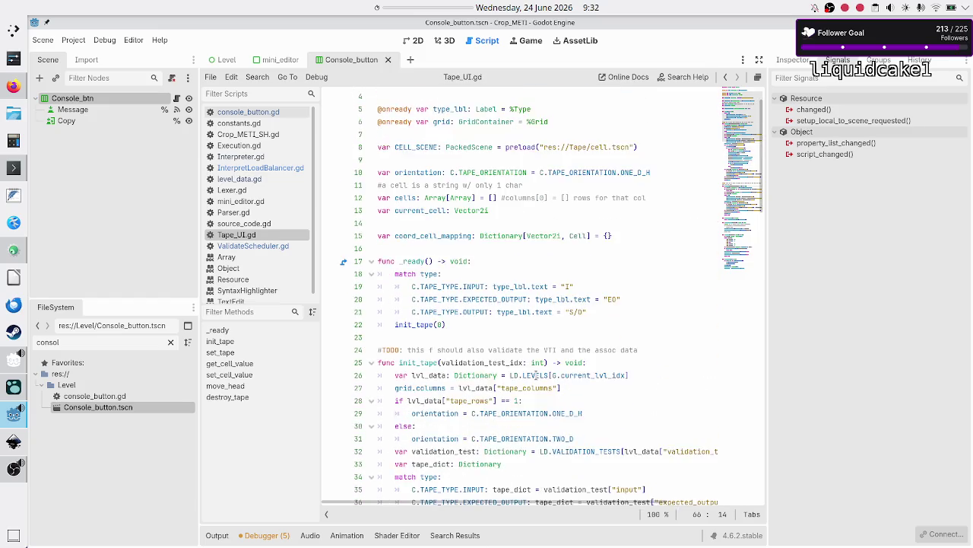
scroll(537, 375, down, 1)
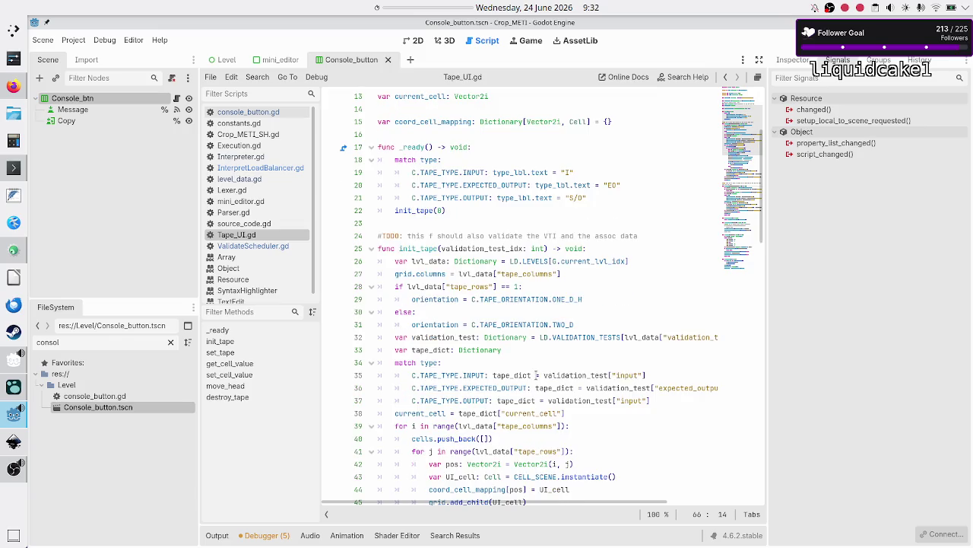
scroll(537, 375, down, 15)
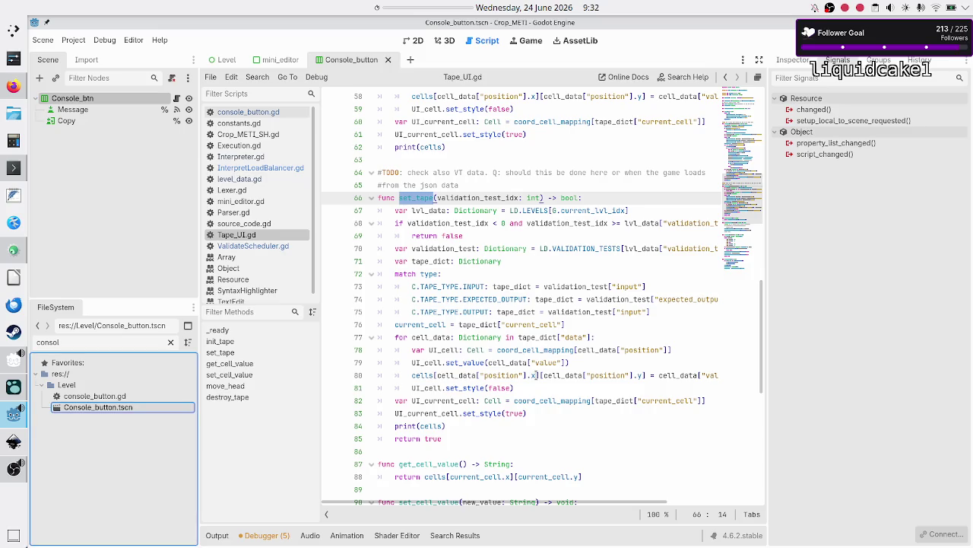
click(552, 275)
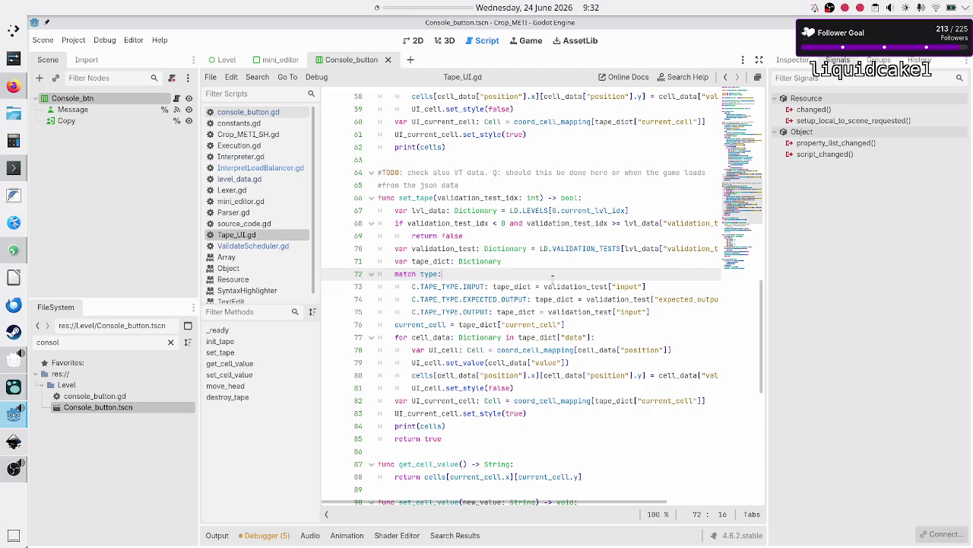
- Copy set_tape's validation-index range check and its return false
key(Up)
key(Up)
key(Up)
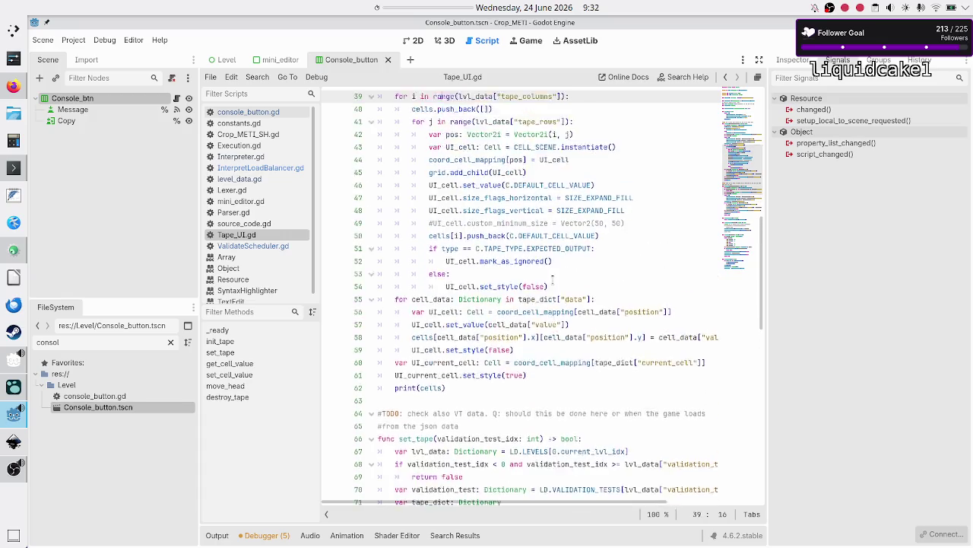
key(Up)
key(Up)
key(Up)
key(Up)
key(Up)
key(Up)
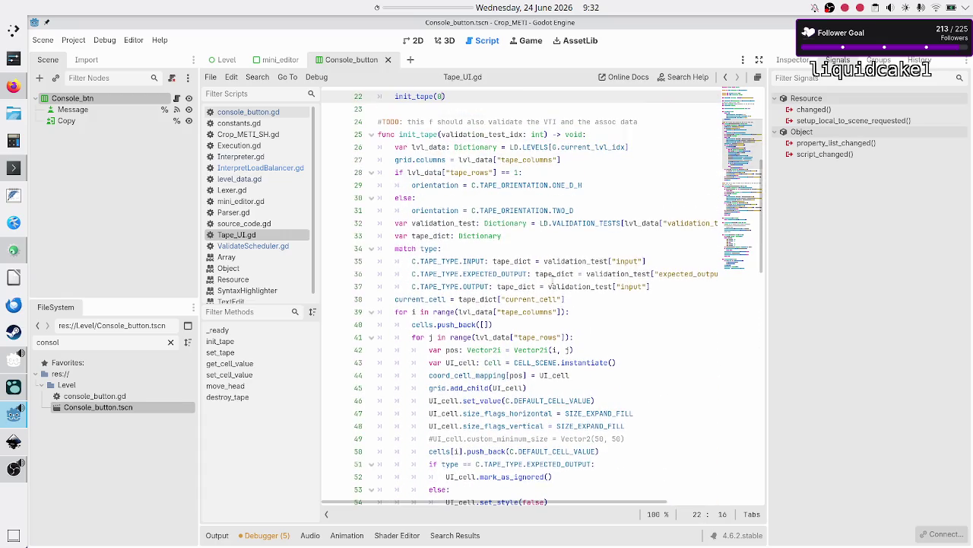
key(Down)
key(Down)
key(Home)
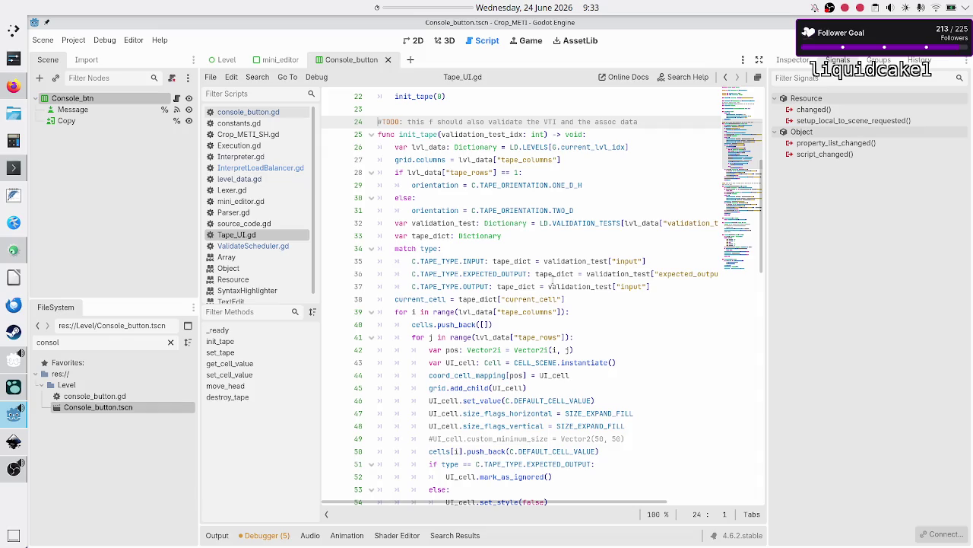
scroll(478, 261, down, 10)
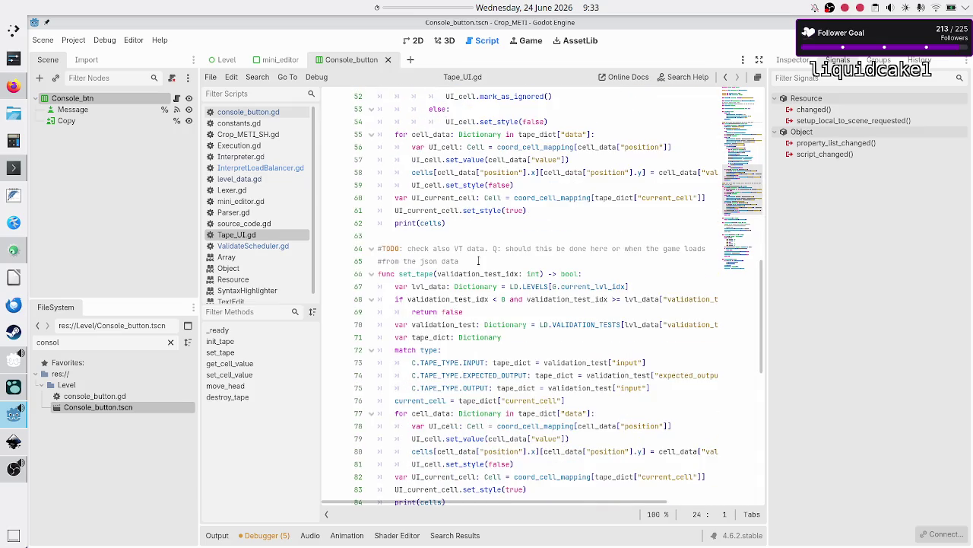
scroll(479, 261, down, 2)
click(502, 235)
key(Right)
key(Up)
key(Up)
key(Up)
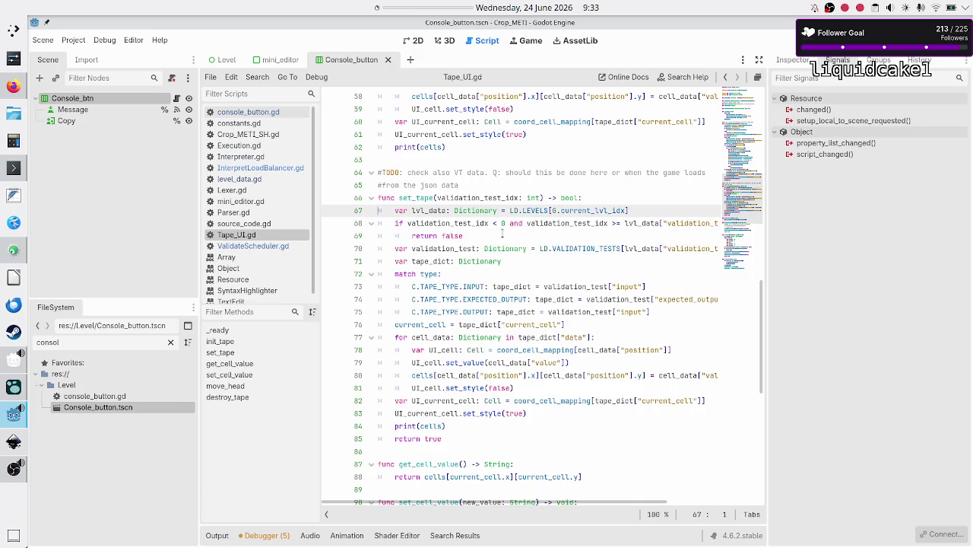
key(Down)
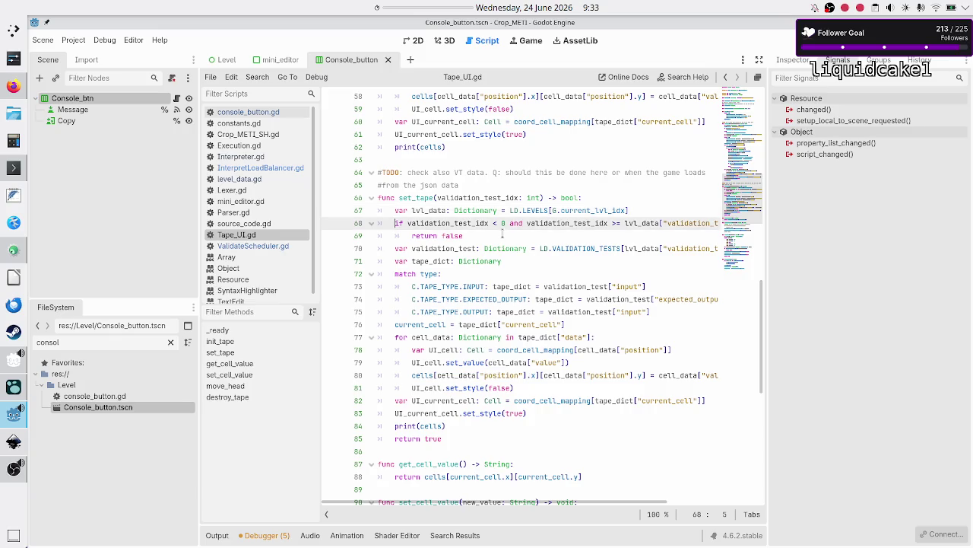
key(shift+Down)
key(shift+End)
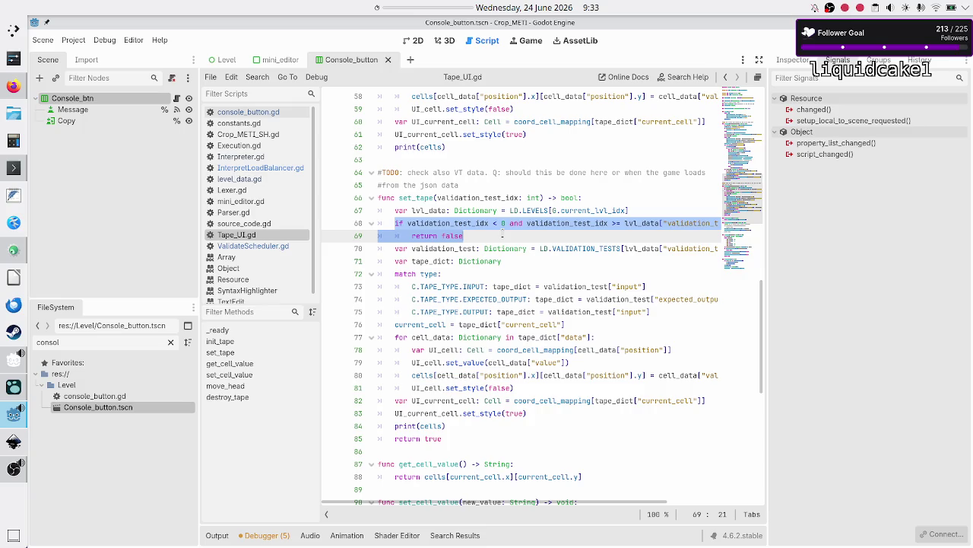
- Paste the index range check at the start of init_tape's body
key(Up)
key(Up)
key(Up)
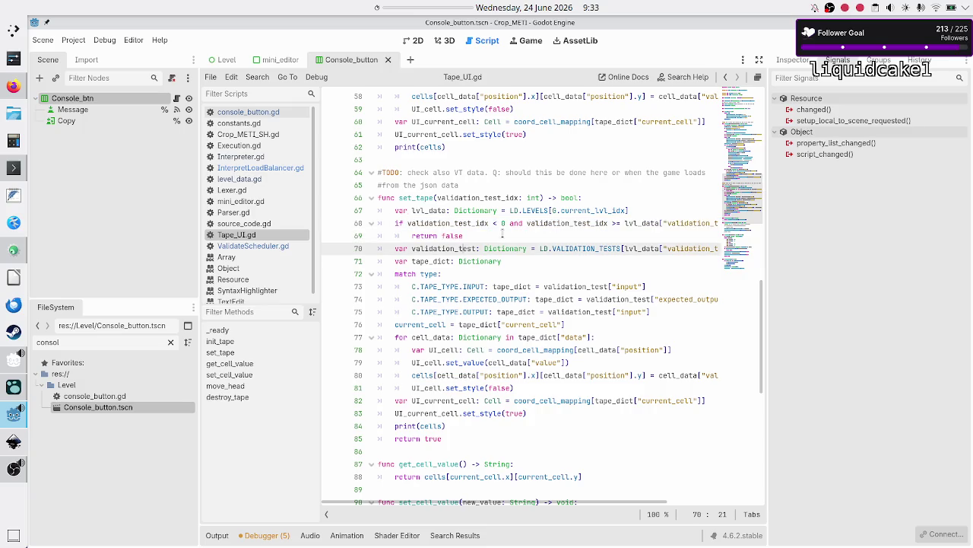
key(Up)
key(Up)
key(Up)
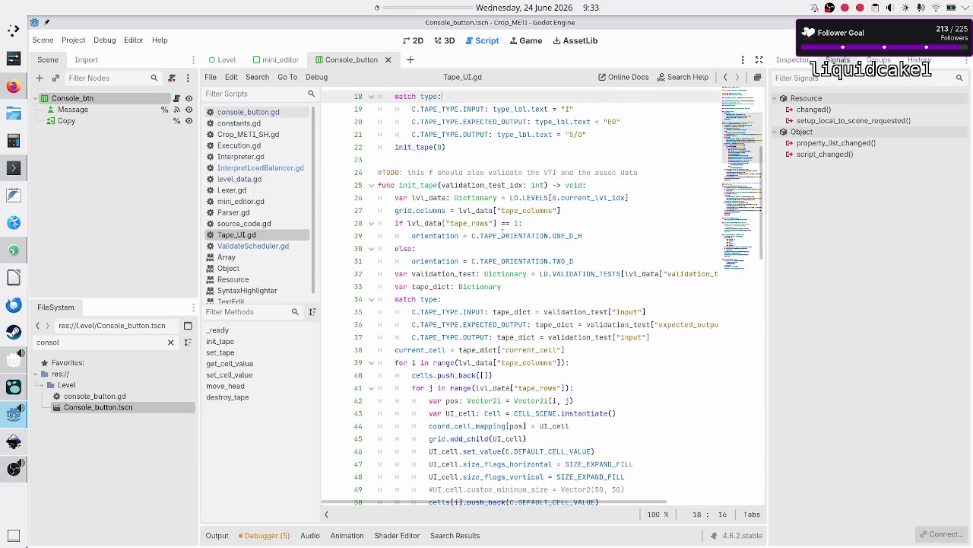
key(Down)
key(Down)
key(Down)
key(Up)
key(Up)
key(Up)
key(Down)
key(Down)
key(Down)
key(Down)
key(Up)
key(End)
key(Return)
key(ctrl+v)
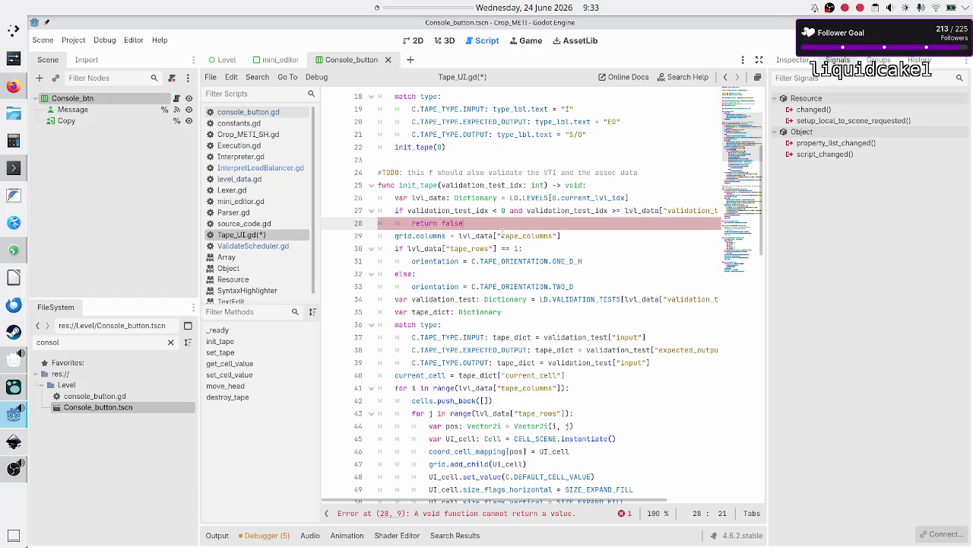
- Change init_tape's return type from void to bool
key(Up)
key(Right)
key(Right)
key(Right)
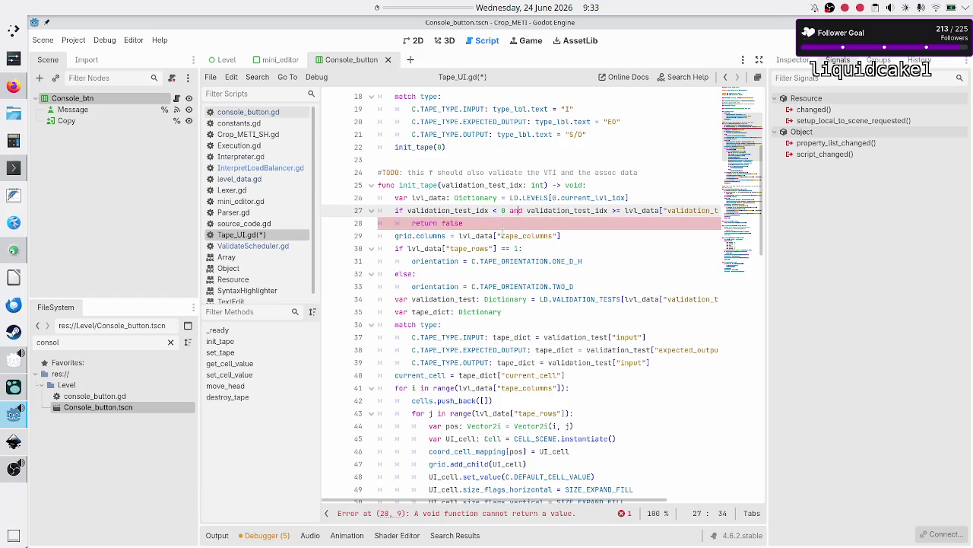
key(Right)
key(Right)
key(Right)
key(Up)
key(Up)
key(BackSpace)
key(BackSpace)
key(BackSpace)
text(bool)
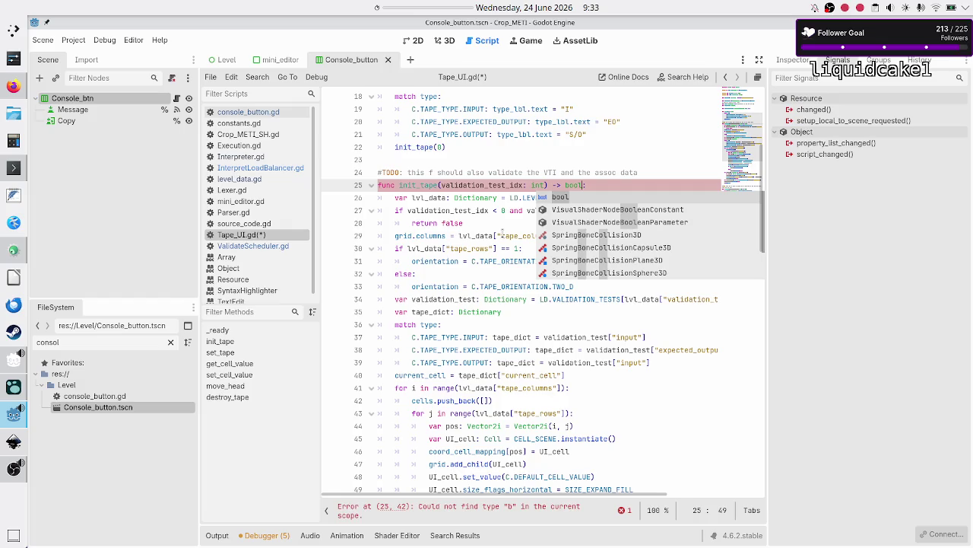
key(Escape)
- Add 'return true' after print(cells) at the end of init_tape and save Tape_UI.gd
key(Right)
key(Right)
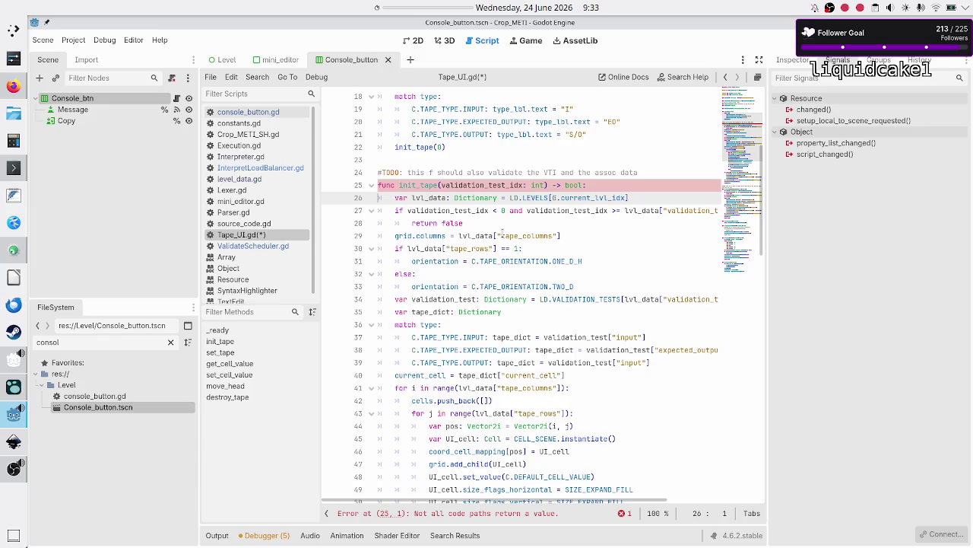
key(Up)
key(Down)
key(Down)
key(Down)
key(Up)
key(Right)
key(Right)
key(Right)
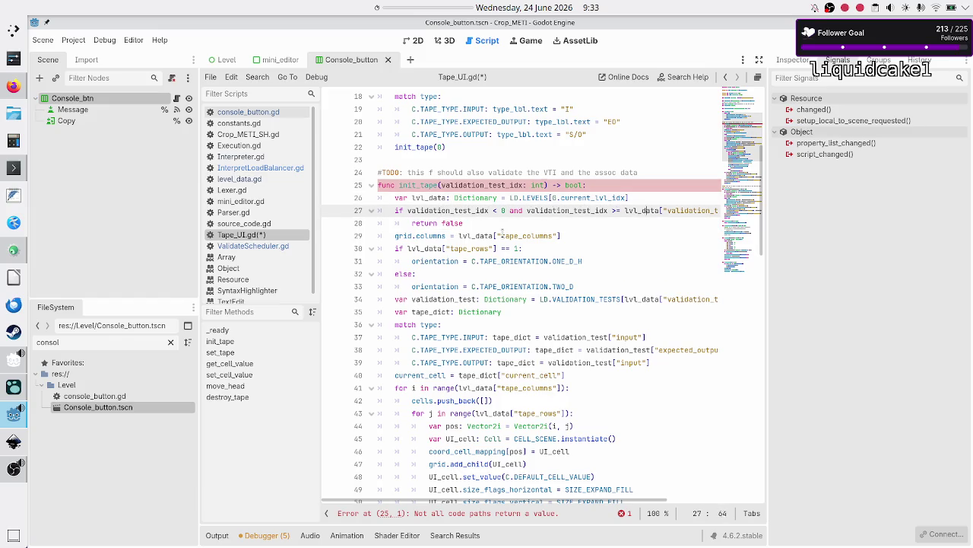
key(Home)
key(Down)
key(Down)
key(Down)
key(Down)
key(Down)
key(Down)
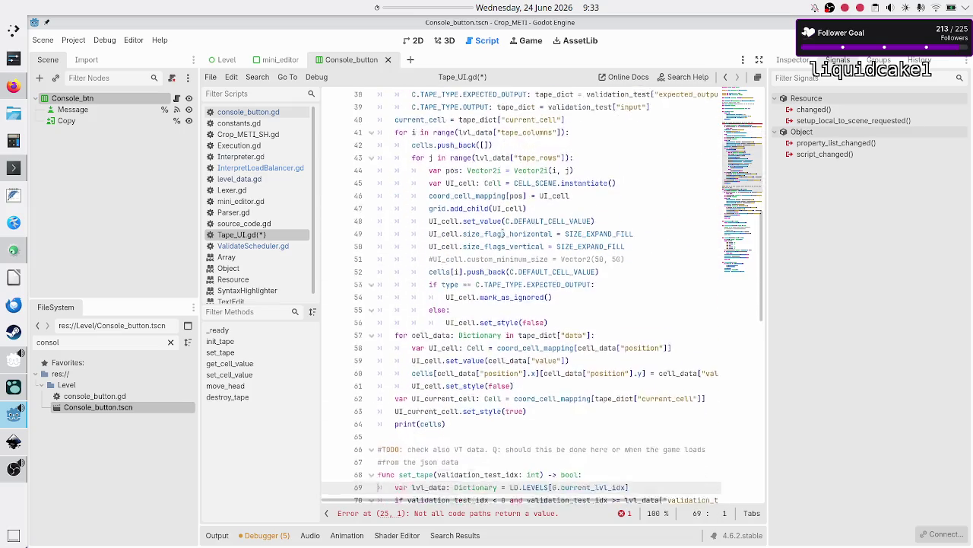
key(Down)
key(Down)
key(Up)
key(Up)
key(Up)
key(End)
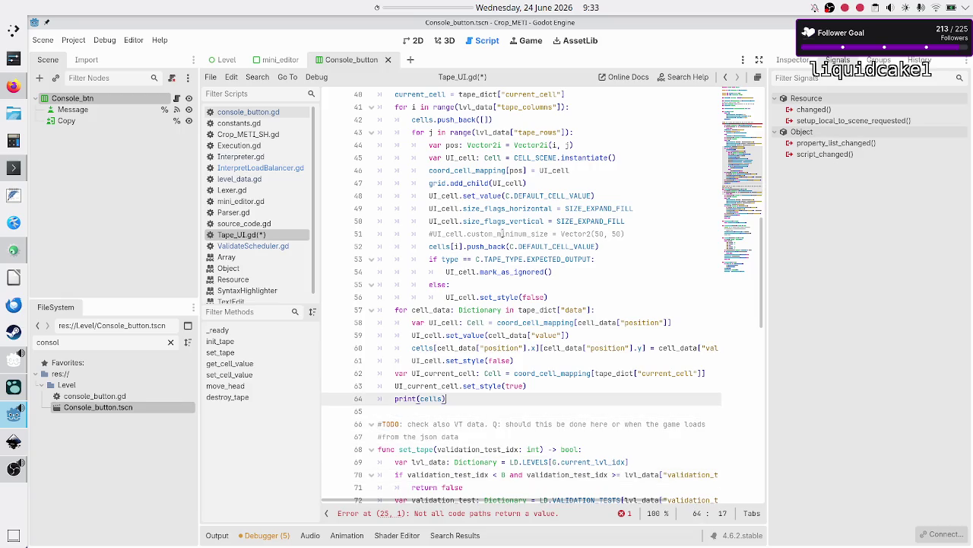
key(Return)
text(return true)
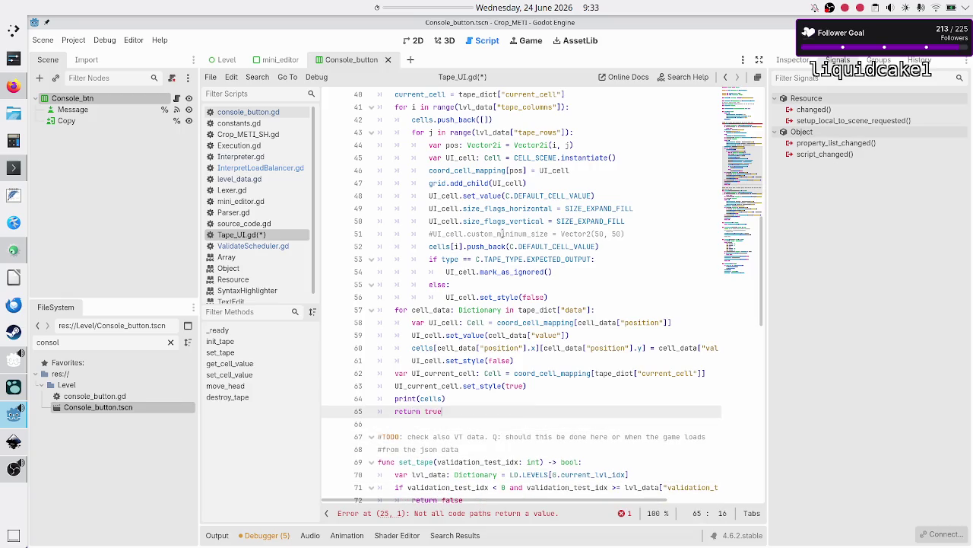
key(Down)
key(ctrl+s)
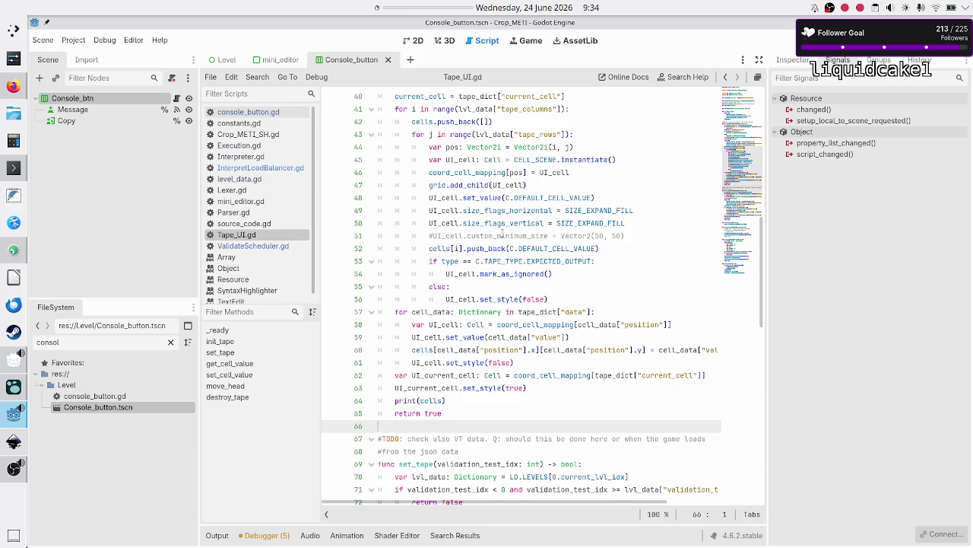
- Select the TODO comment text above set_tape for reuse
key(Up)
key(Up)
key(Up)
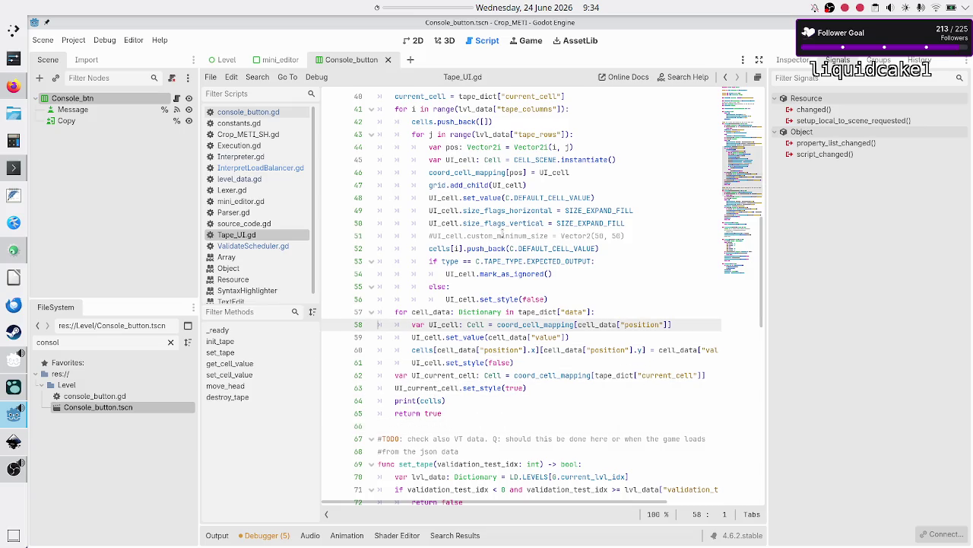
scroll(502, 234, up, 5)
scroll(502, 234, up, 2)
scroll(502, 234, down, 2)
scroll(502, 235, up, 3)
scroll(502, 234, down, 13)
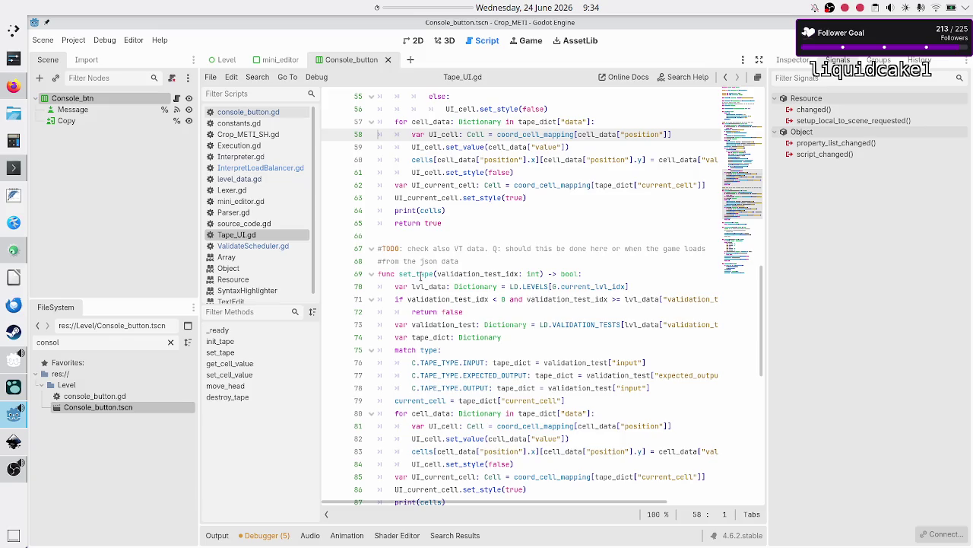
click(421, 274)
click(444, 237)
key(Down)
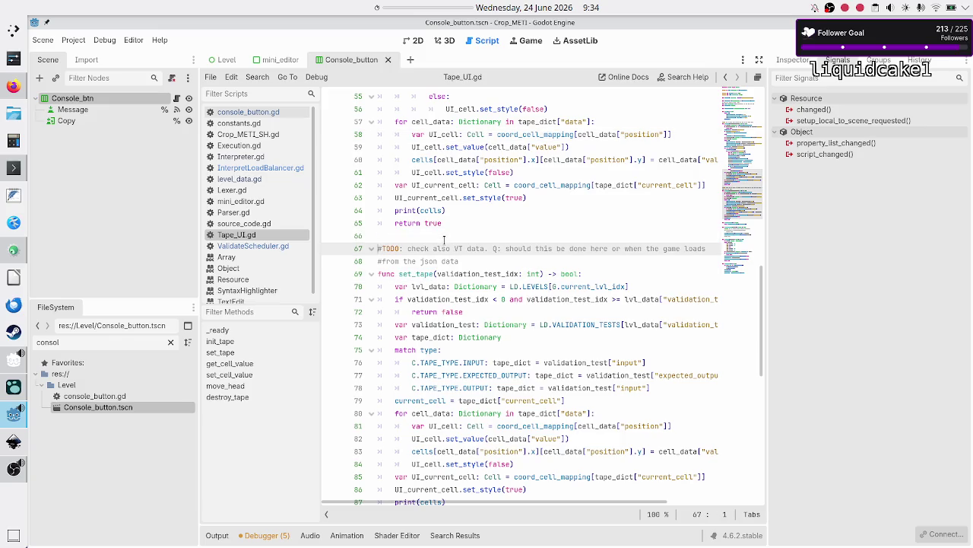
key(shift+Down)
key(shift+End)
key(ctrl+c)
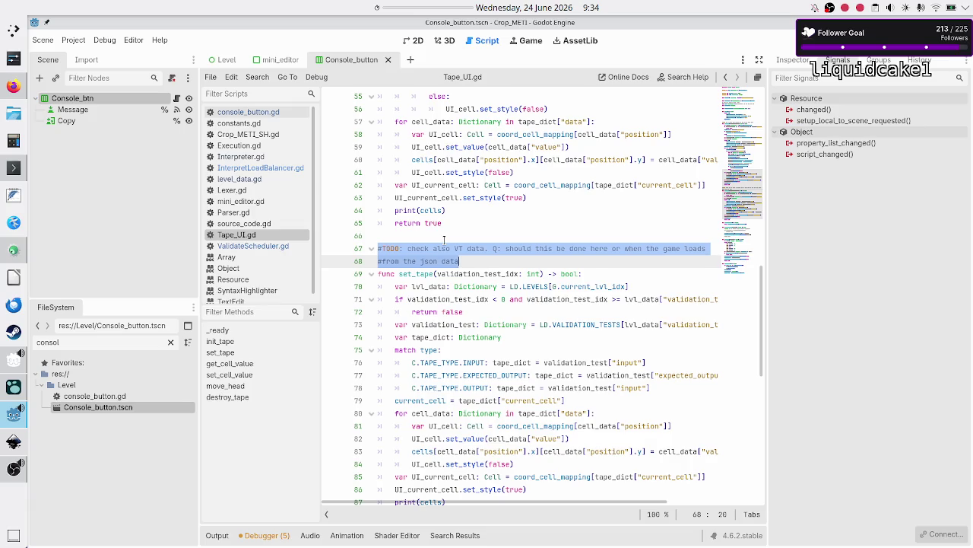
- Replace the TODO above init_tape with a note asking whether VT data is checked here or at game load
key(Up)
key(Up)
key(Up)
key(Up)
key(Up)
key(Up)
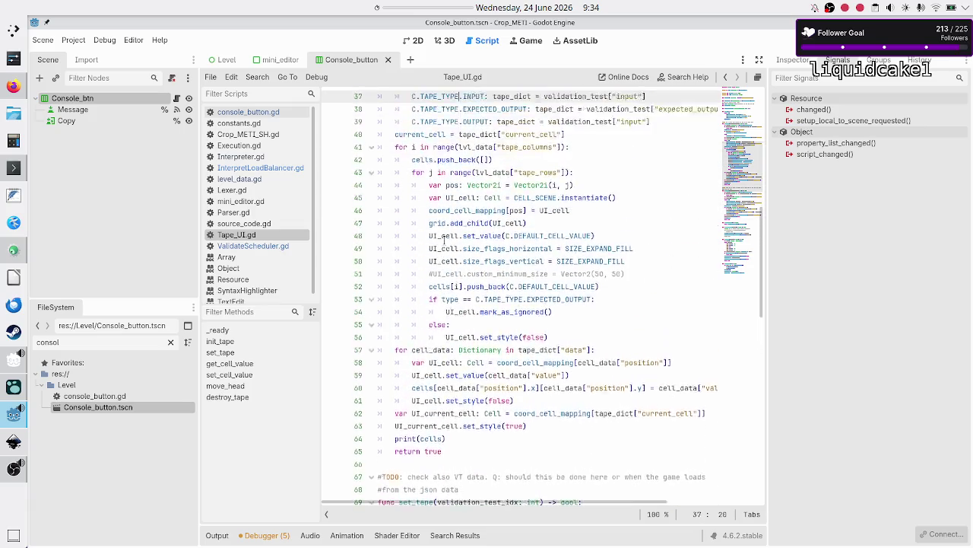
key(Down)
key(Down)
key(Down)
key(Down)
key(Down)
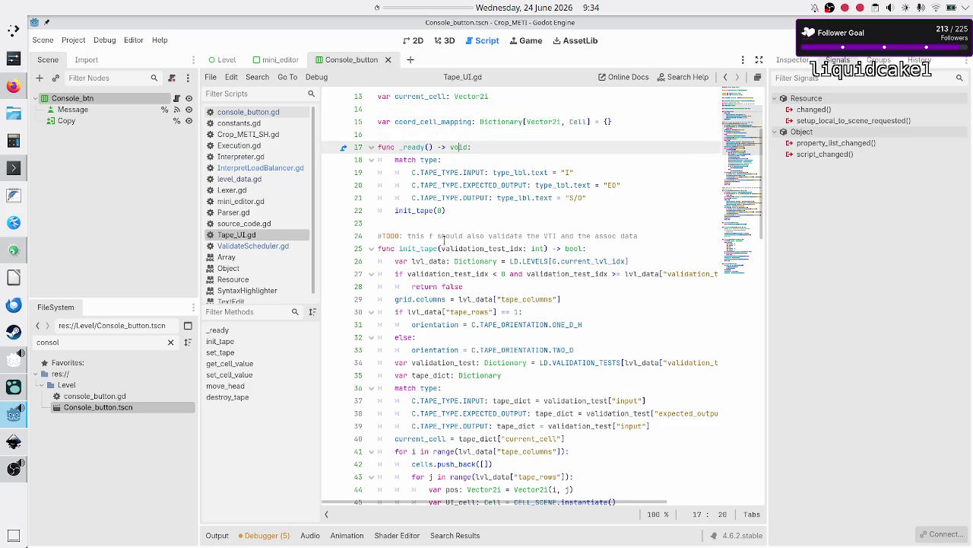
key(Down)
key(Down)
key(Down)
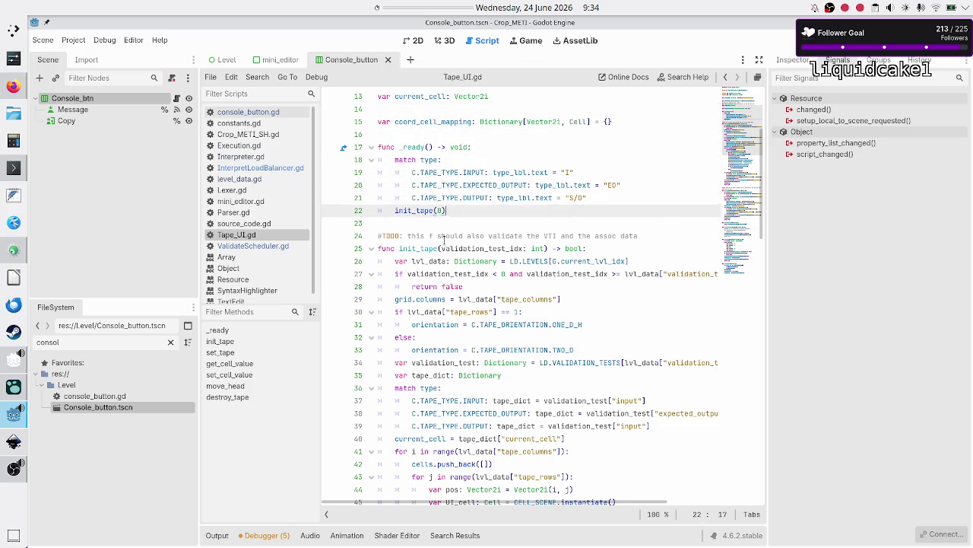
key(Home)
key(shift+End)
key(Delete)
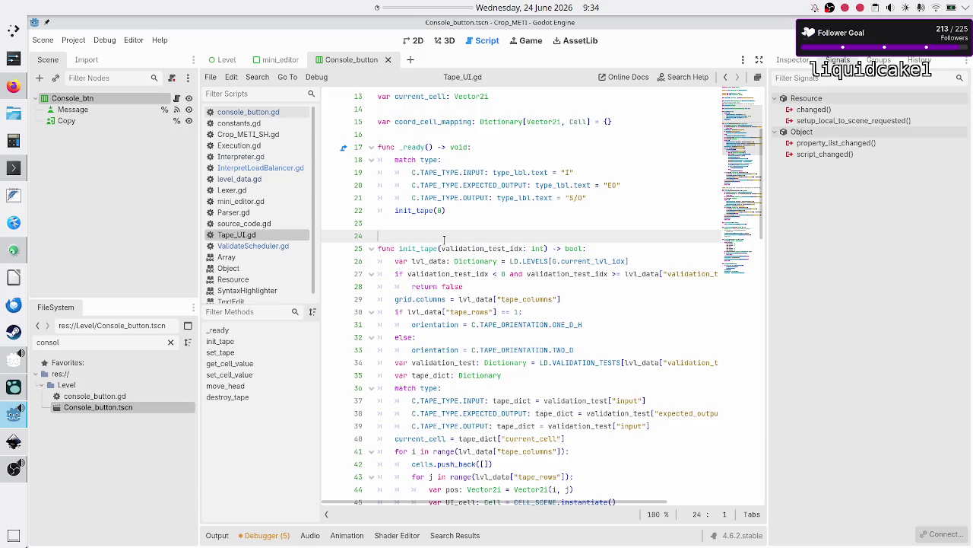
key(ctrl+v)
key(Down)
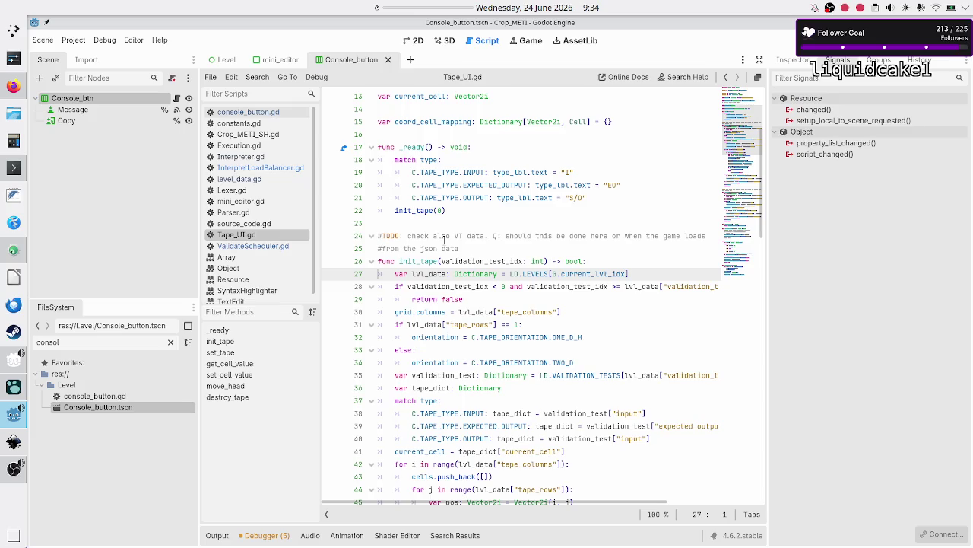
- Select and copy the whole init_tape function, lines 26–66
click(467, 235)
key(Down)
key(Down)
key(Home)
key(shift+Down)
key(shift+Down)
key(shift+Down)
key(shift+Down)
key(shift+Down)
key(shift+Down)
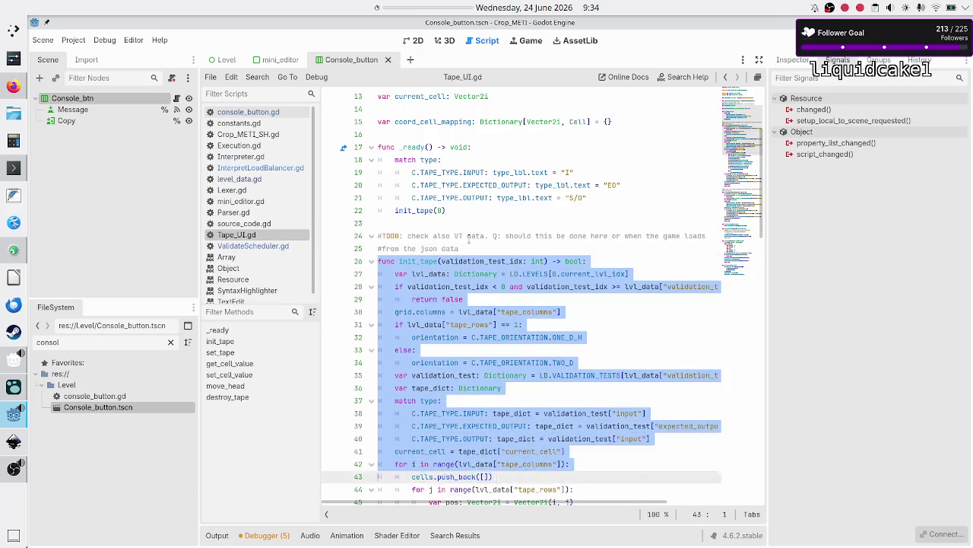
key(shift+Down)
key(shift+Down)
key(shift+Down)
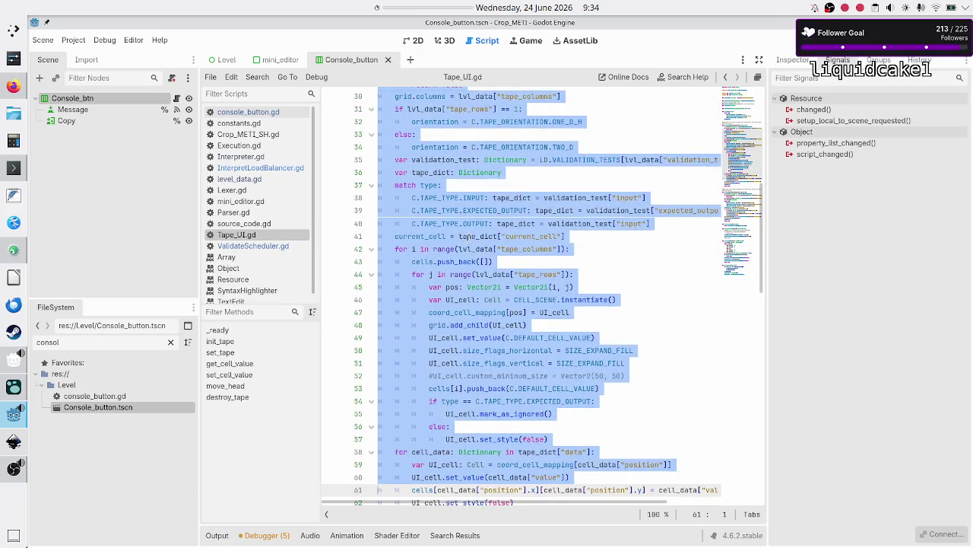
key(shift+Down)
key(shift+Down)
key(shift+Down)
key(shift+End)
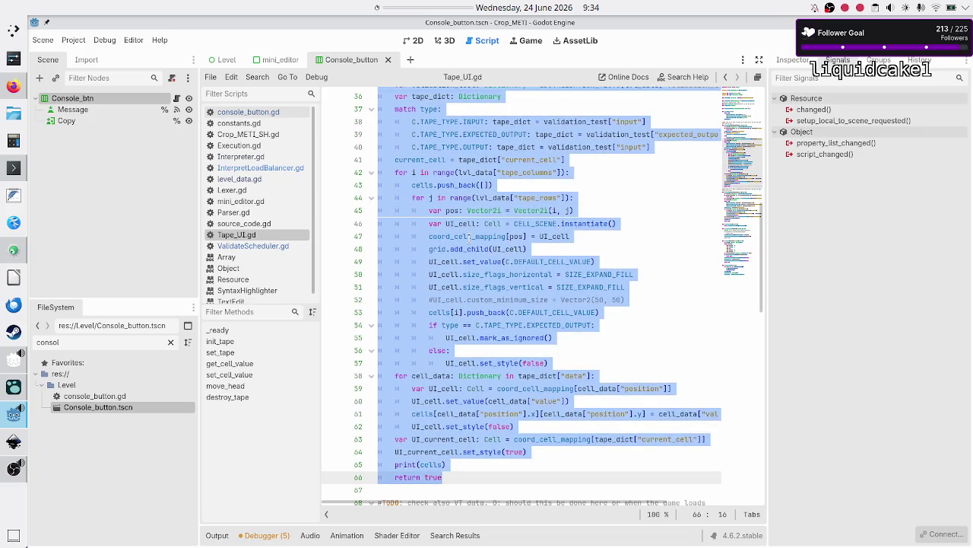
click(3, 169)
- Create file a and paste the init_tape function into it with vim, saving with :wq
text(touc)
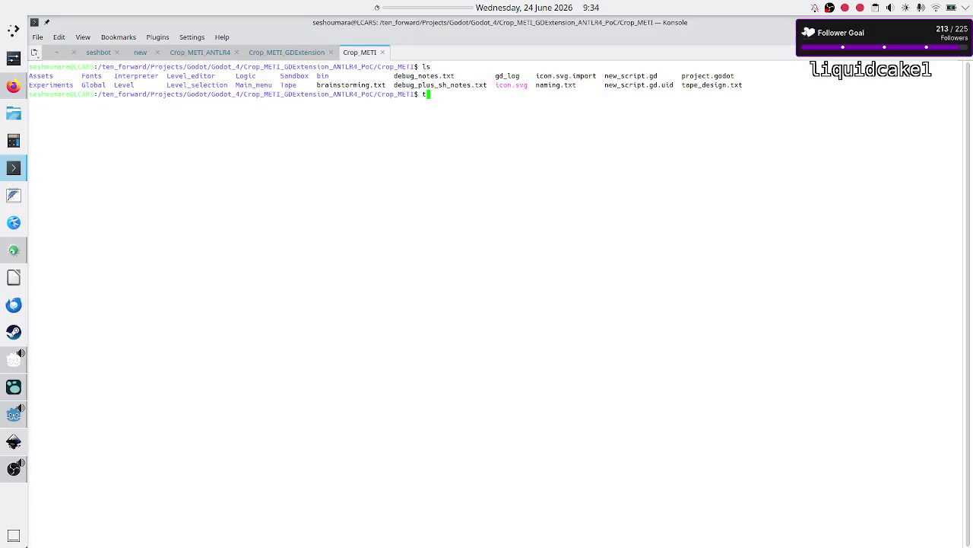
text(h a)
key(Return)
text(vim)
key(BackSpace)
key(BackSpace)
text(im a)
key(Return)
key(i)
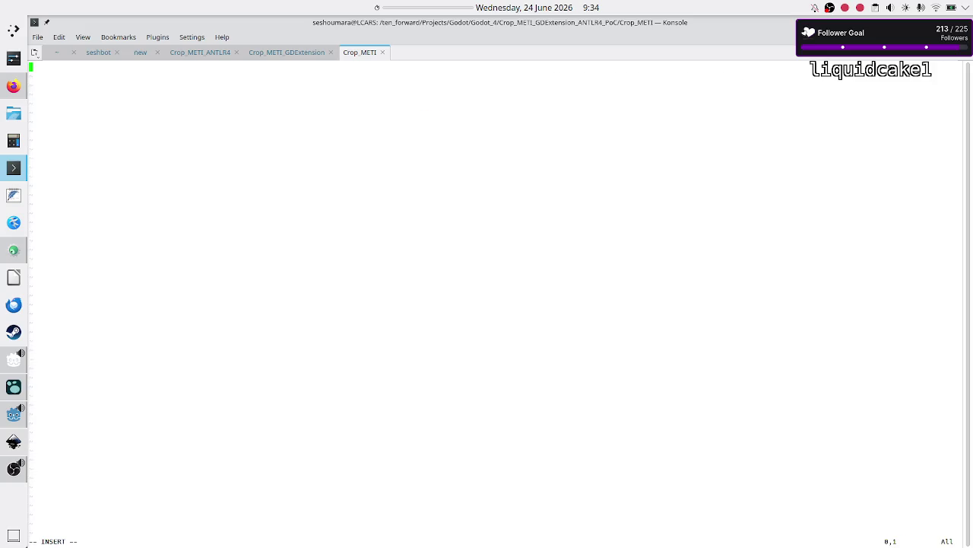
right_click(352, 221)
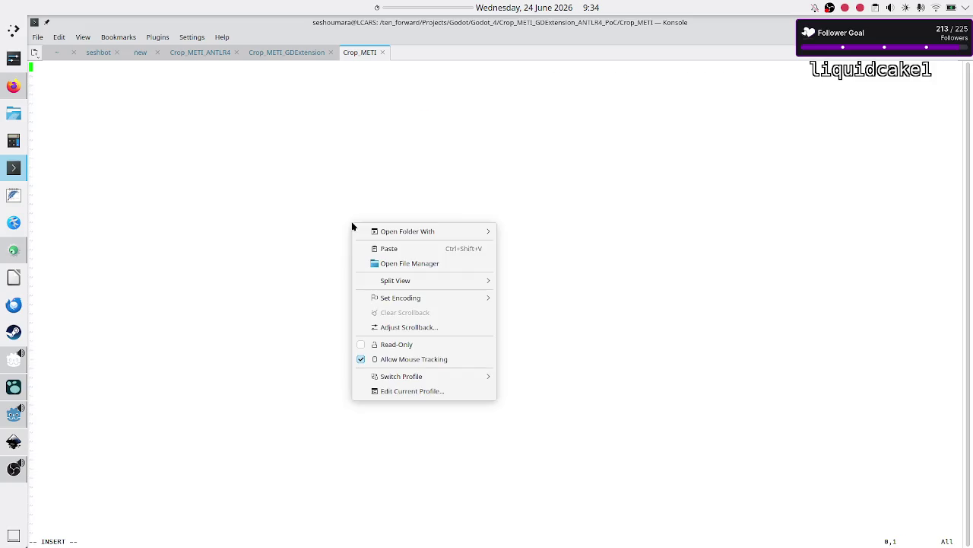
click(379, 249)
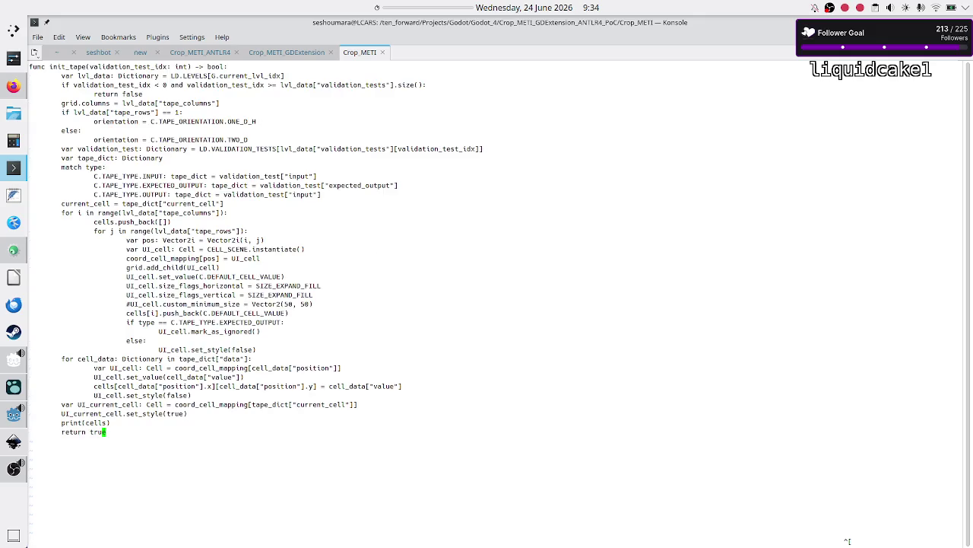
text(:wq)
key(Return)
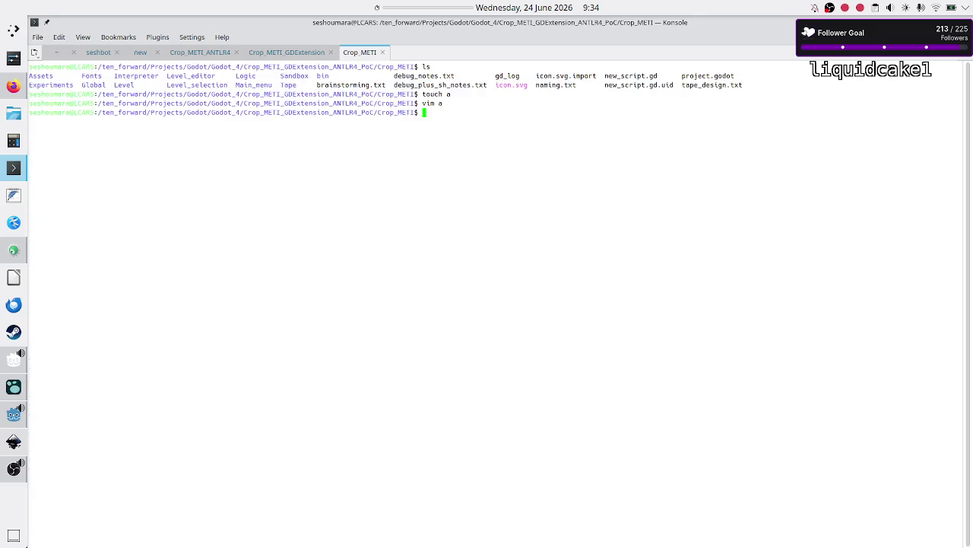
- Create an empty file b and open it in vim insert mode
text(touch b)
key(Return)
text(vim b)
key(Return)
key(i)
key(alt+Tab)
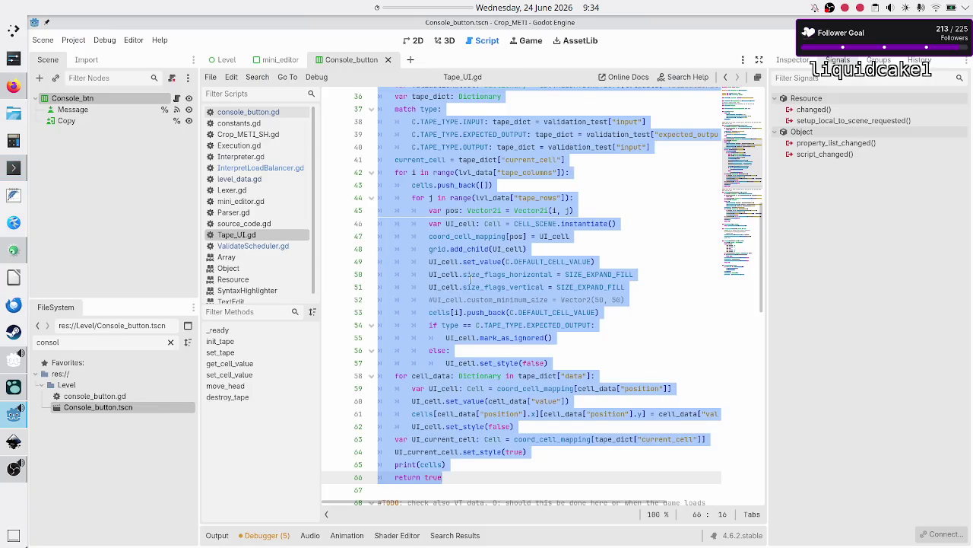
- Copy the set_tape function, lines 70–89, from Tape_UI.gd
scroll(470, 320, down, 6)
click(469, 263)
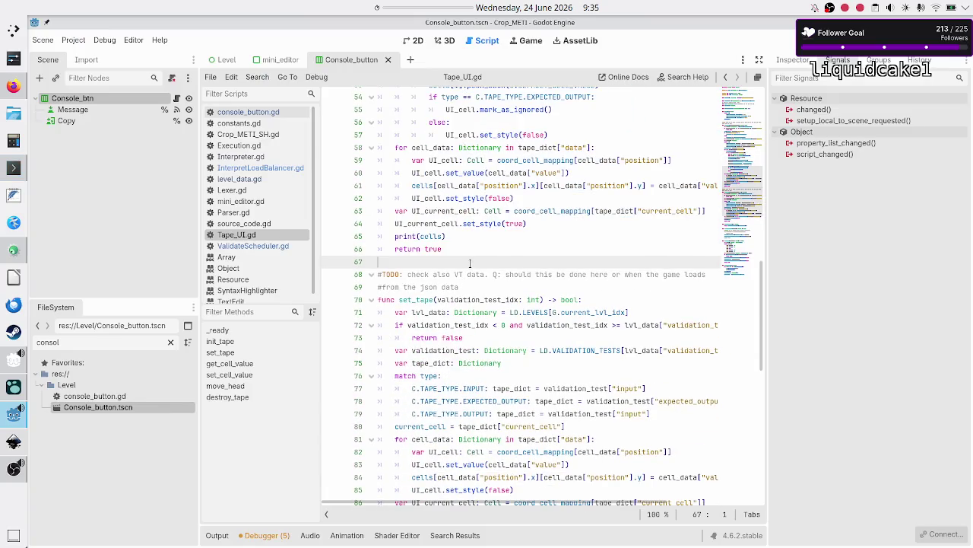
key(Down)
key(shift+Down)
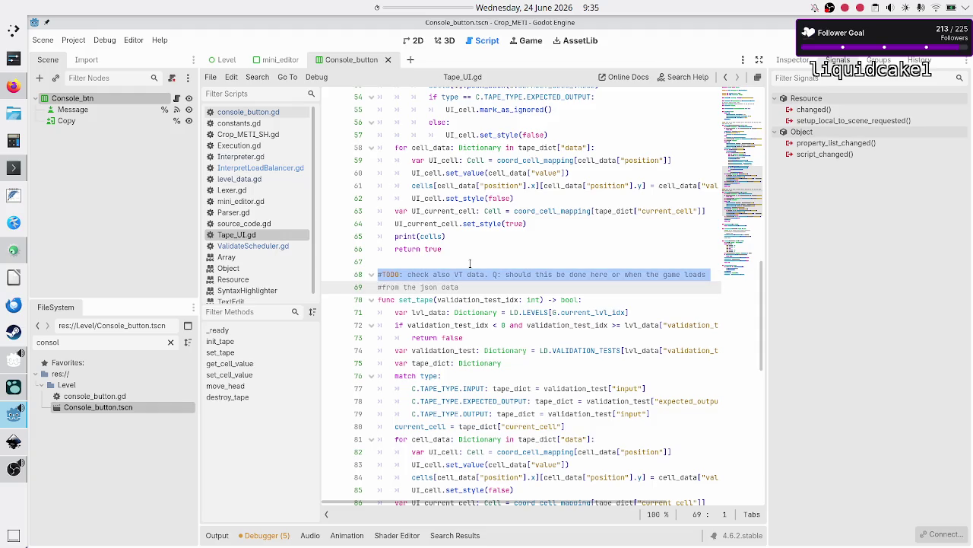
key(Down)
key(shift+Down)
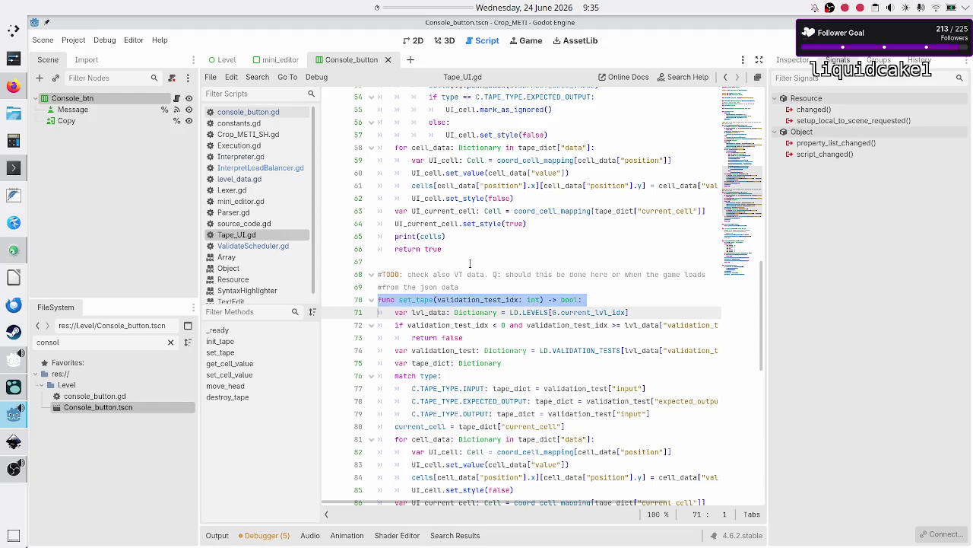
key(shift+Down)
key(shift+Down)
key(shift+Down)
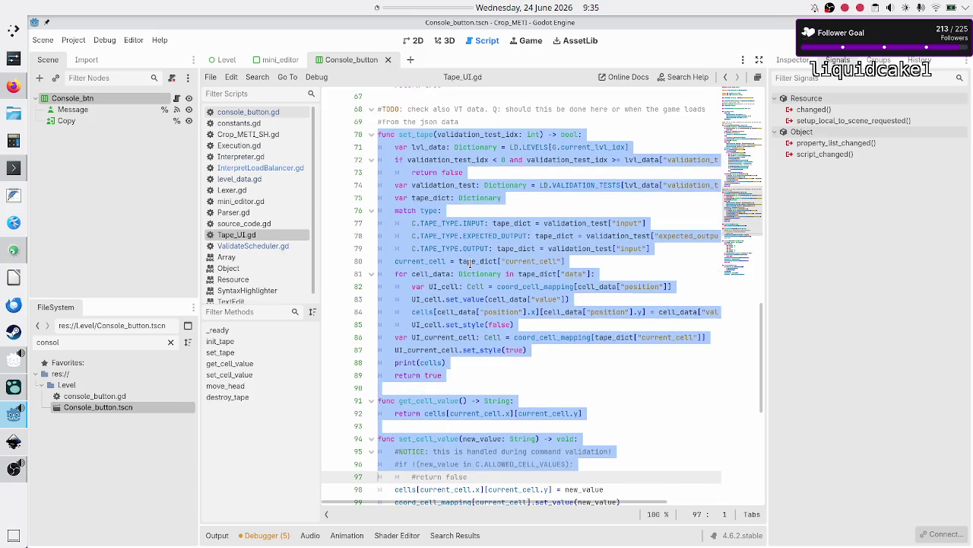
key(shift+Up)
key(shift+Up)
key(shift+Up)
key(End)
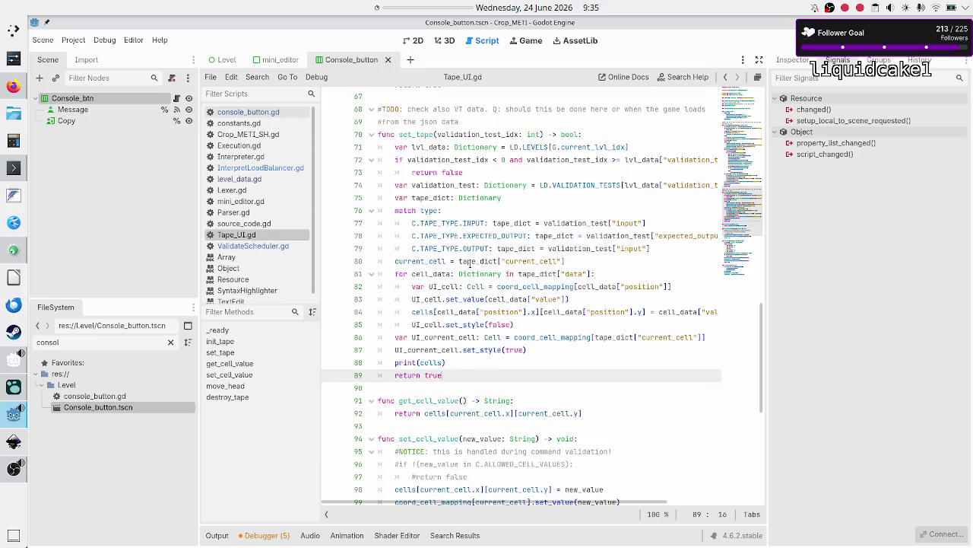
key(Down)
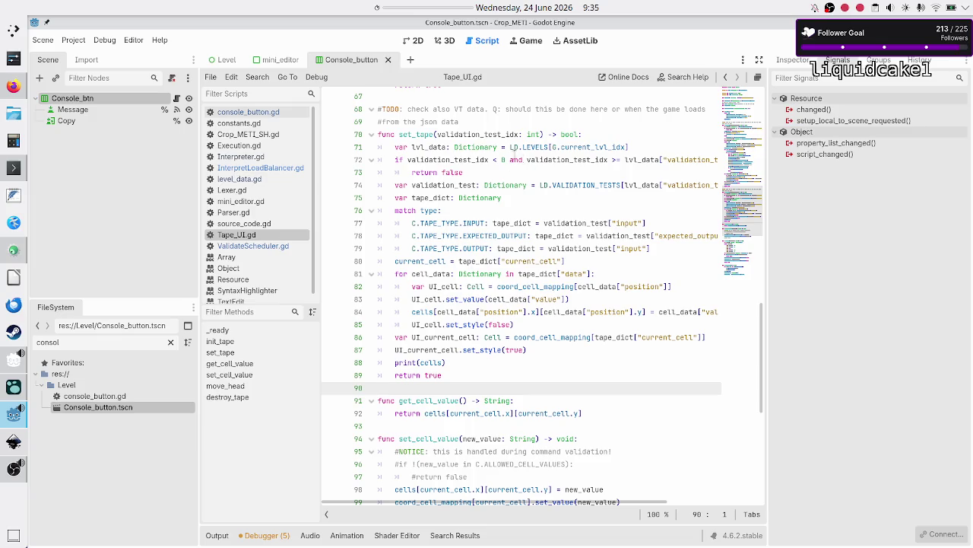
key(alt+Tab)
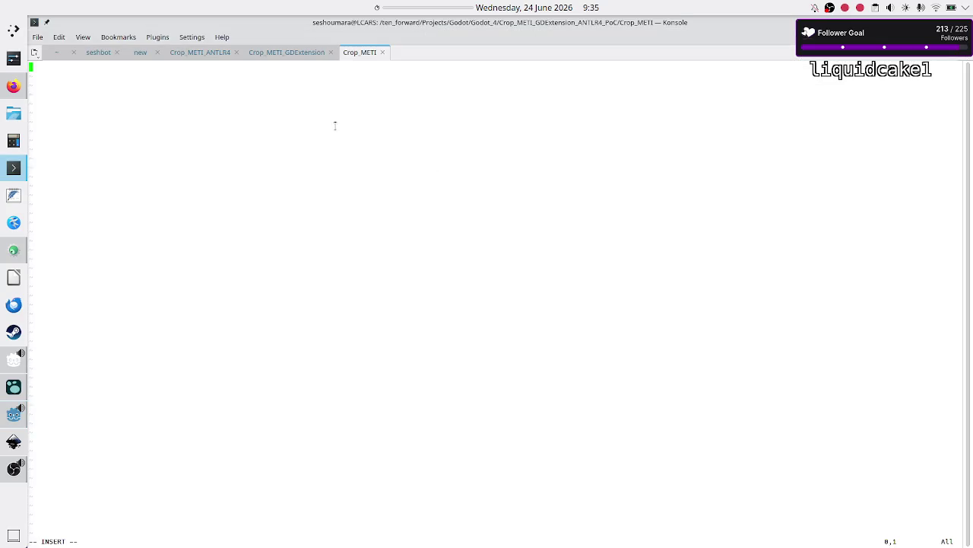
- Paste the set_tape function into file b and save it with :wq
right_click(336, 127)
click(351, 146)
key(Escape)
text(:wq)
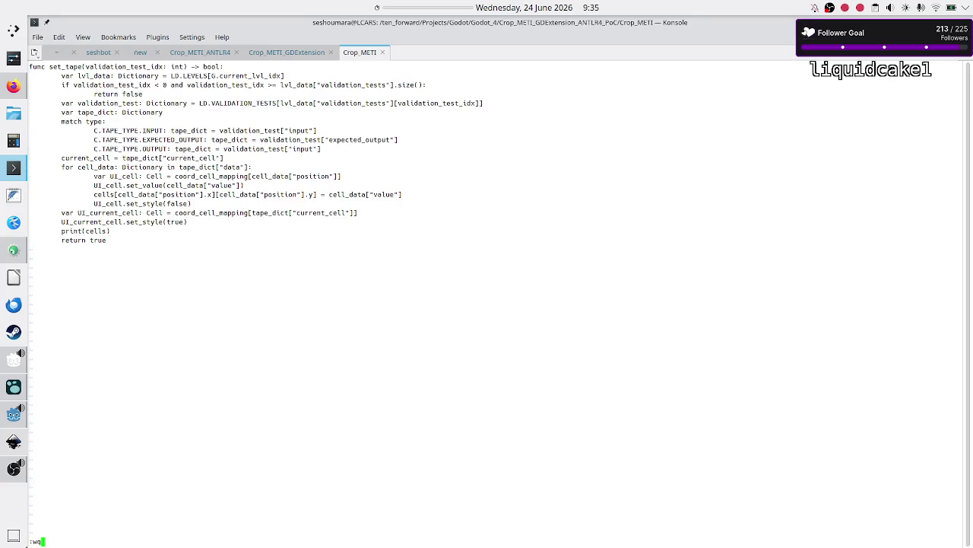
key(Return)
- Run xxdiff a b and maximize the comparison window
text(xxdiff a b)
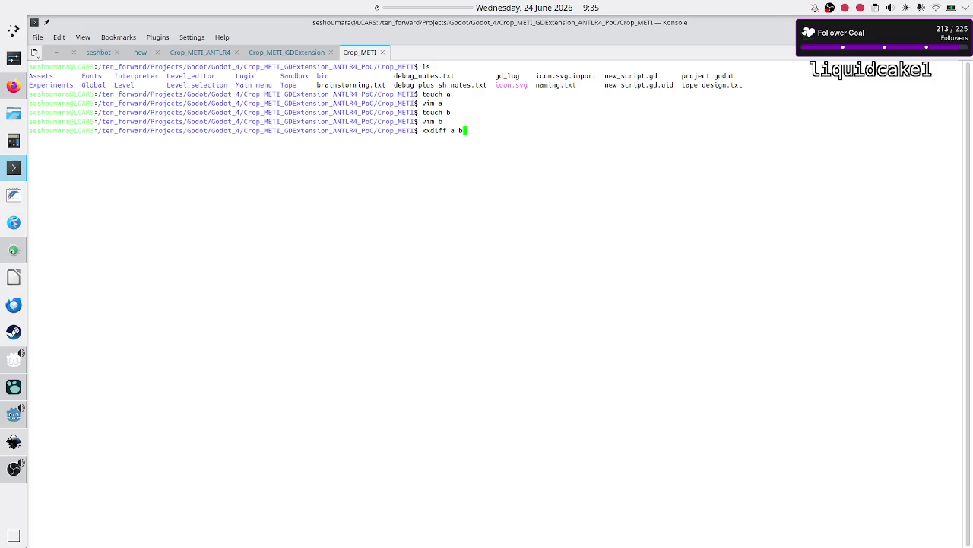
key(Return)
double_click(387, 131)
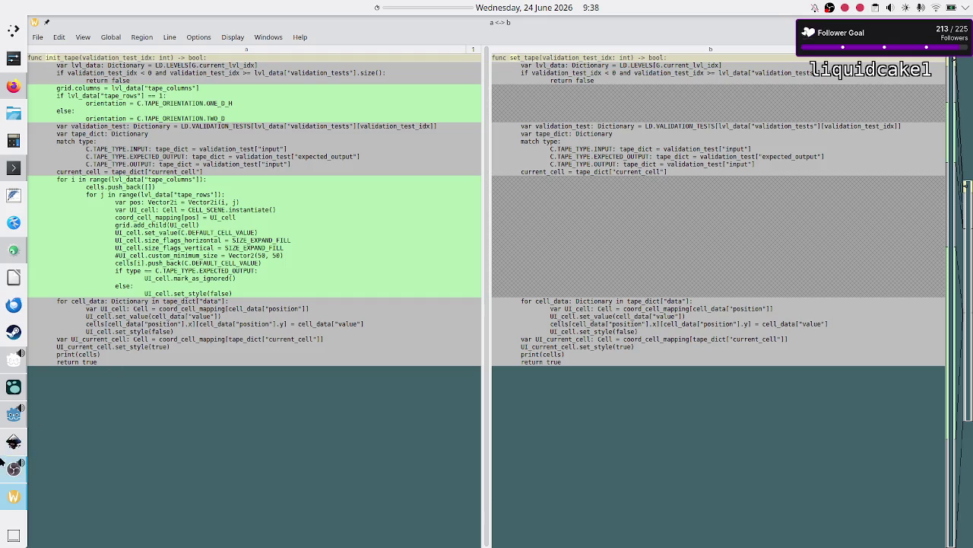
- Return to the Godot editor and run the Crop METI project with F5
click(14, 413)
key(F5)
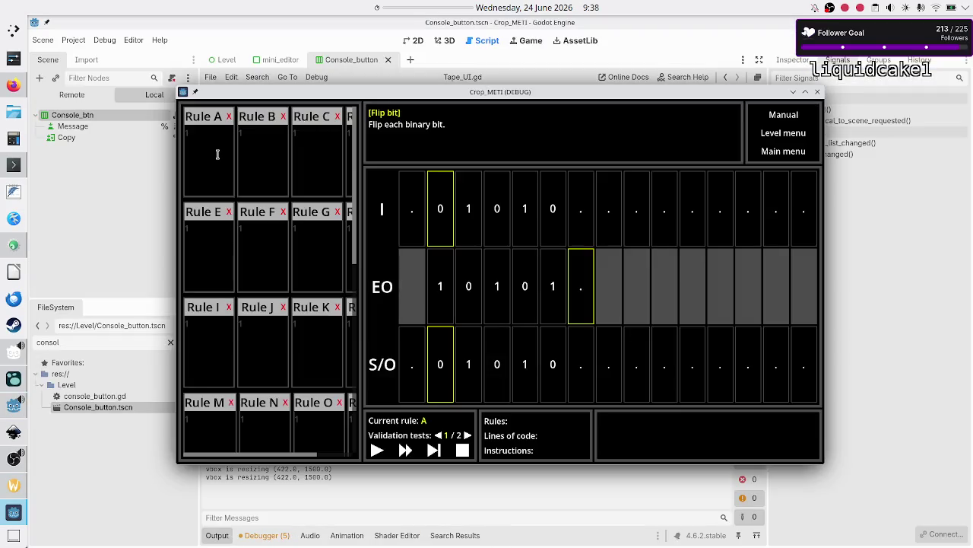
- Write Rule A as three lines: 01R, 10R and ..$
click(218, 154)
text(01R)
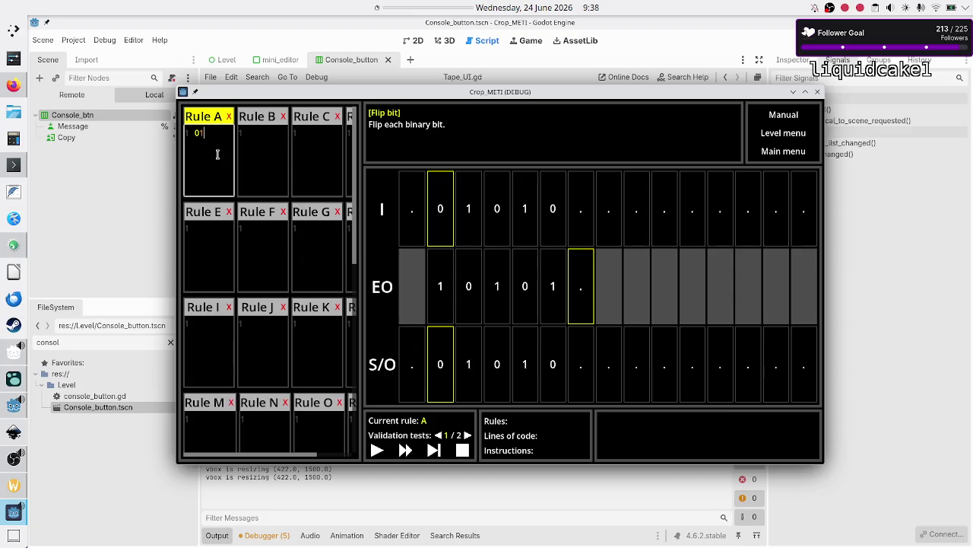
key(Return)
key(BackSpace)
key(BackSpace)
key(BackSpace)
key(ctrl+v)
key(ctrl+z)
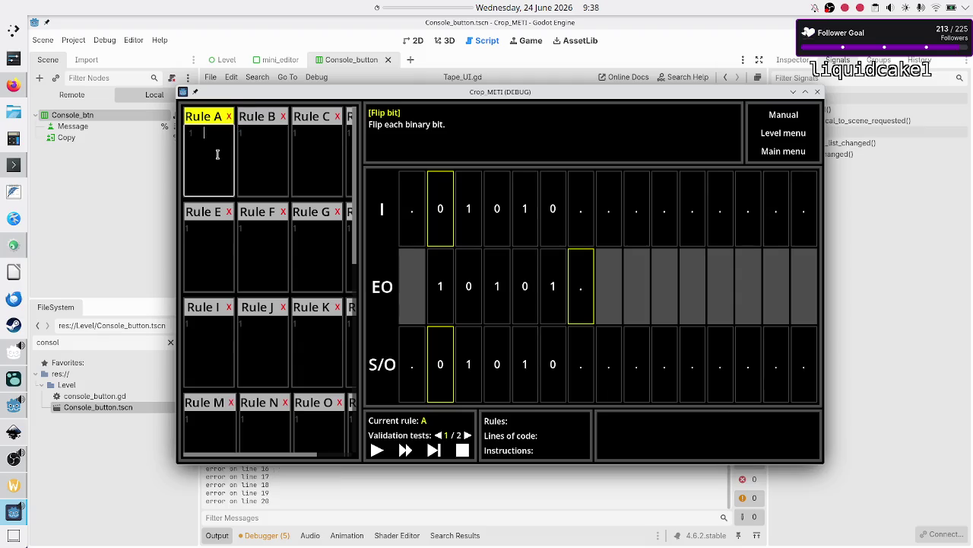
text(01R)
key(Return)
text(10R)
key(Return)
text(..R)
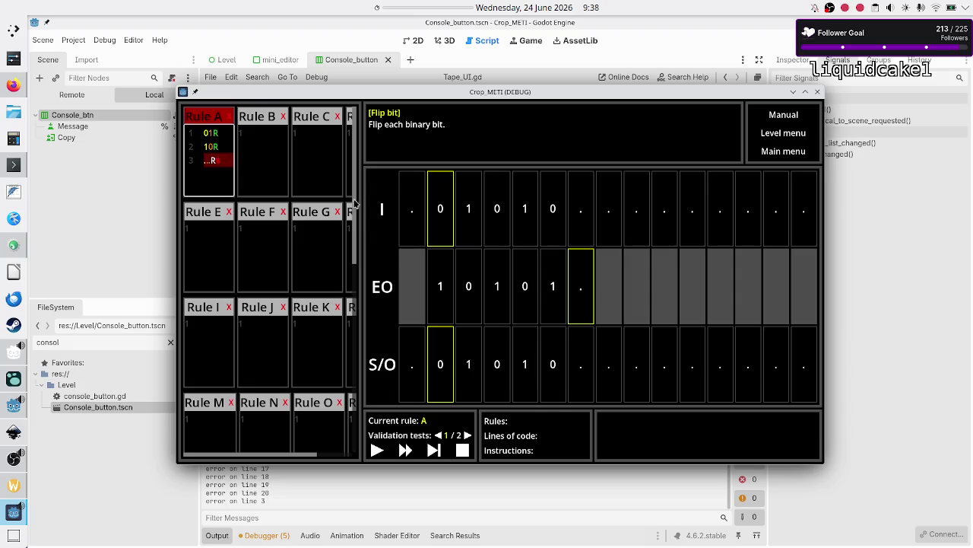
key(BackSpace)
key(BackSpace)
text($)
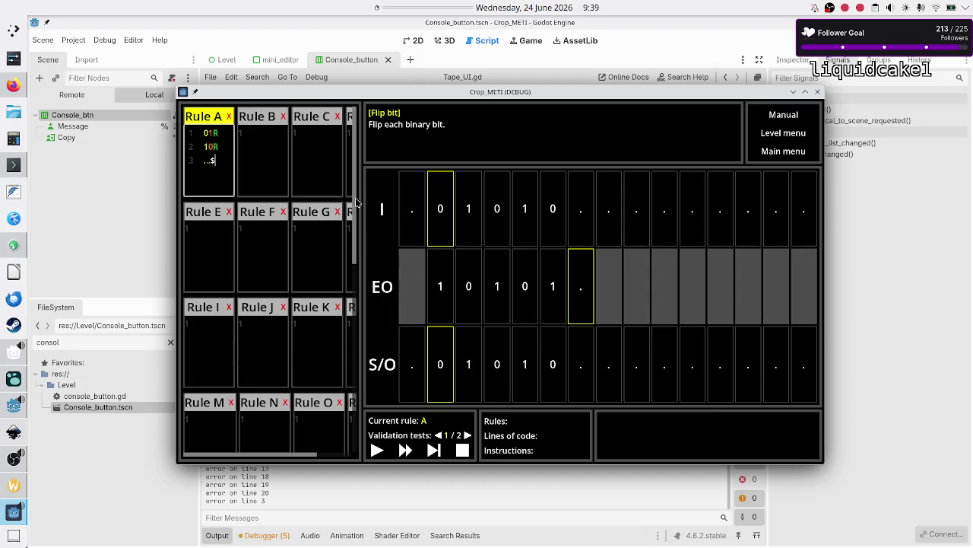
key(ctrl+a)
key(Right)
- Step the tape program through Rule A's three lines and on to validation test 2
click(433, 451)
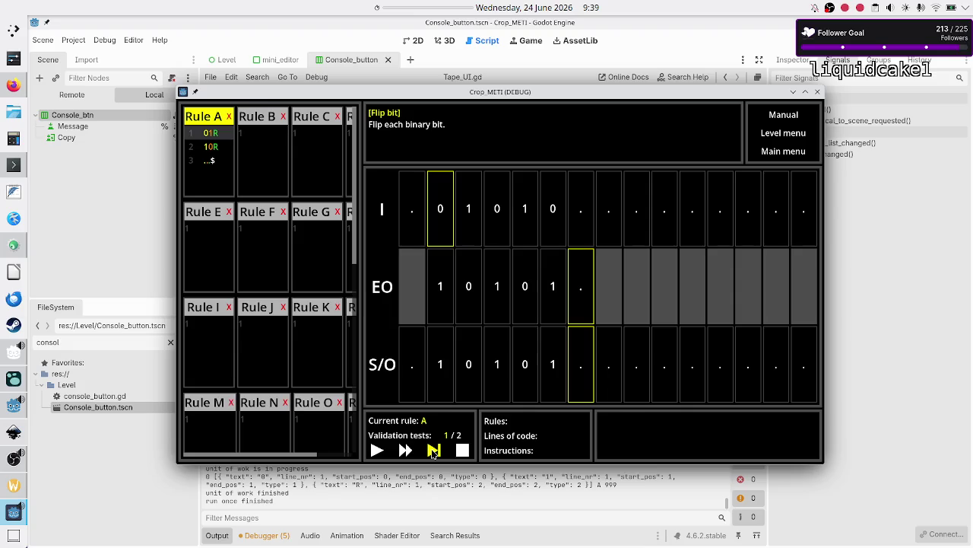
click(433, 451)
click(433, 451)
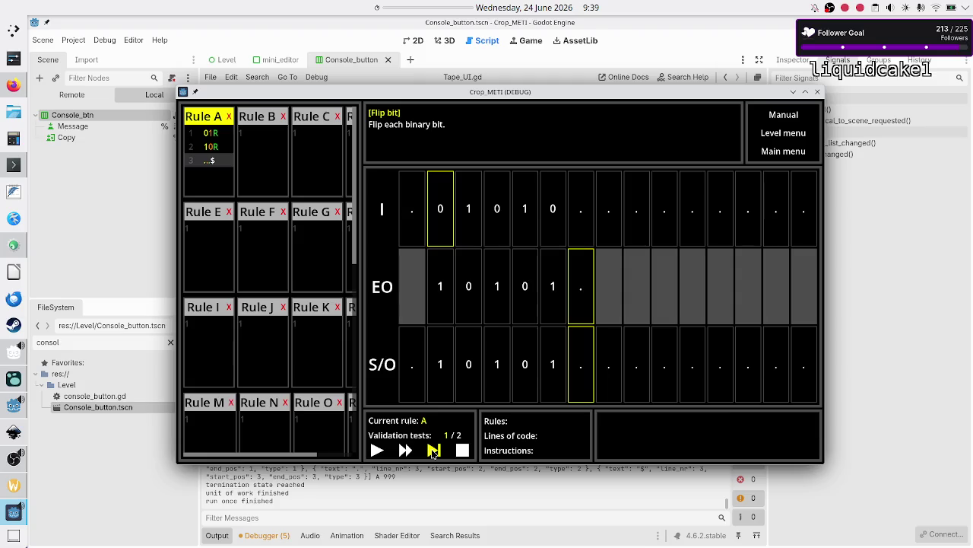
click(433, 451)
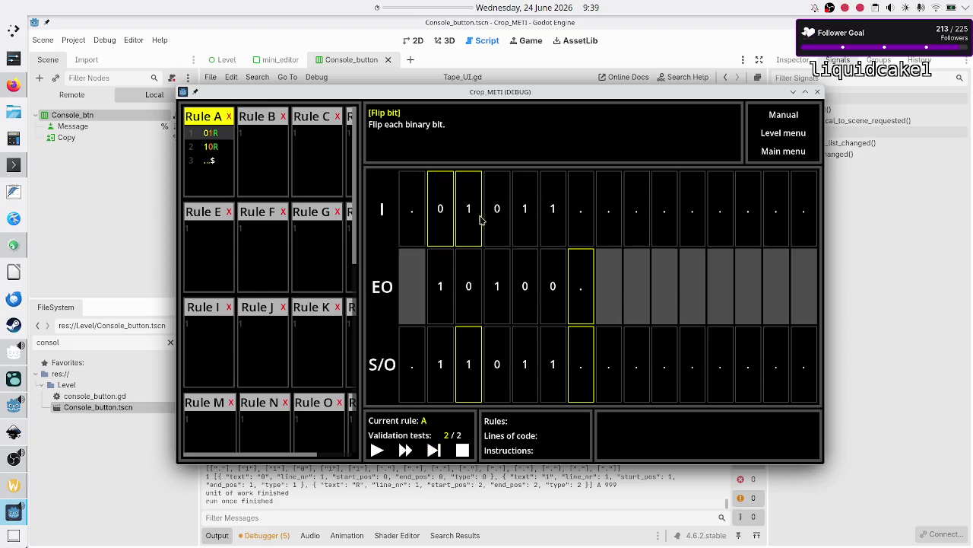
- Close the running game, glance at the diff window, and open level_data.gd in the script editor
key(F8)
key(alt+Tab)
key(alt+Tab)
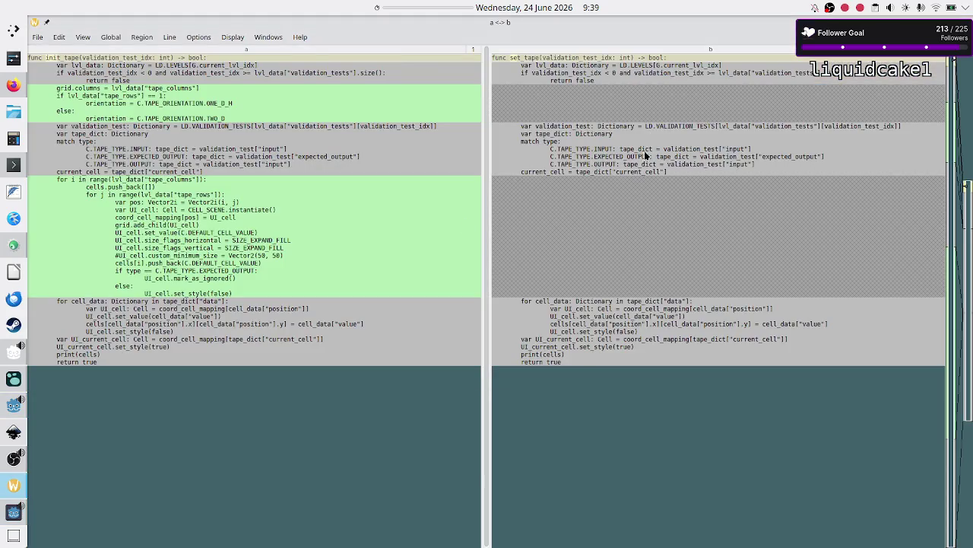
key(alt+Tab)
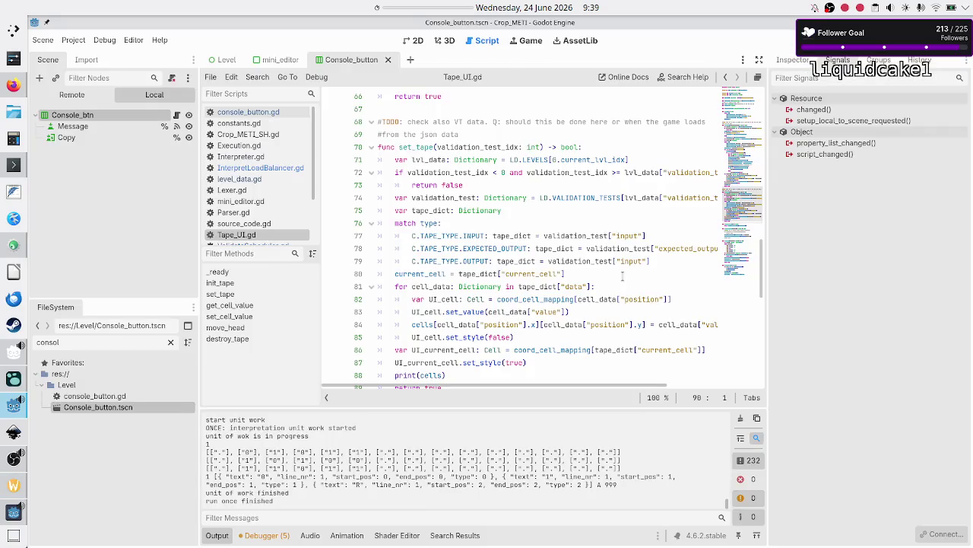
key(alt+Tab)
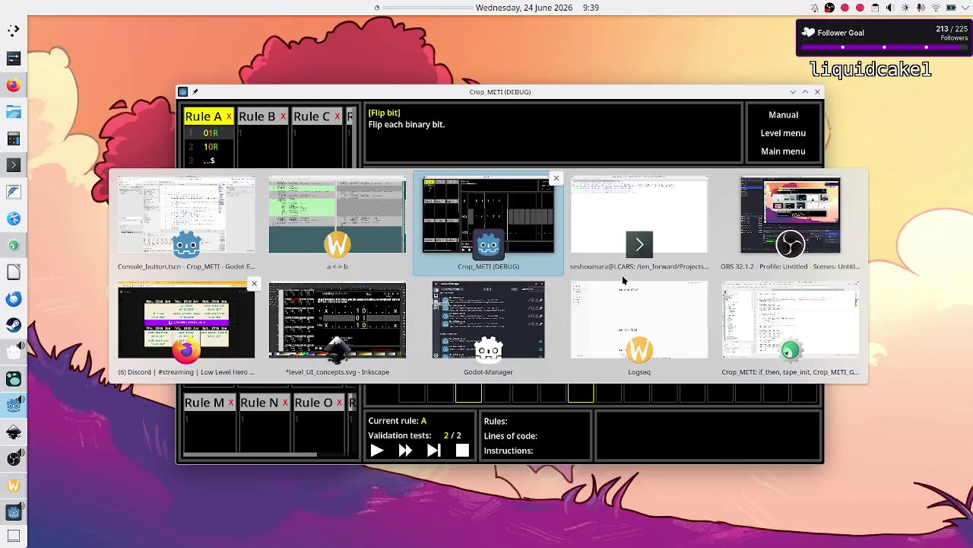
click(447, 235)
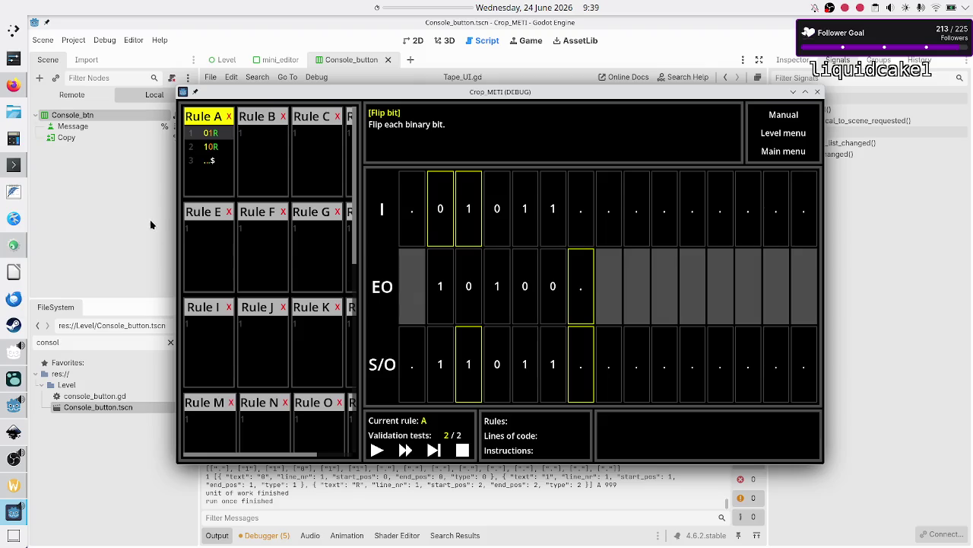
click(136, 174)
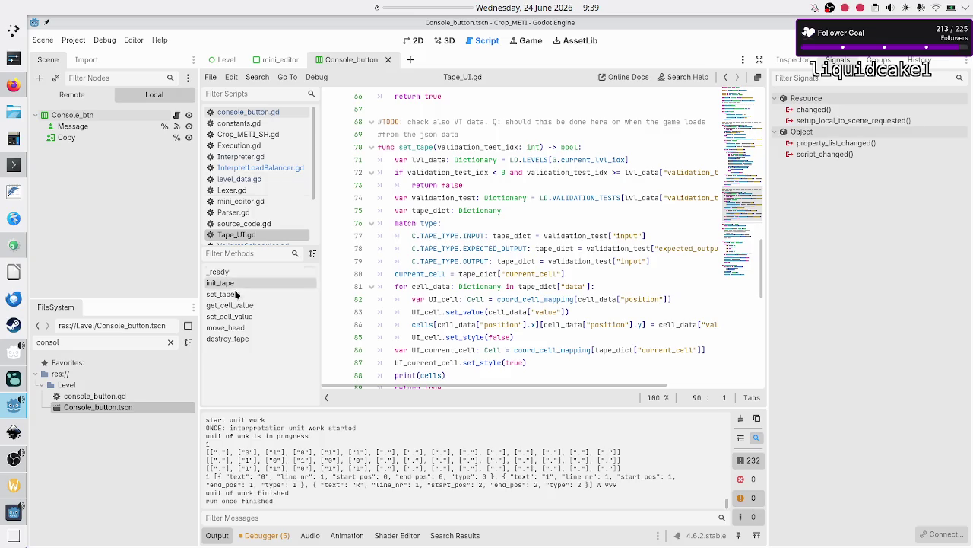
click(253, 178)
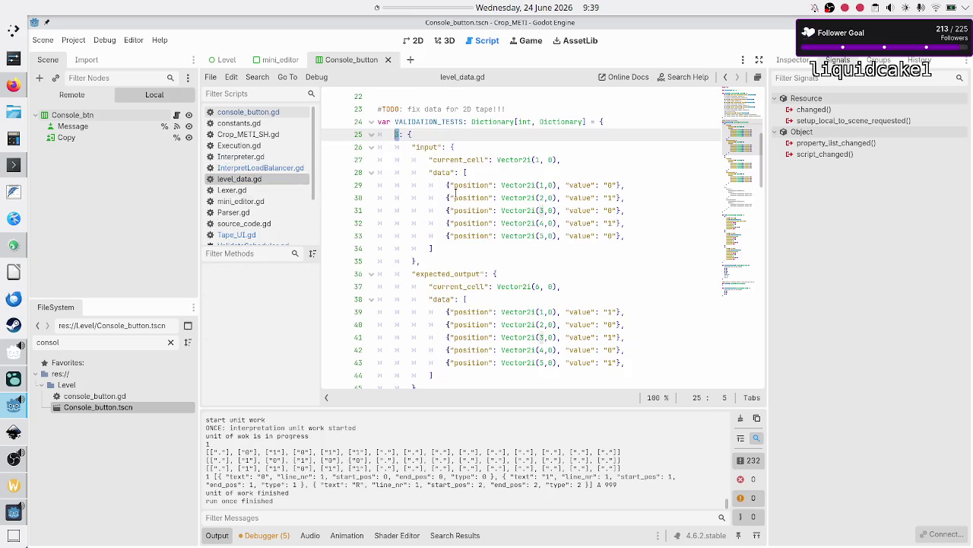
- Review the Flip bit validation test indices in level_data.gd
scroll(450, 204, down, 15)
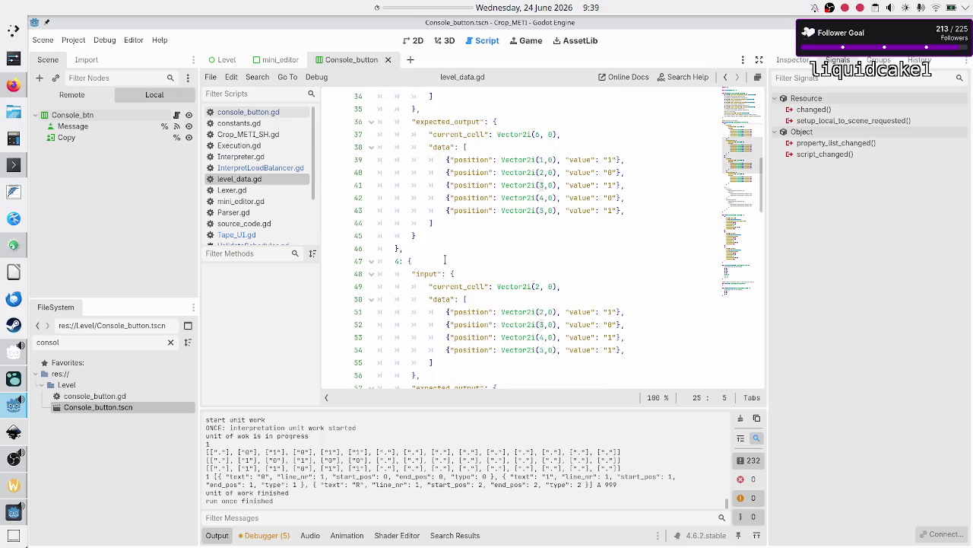
scroll(445, 258, down, 1)
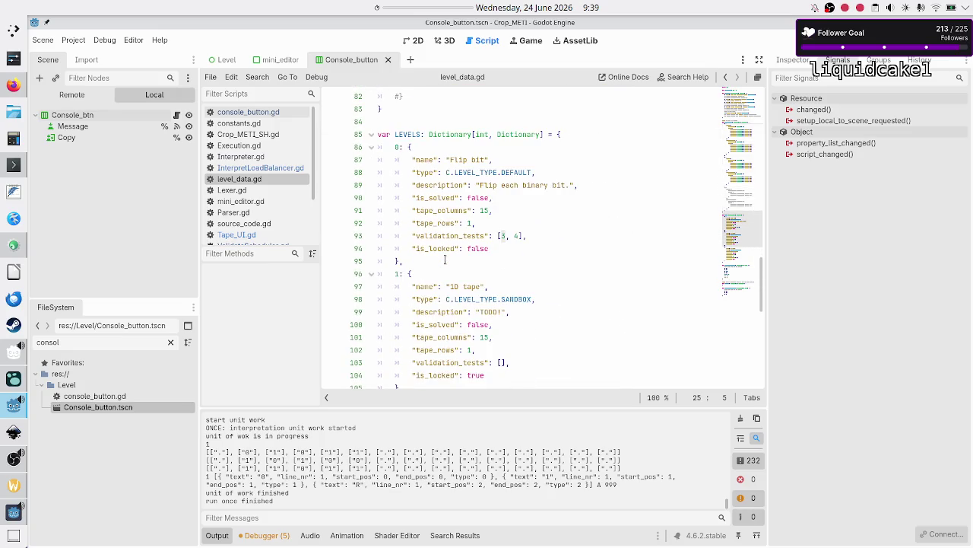
drag(520, 236, 494, 235)
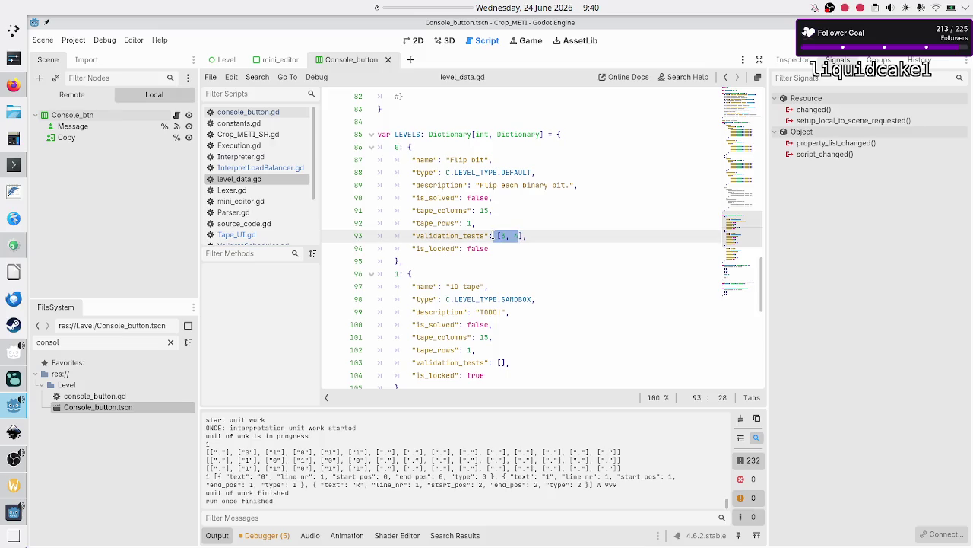
scroll(494, 236, up, 14)
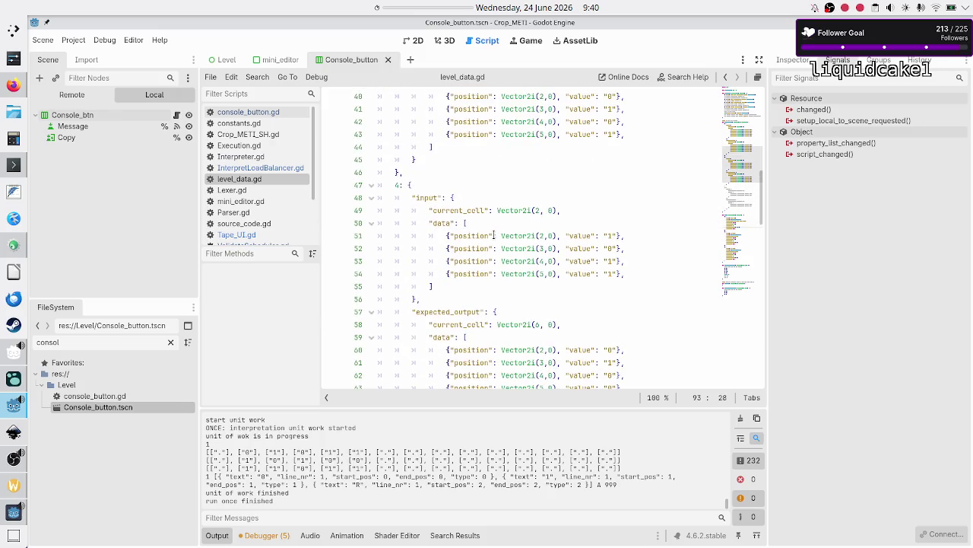
scroll(493, 235, down, 1)
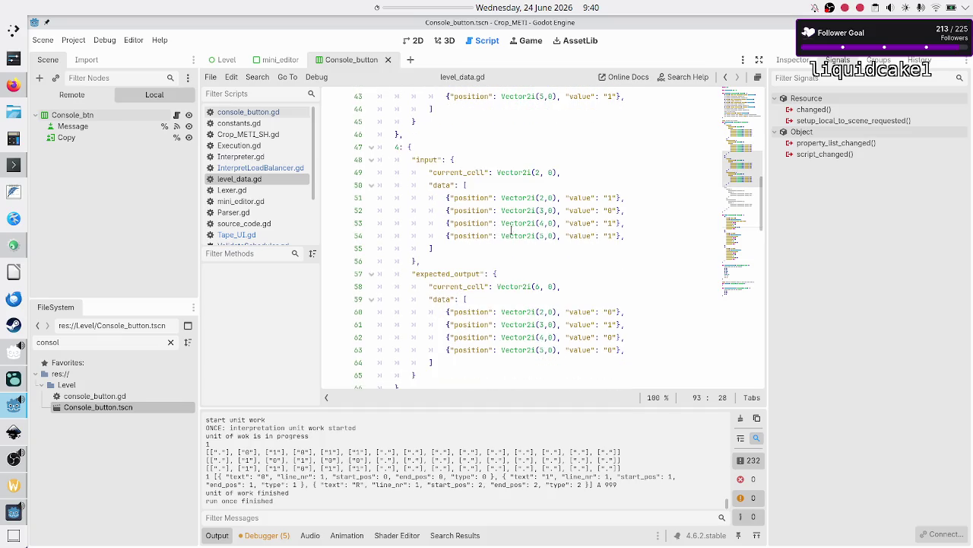
- Check the Flip bit input values, then run the game with F5
click(607, 198)
click(609, 207)
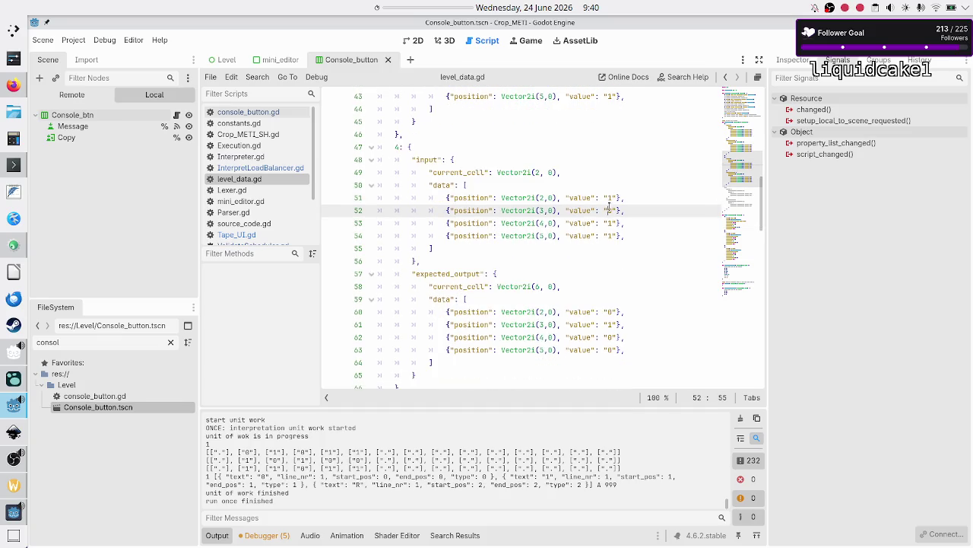
key(Down)
key(Down)
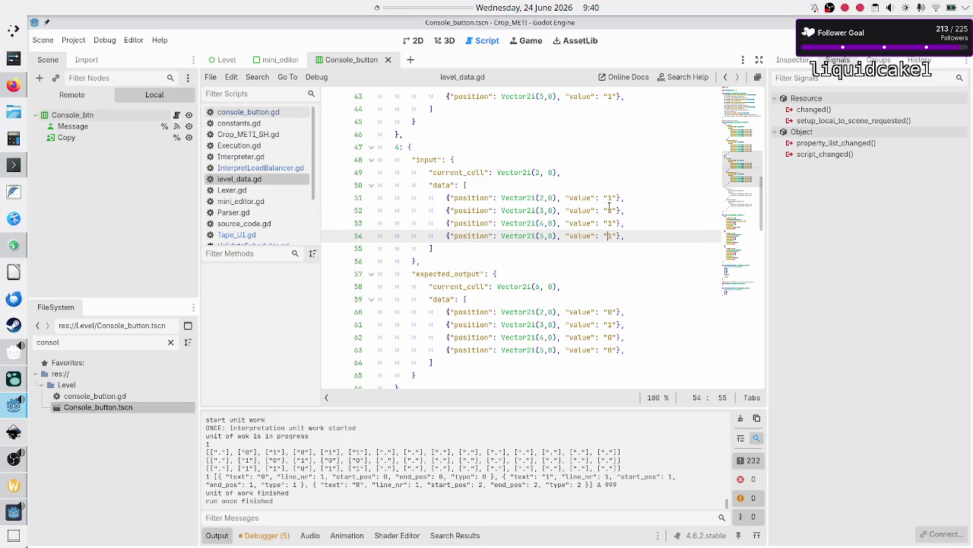
key(F5)
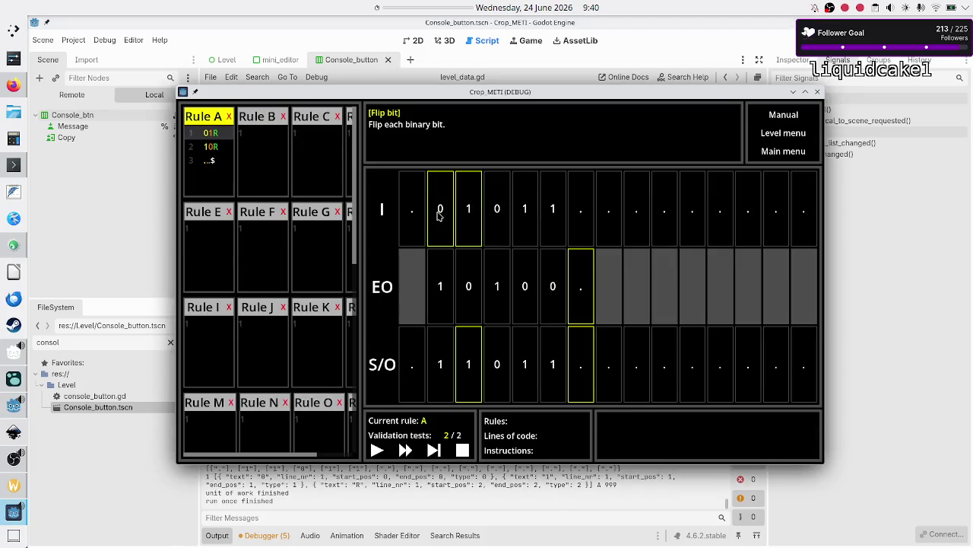
click(554, 208)
- Compare set_tape with init_tape in xxdiff, then quit xxdiff and the game with Ctrl+Q
key(alt+Tab)
key(alt+Tab)
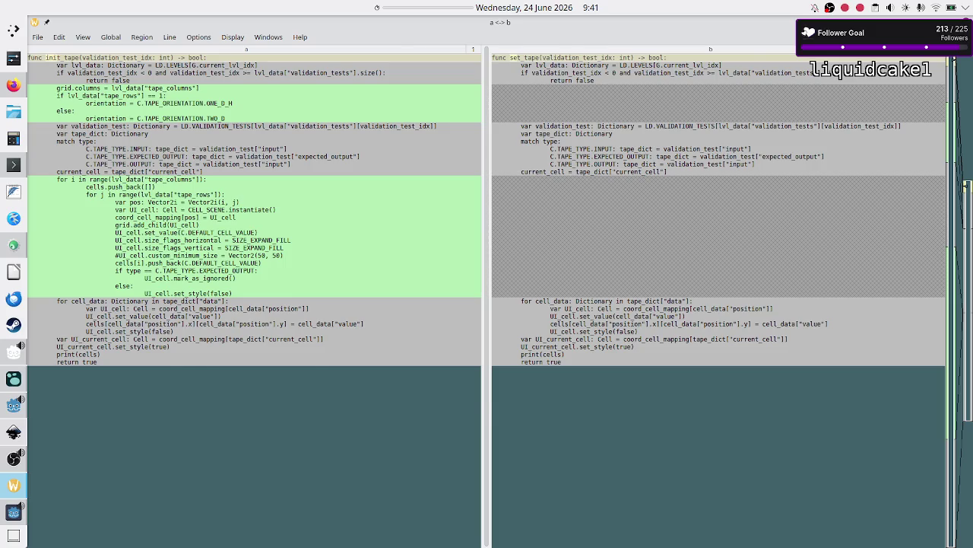
key(ctrl+q)
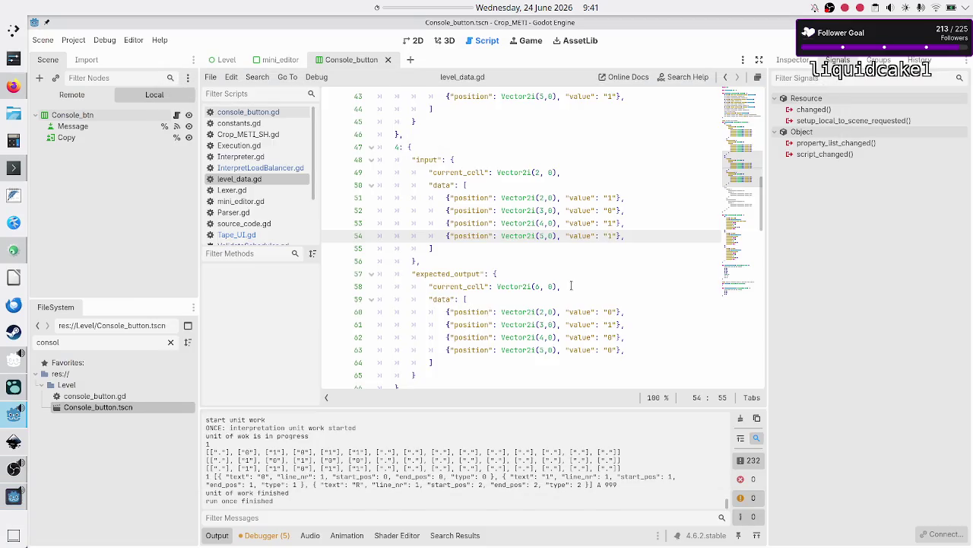
- In Tape_UI.gd, comment out set_tape's lines 68–89 with Ctrl+K and move the caret into init_tape
click(261, 234)
click(505, 116)
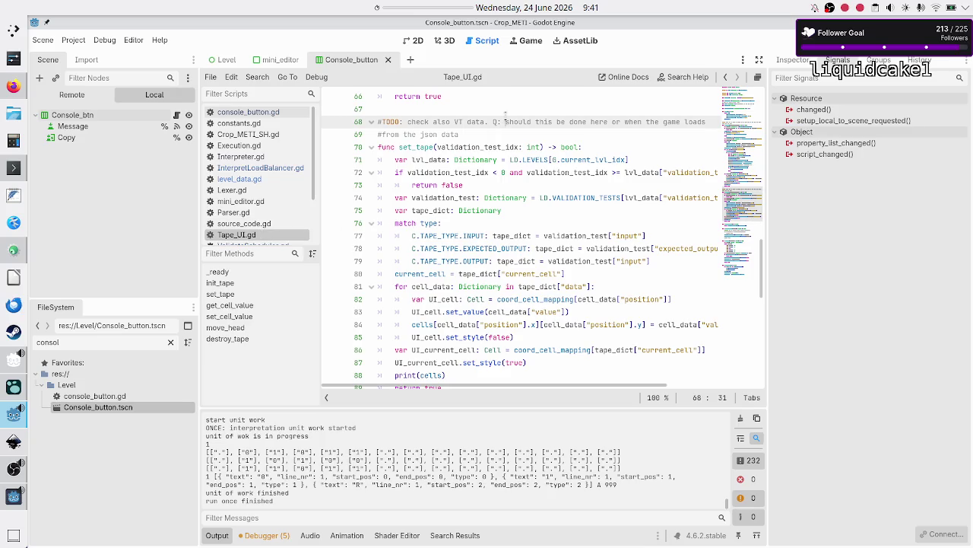
key(shift+Down)
key(shift+Down)
key(shift+Down)
key(shift+Down)
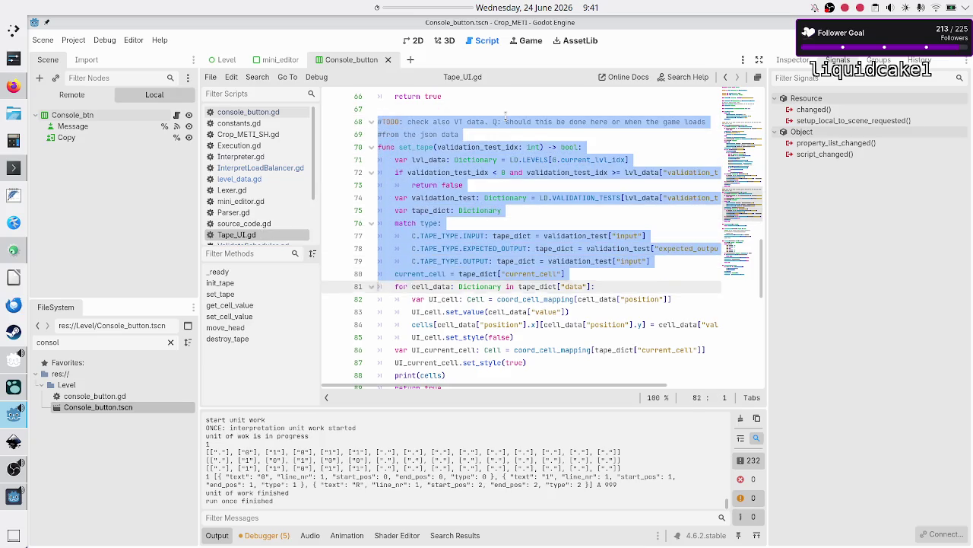
key(shift+Up)
key(shift+Up)
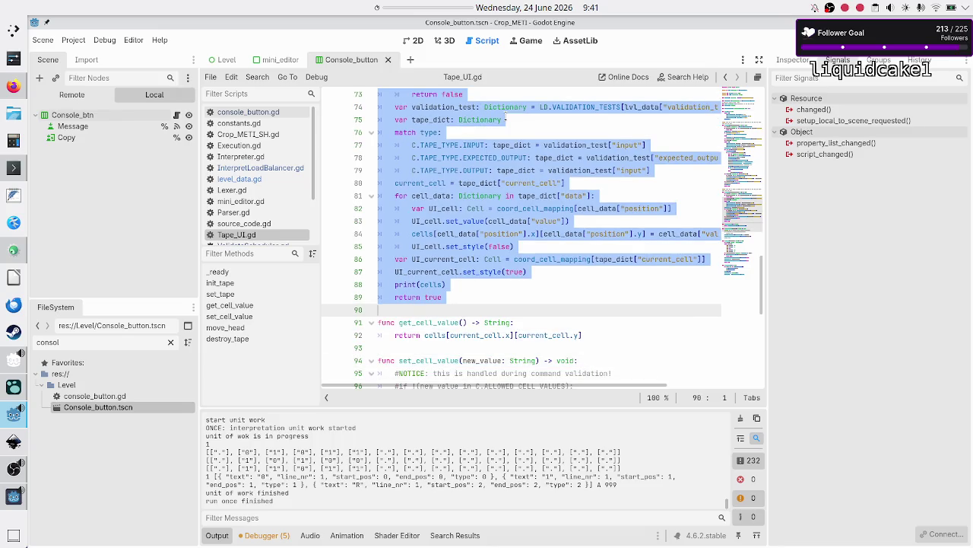
key(shift+Left)
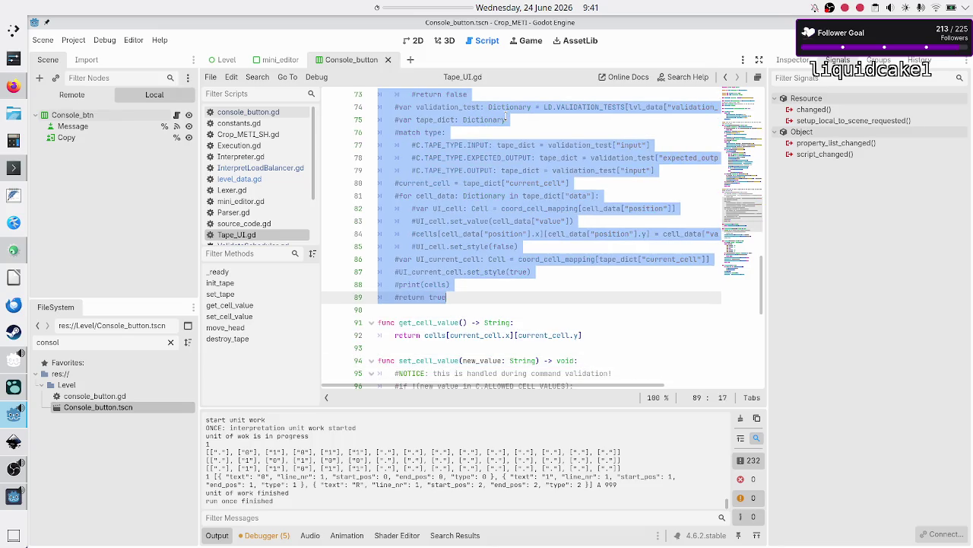
key(ctrl+k)
key(Up)
key(Up)
key(Up)
key(Up)
key(Up)
key(Up)
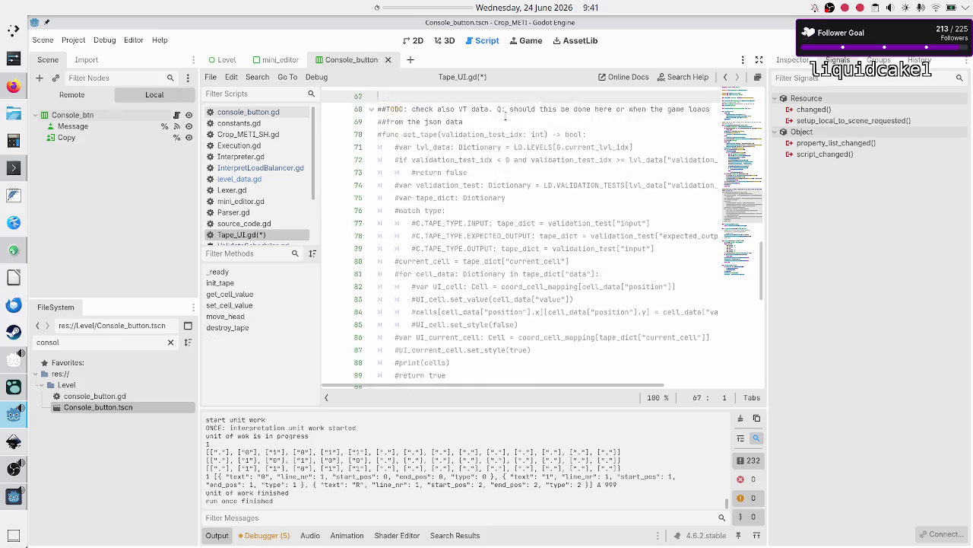
key(Up)
key(Up)
key(Up)
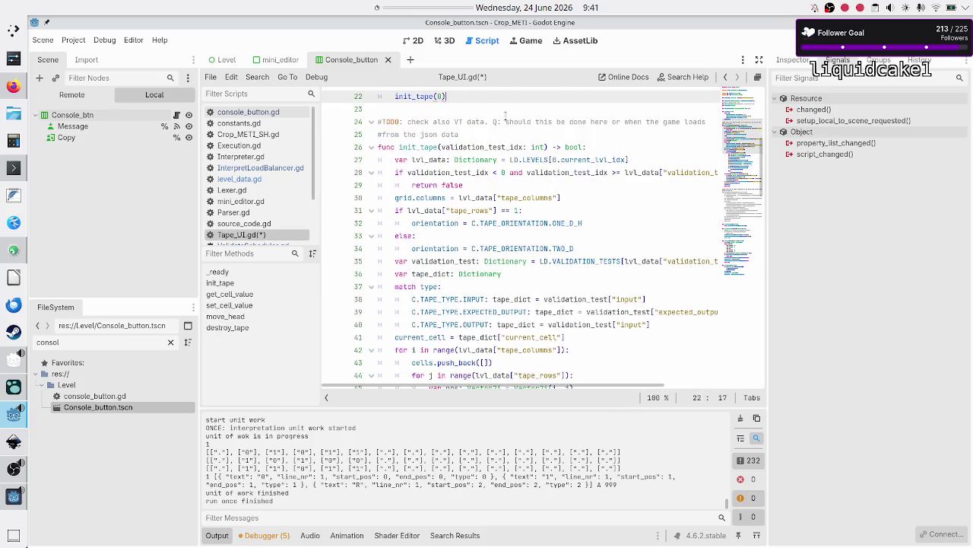
key(Down)
key(Down)
key(Down)
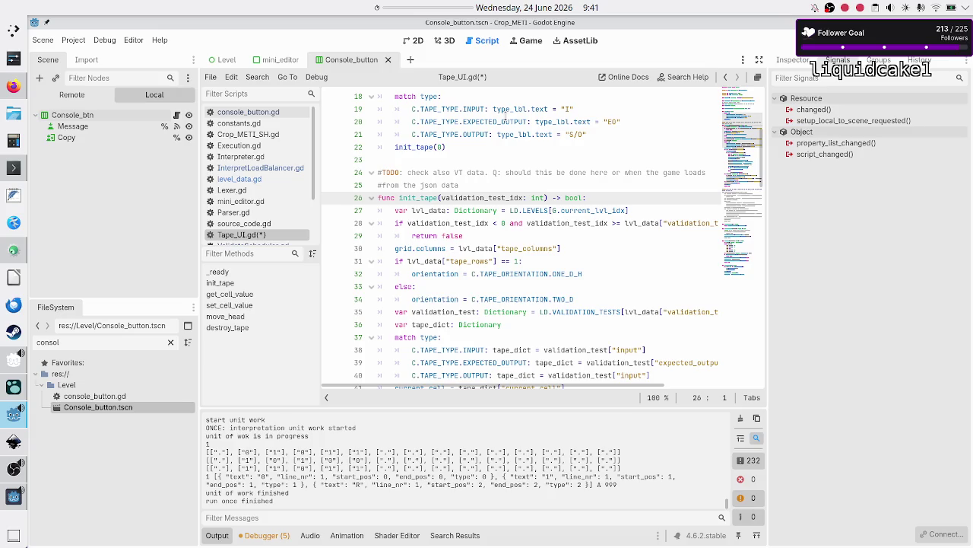
key(Up)
key(Up)
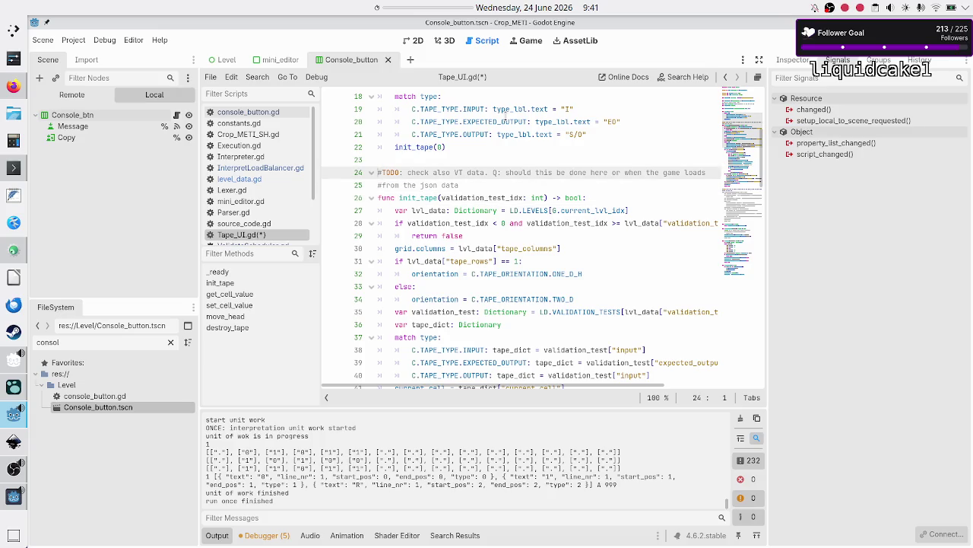
key(Down)
key(Down)
key(Down)
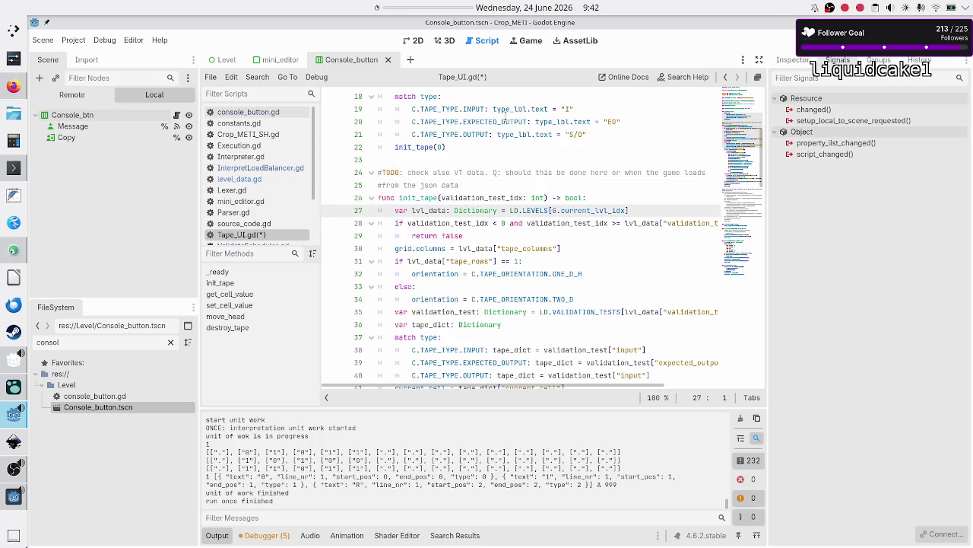
- Open init_tape with the loop 'for UI_cell: Cell in grid.get_children():' and a new indented line
key(Return)
key(Up)
text(grid)
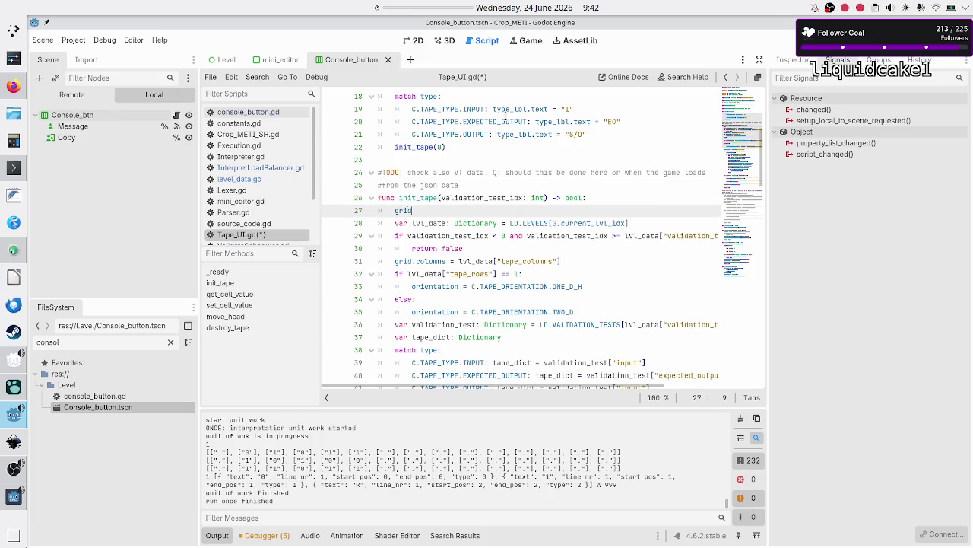
text(.clea)
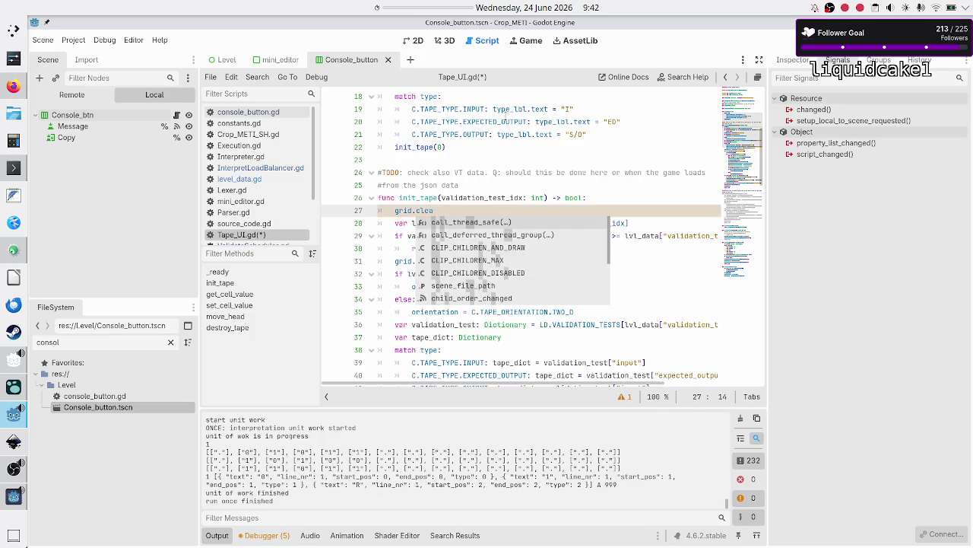
key(BackSpace)
key(BackSpace)
key(BackSpace)
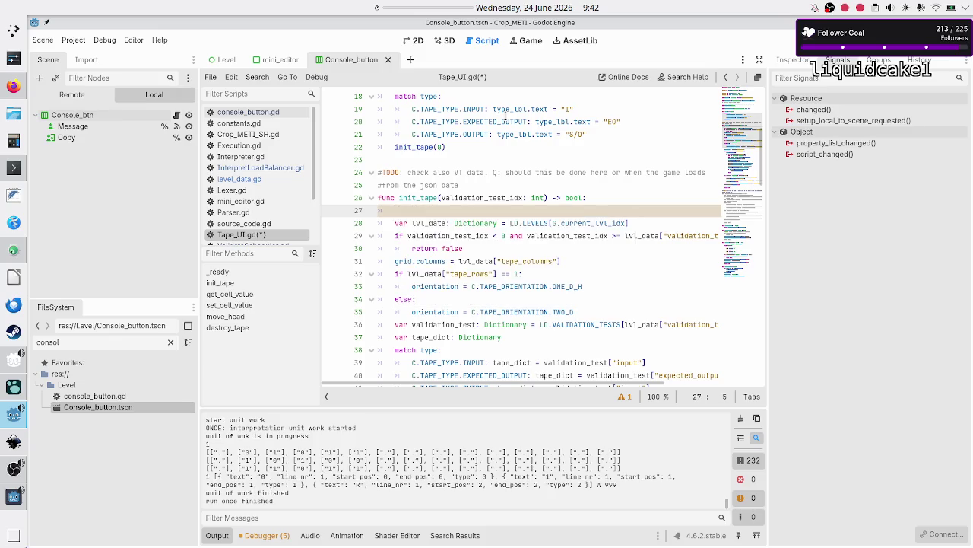
text(for cell)
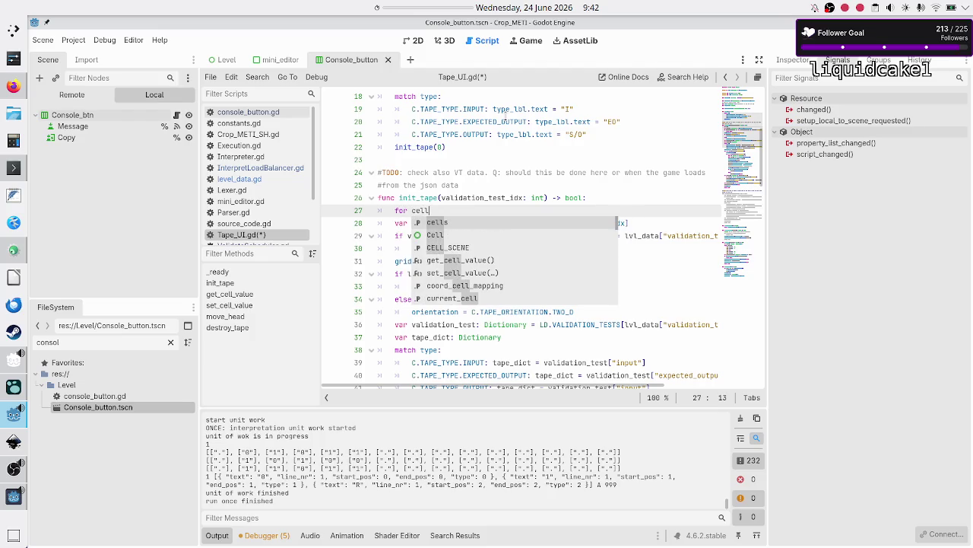
text(:)
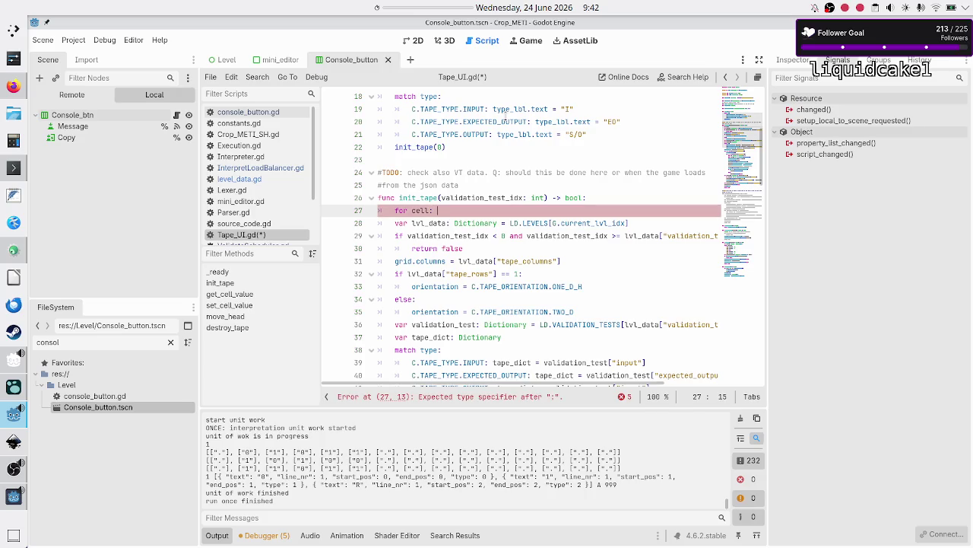
scroll(528, 125, down, 4)
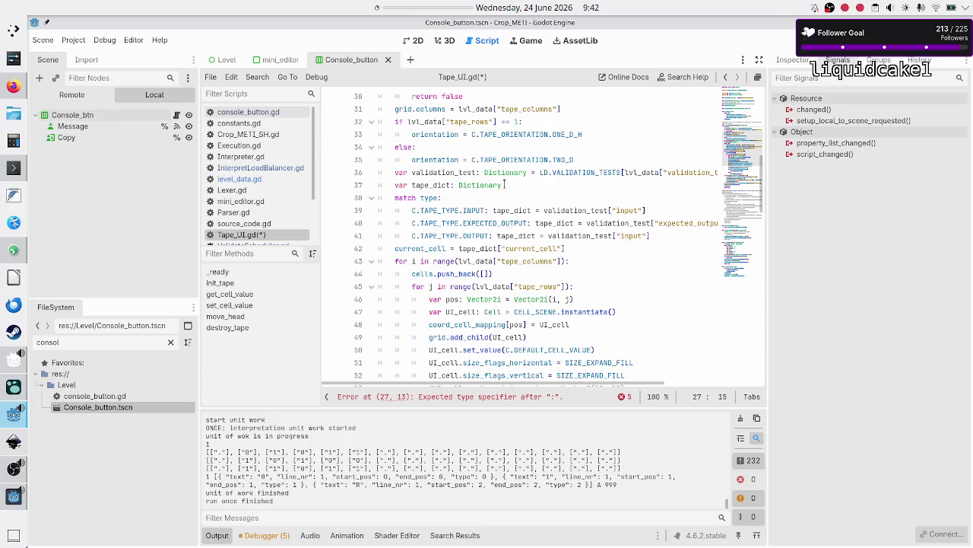
scroll(504, 184, up, 6)
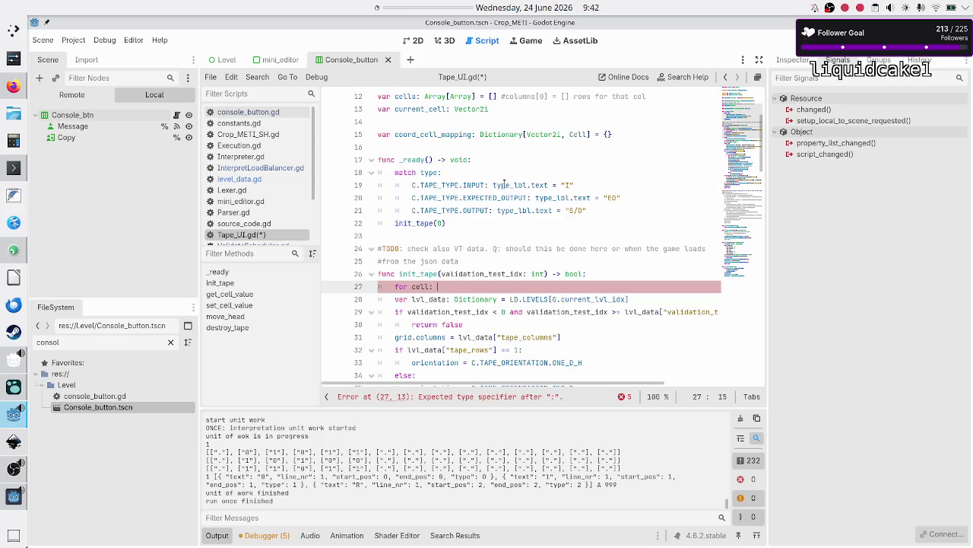
key(BackSpace)
key(BackSpace)
key(BackSpace)
text(UI)
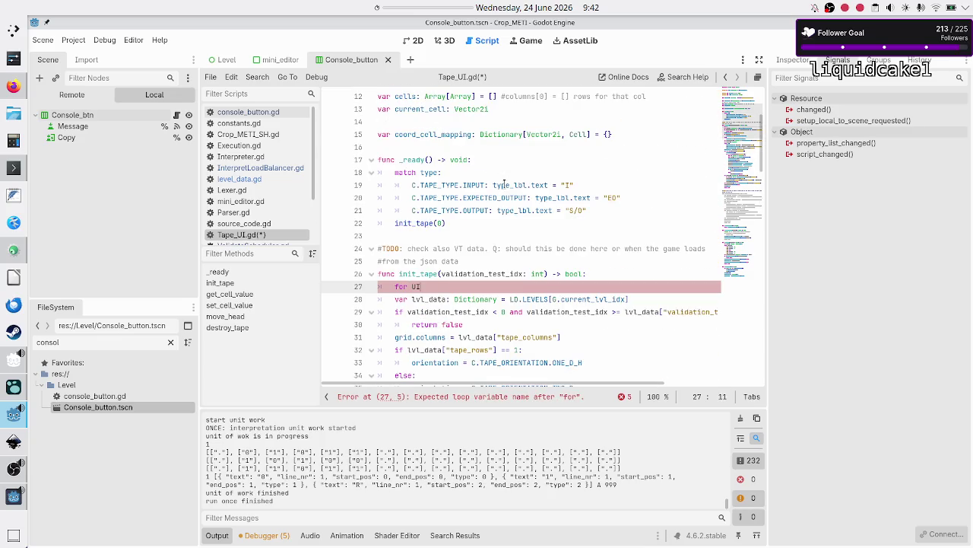
text(_cell)
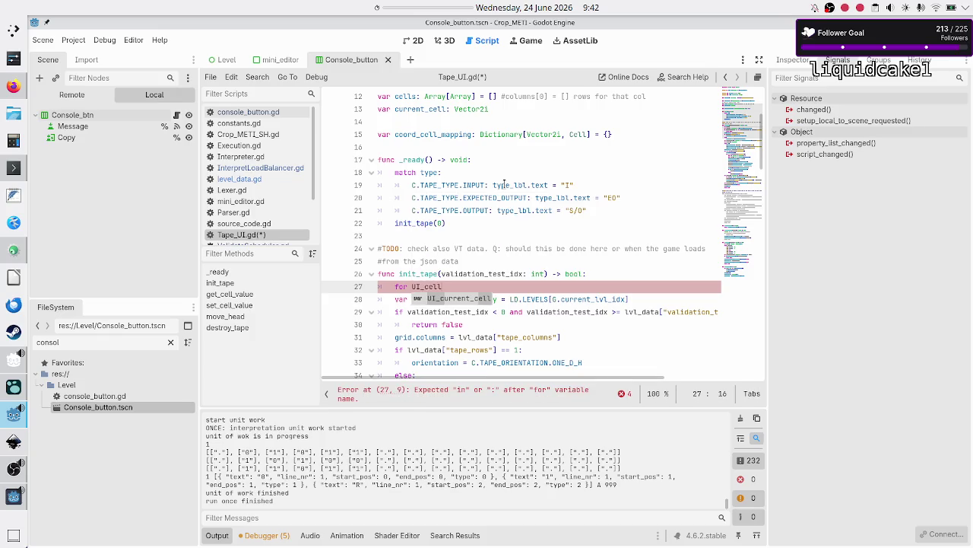
text(: Cell)
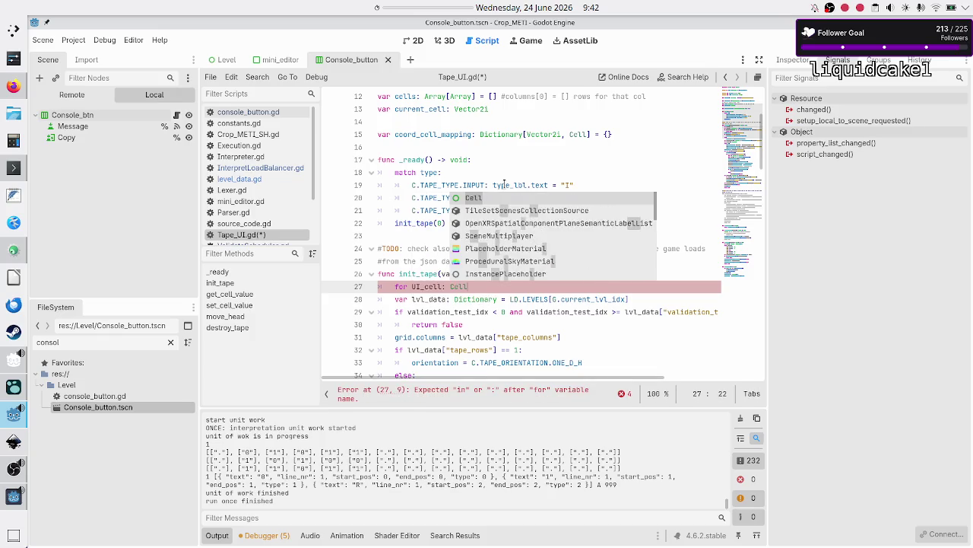
text( in grid)
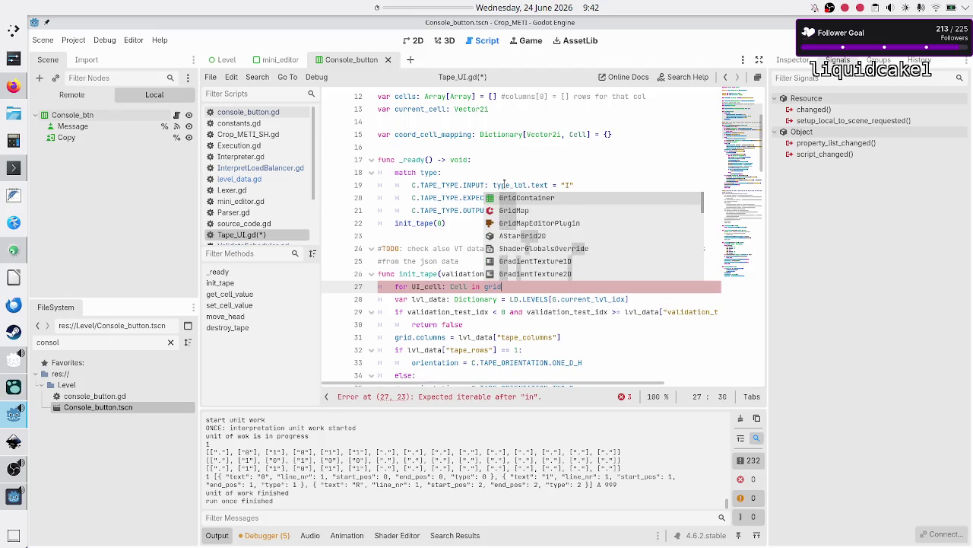
text(.get_)
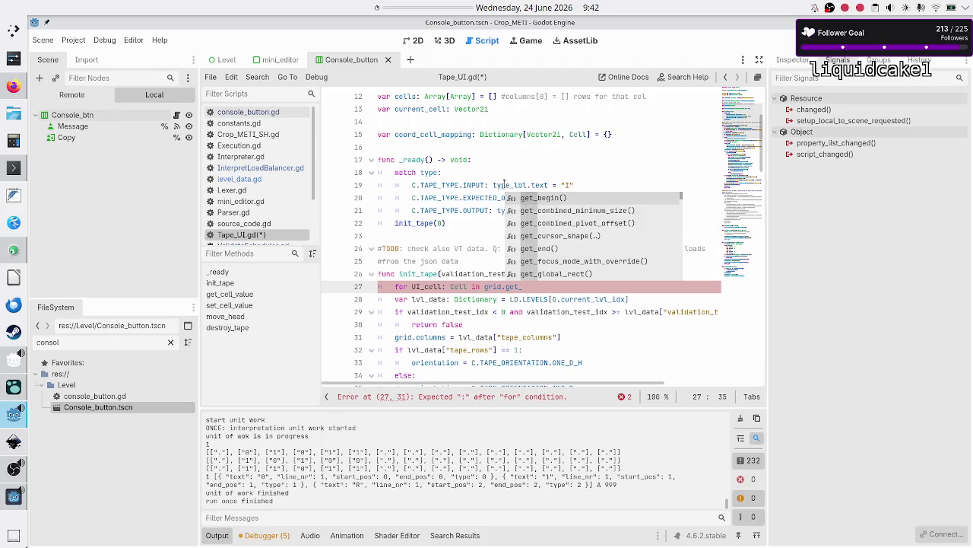
text(ch)
key(Down)
key(Return)
text(:)
key(Return)
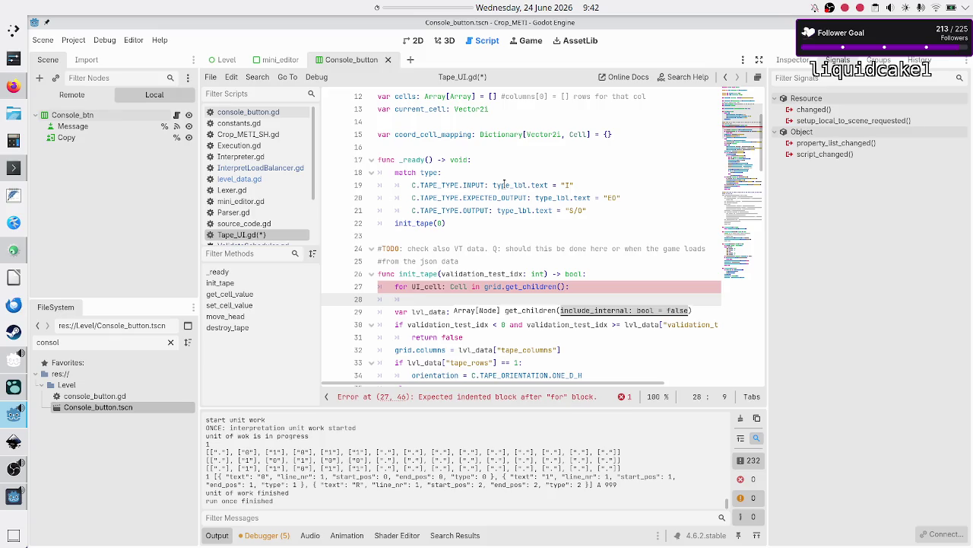
- Look up 'gridco' in Search Help and read the GridContainer class reference
click(700, 78)
text(gridco)
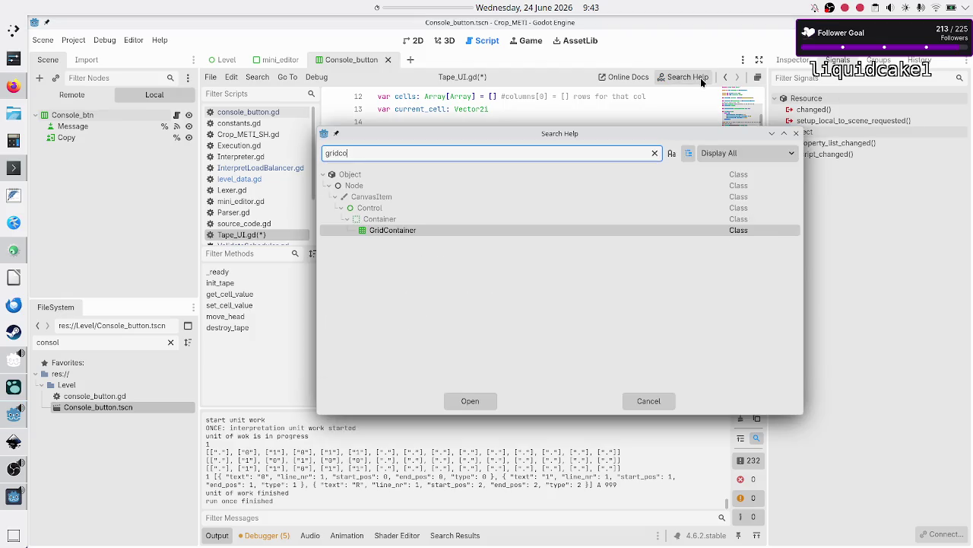
key(Return)
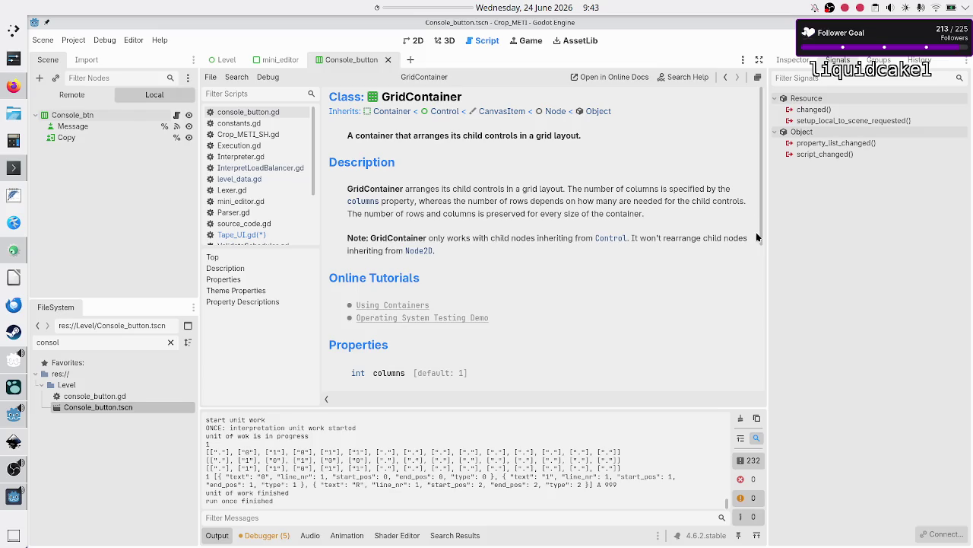
scroll(586, 289, down, 5)
scroll(586, 289, up, 5)
scroll(586, 293, down, 3)
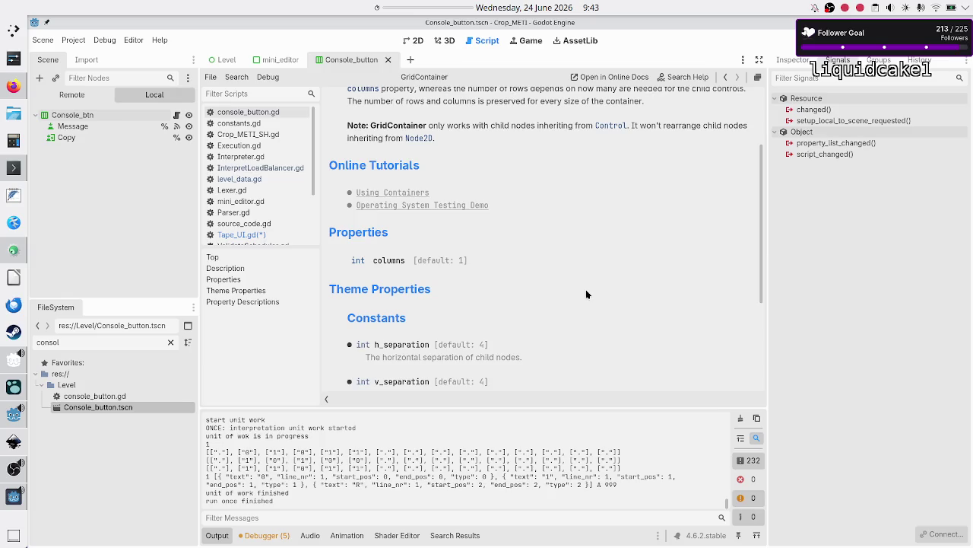
scroll(586, 294, down, 4)
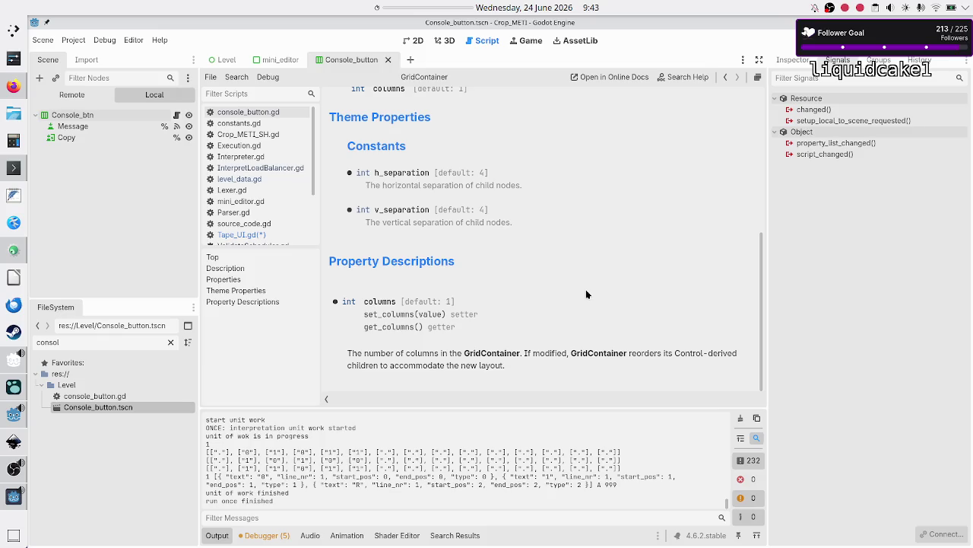
scroll(586, 294, up, 7)
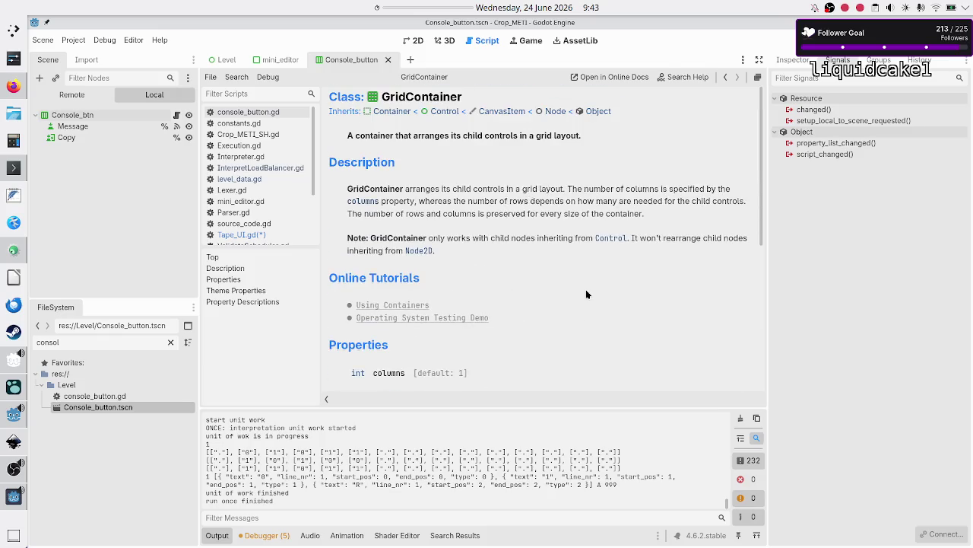
- Follow the Inherits link to the Container class reference and read through it
click(392, 111)
scroll(535, 289, down, 4)
scroll(536, 289, down, 6)
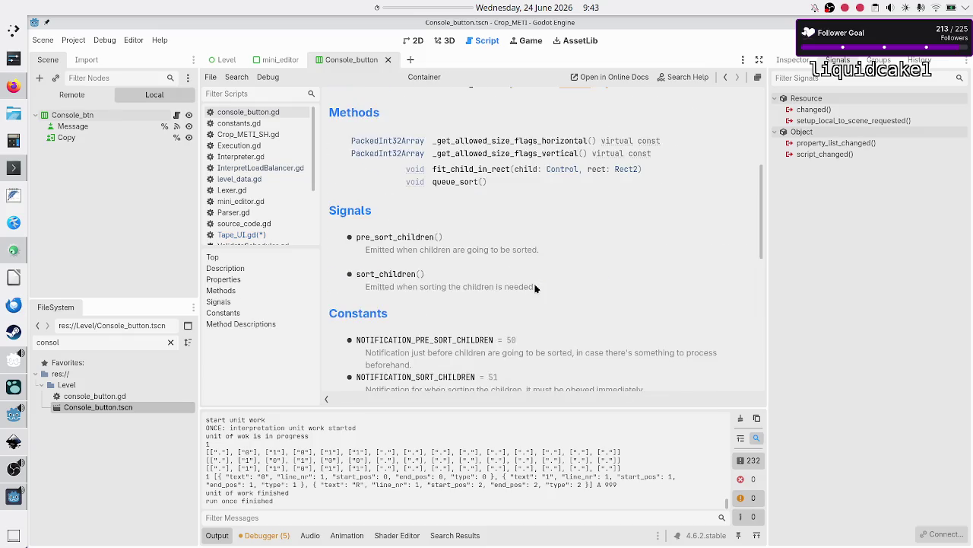
scroll(535, 289, down, 3)
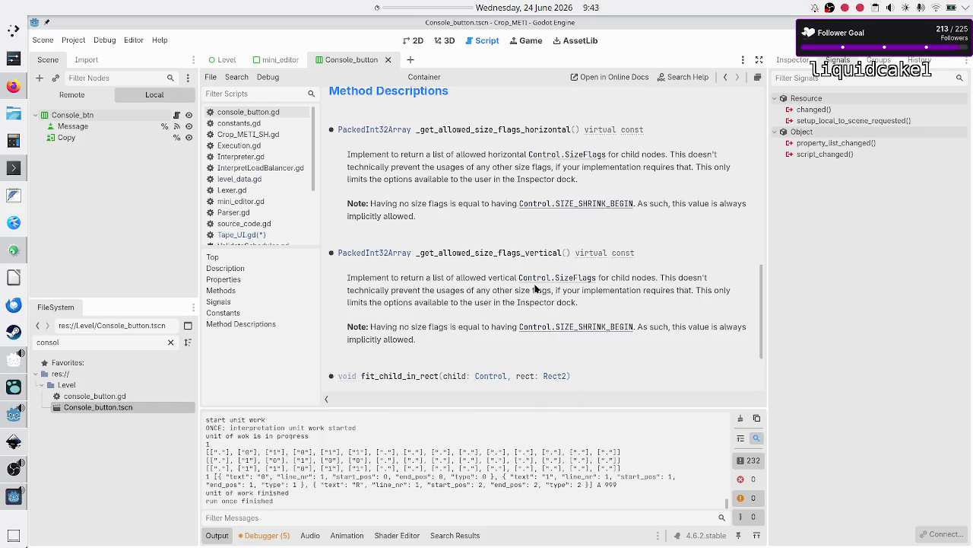
scroll(535, 289, down, 2)
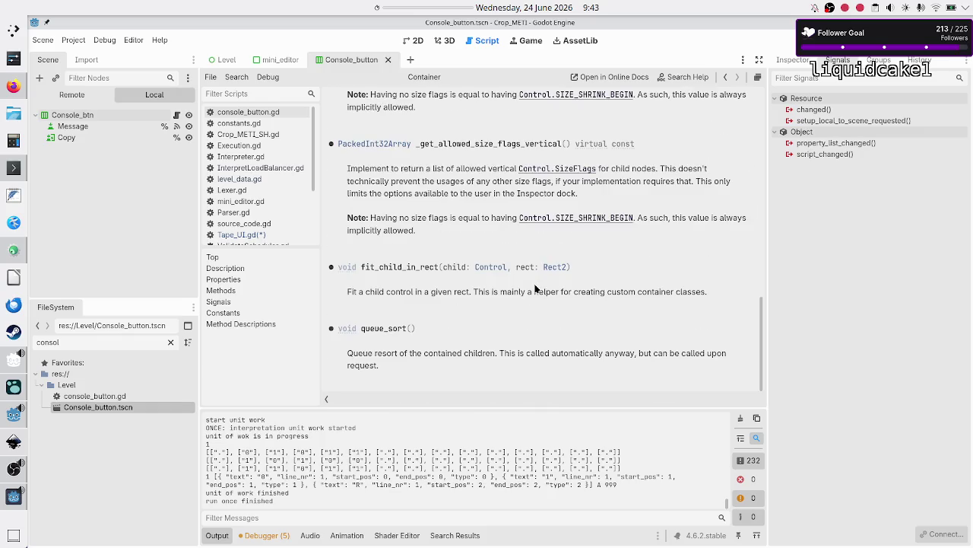
scroll(467, 313, up, 1)
scroll(467, 313, down, 1)
scroll(467, 312, up, 2)
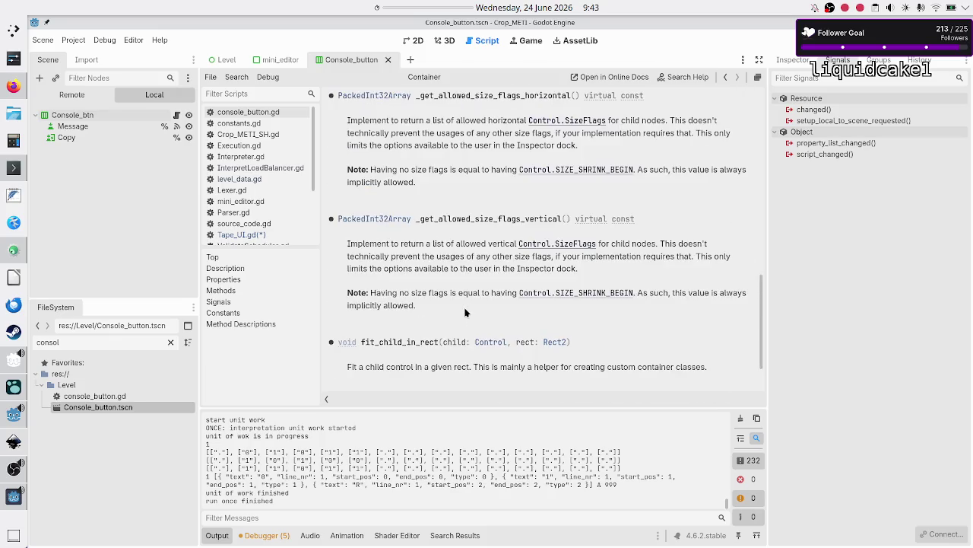
scroll(466, 312, up, 2)
scroll(467, 313, up, 15)
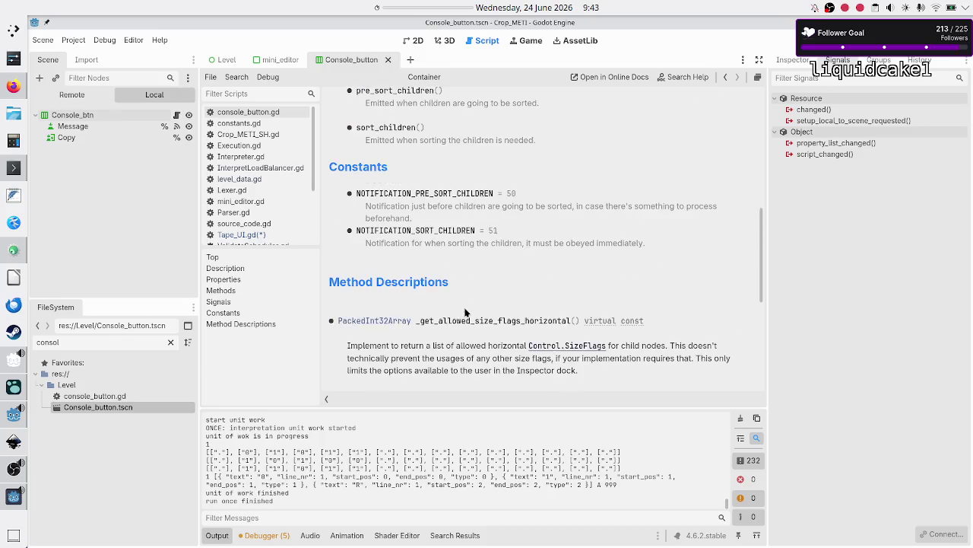
scroll(466, 313, down, 2)
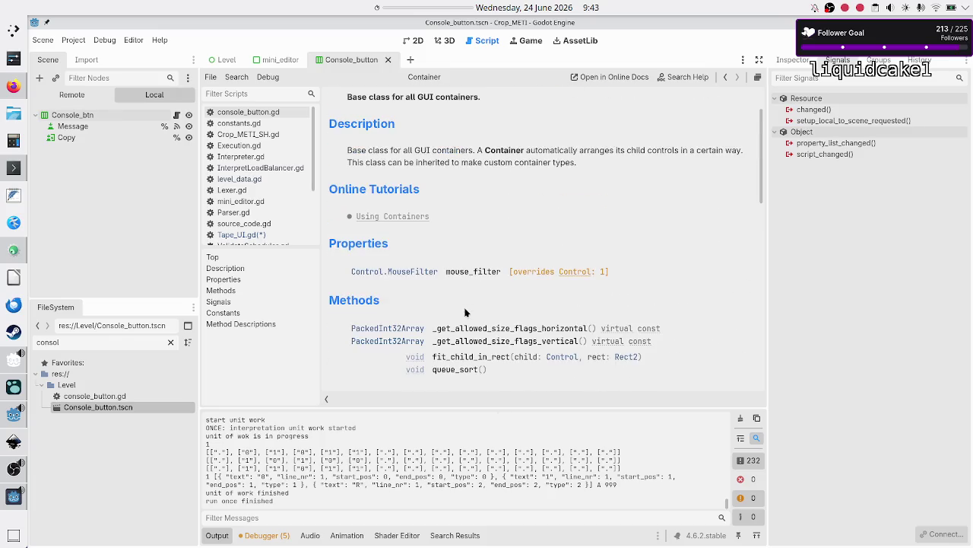
scroll(467, 312, up, 2)
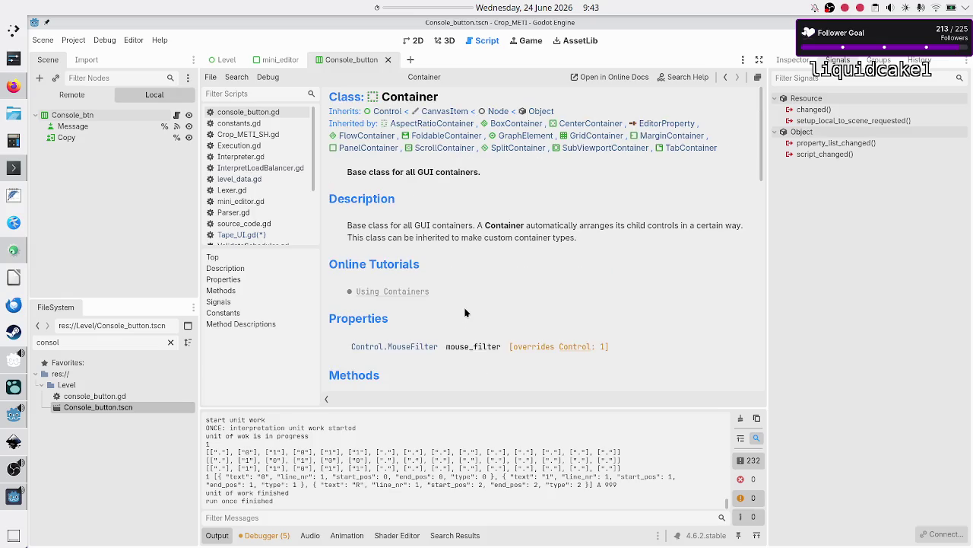
- Open the Control class reference and search the page for 'clear'
click(396, 112)
scroll(432, 245, down, 7)
scroll(431, 245, down, 6)
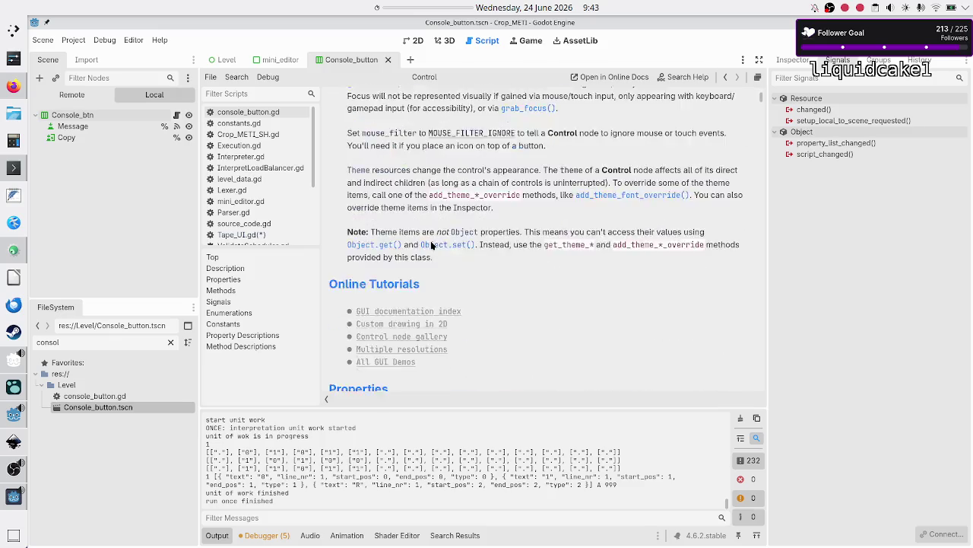
key(ctrl+f)
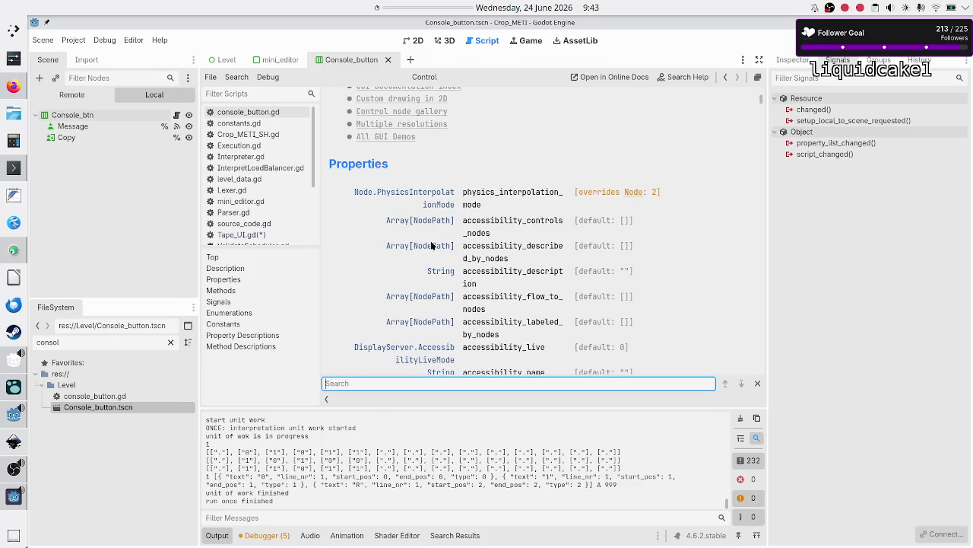
text(clear)
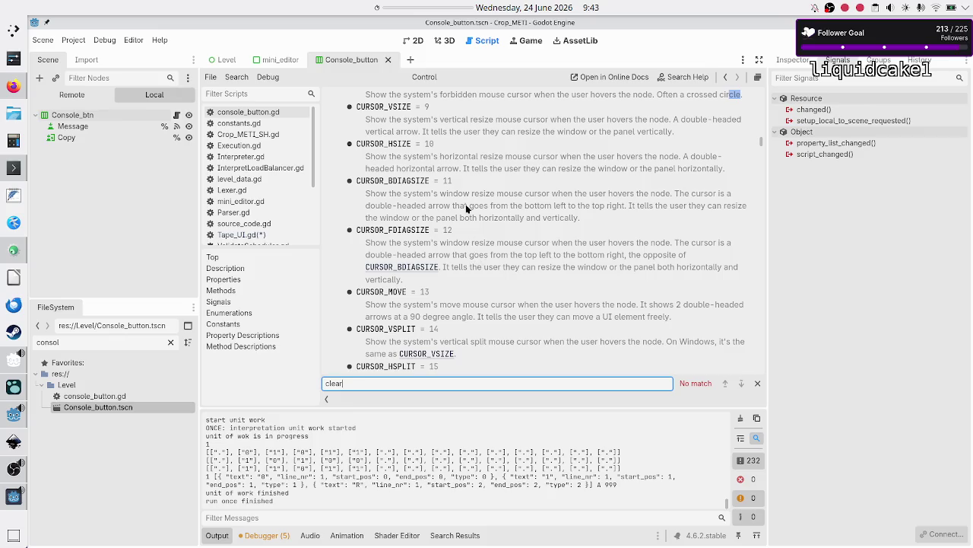
scroll(466, 206, up, 20)
scroll(466, 203, up, 5)
scroll(466, 204, down, 6)
scroll(466, 204, down, 20)
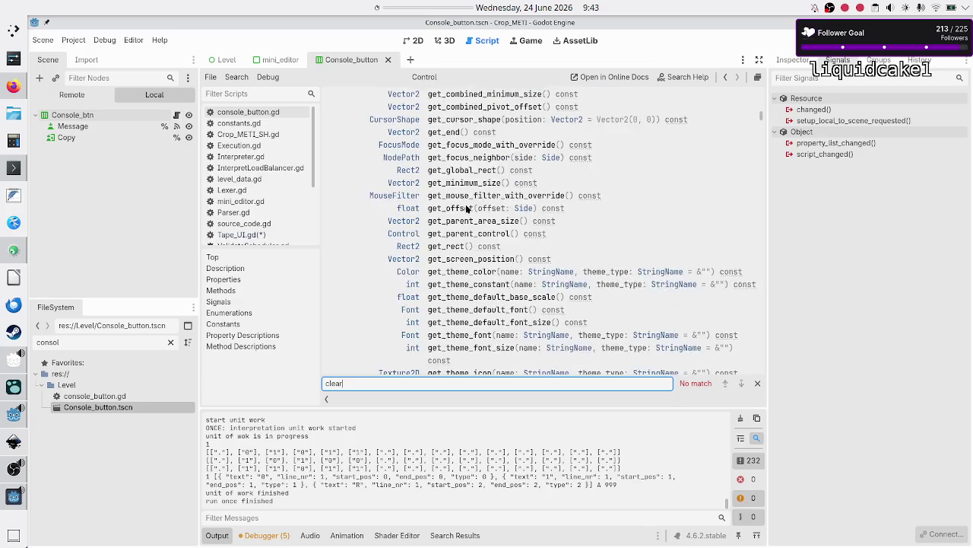
scroll(466, 209, down, 4)
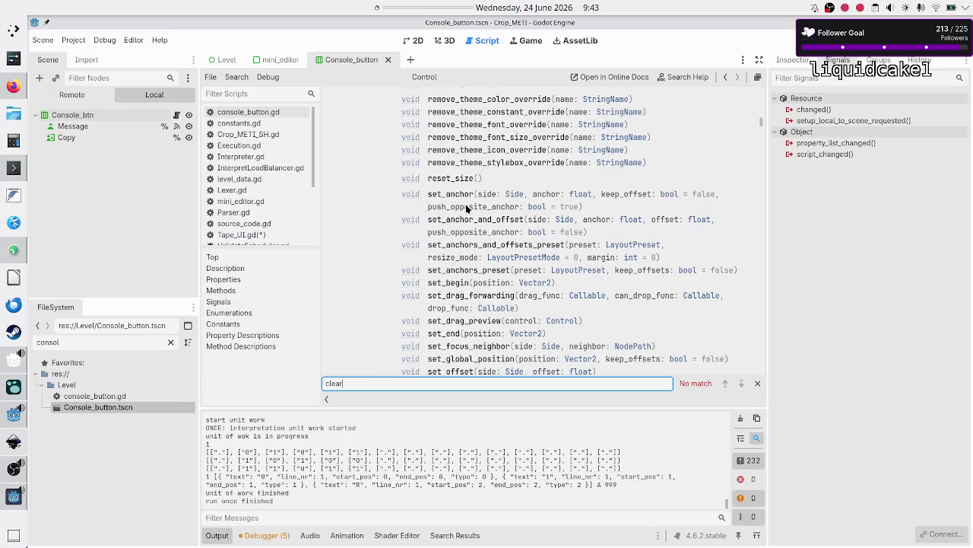
scroll(467, 209, down, 1)
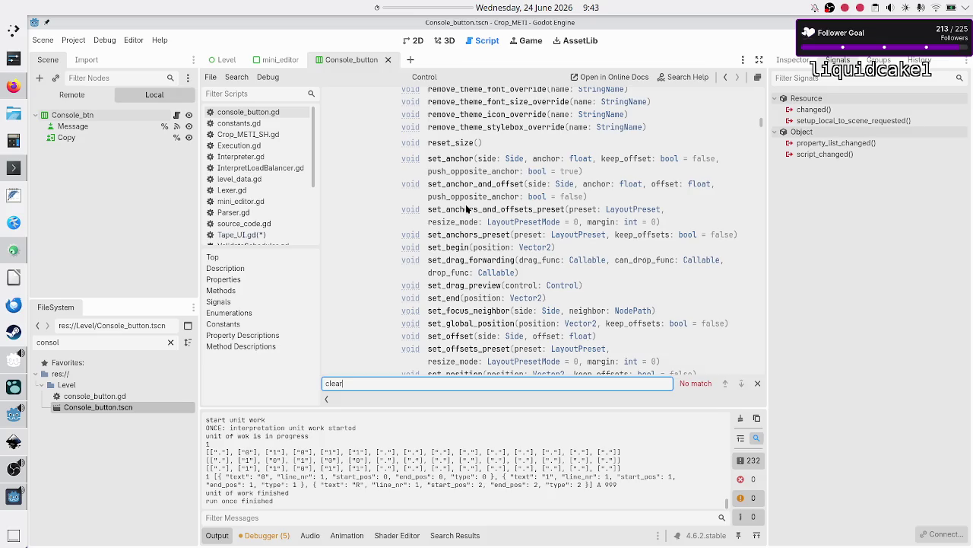
- Change the in-page search to 'child' and step through its matches
key(BackSpace)
key(BackSpace)
key(BackSpace)
text(hild)
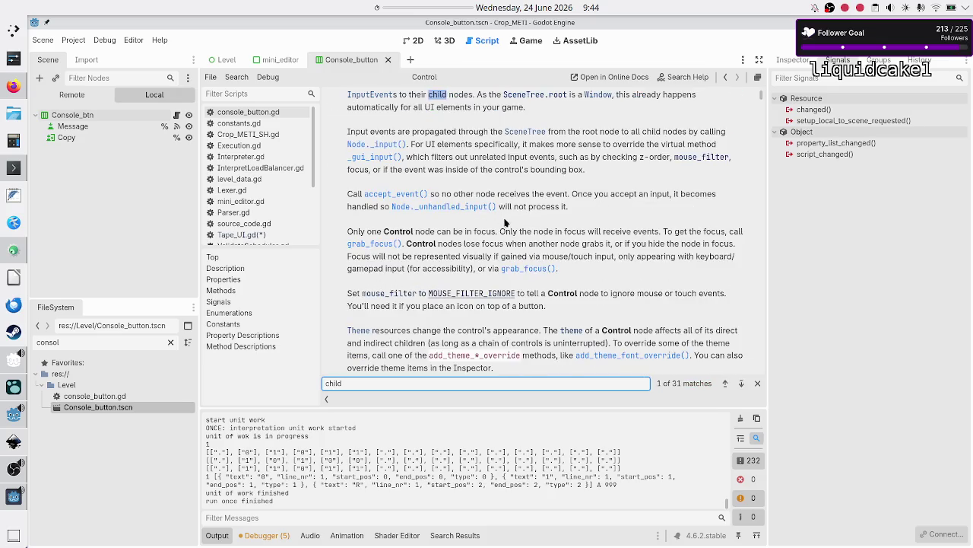
click(741, 384)
click(741, 383)
click(741, 384)
click(741, 384)
click(741, 384)
click(741, 383)
click(740, 383)
click(741, 384)
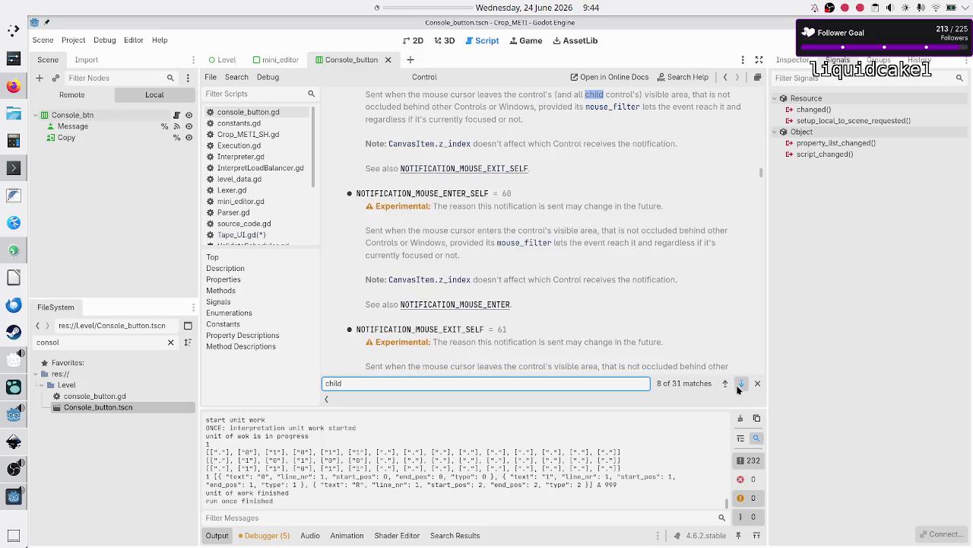
click(741, 383)
click(740, 383)
click(740, 383)
click(741, 383)
click(741, 383)
click(740, 384)
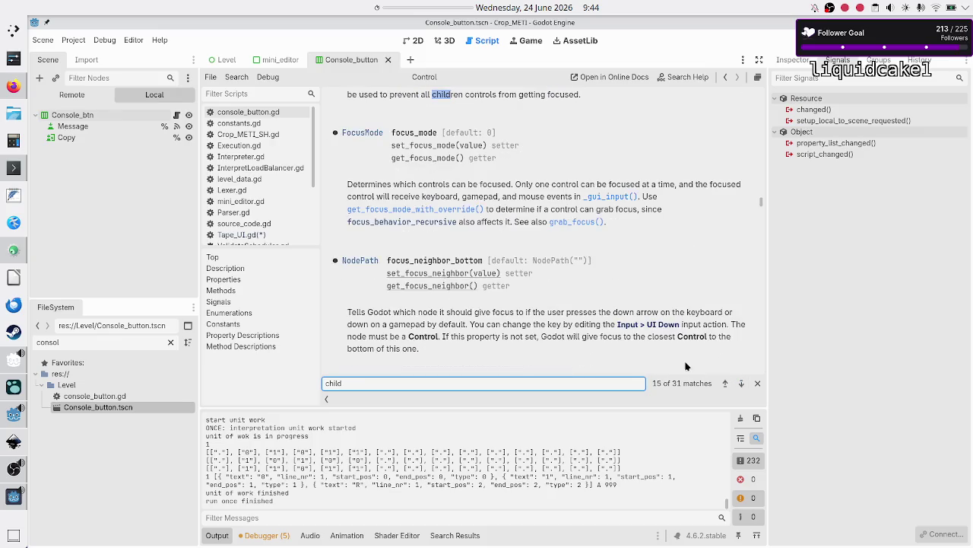
scroll(652, 304, up, 3)
scroll(652, 304, up, 10)
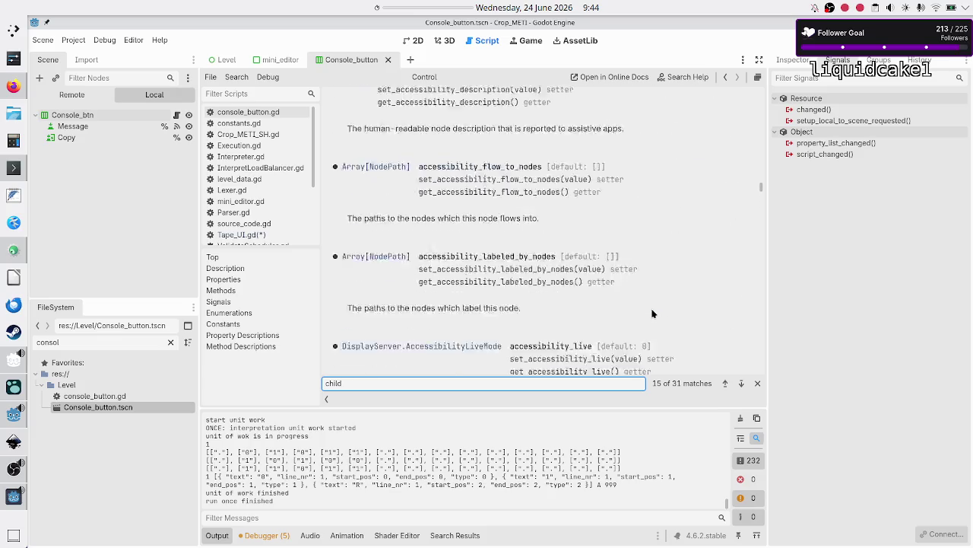
click(694, 78)
- Search the built-in help for 'clear' and close the results without opening any
text(clear)
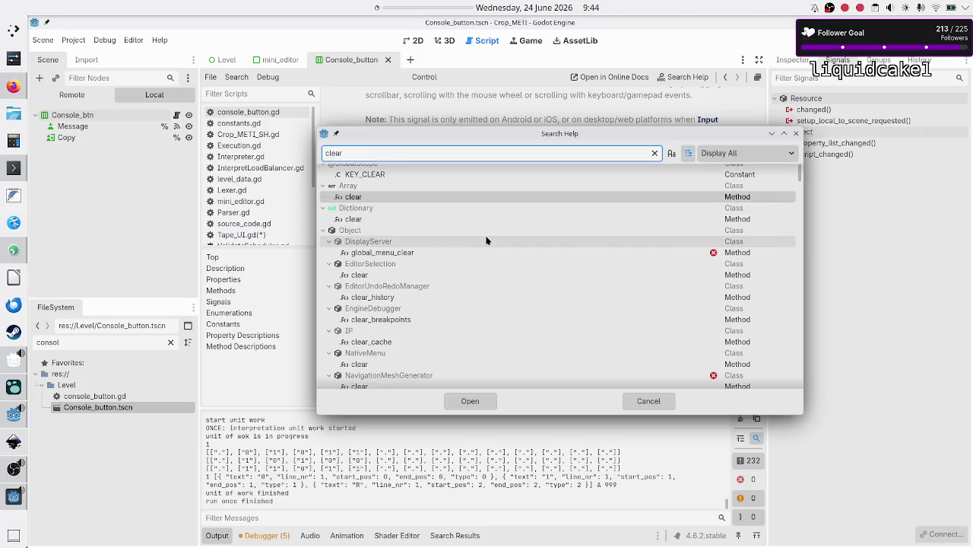
scroll(487, 241, down, 4)
scroll(487, 241, up, 4)
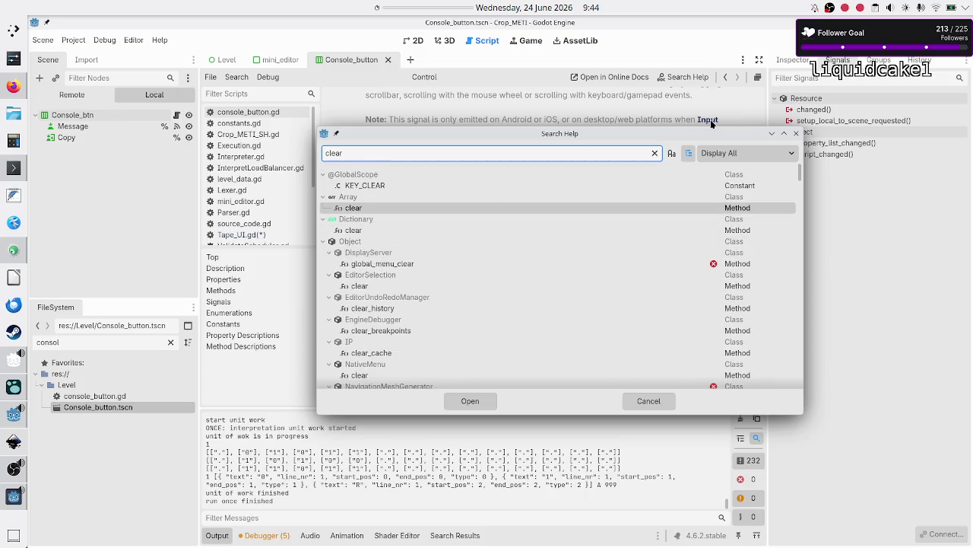
click(796, 134)
- Review the Control method list, view reset_size's description, and return to the page top
scroll(405, 233, up, 15)
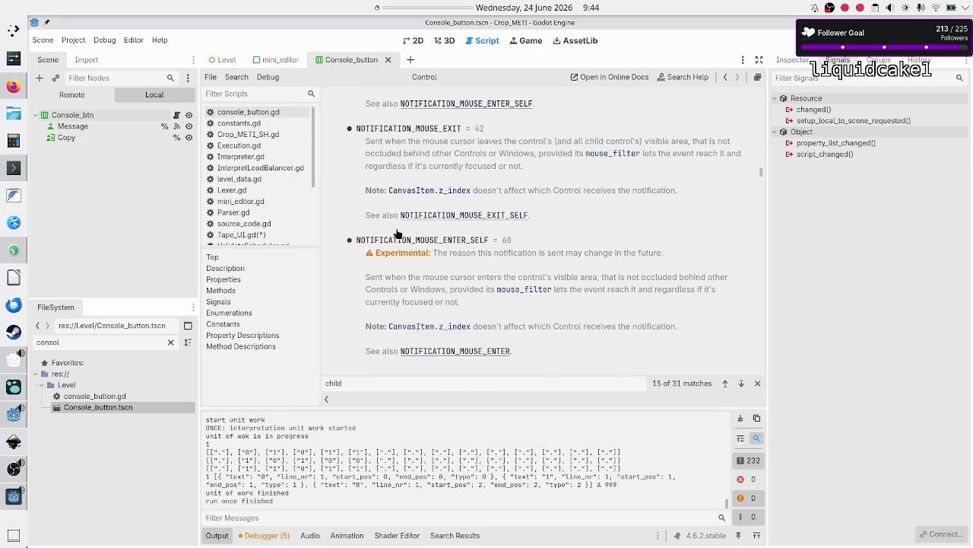
scroll(395, 234, up, 15)
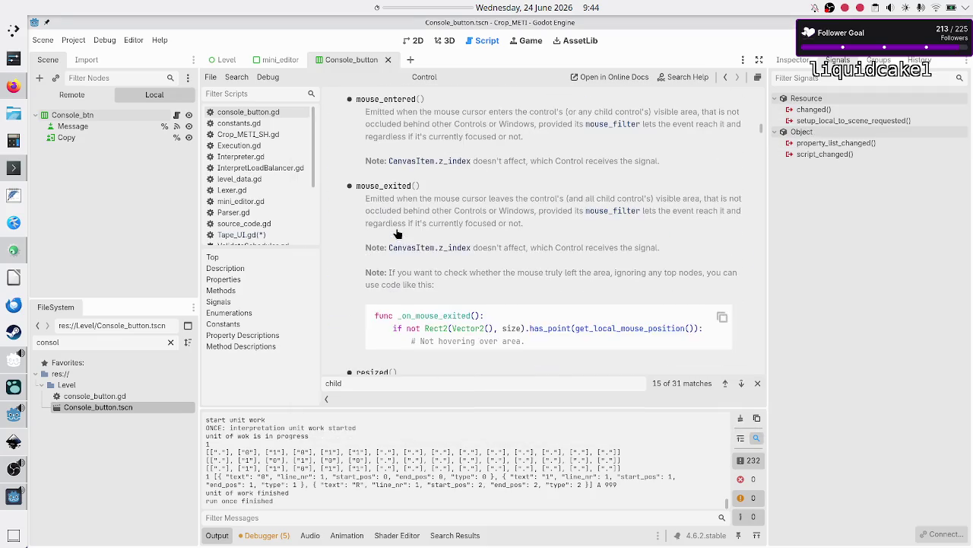
scroll(395, 234, down, 3)
scroll(396, 234, down, 5)
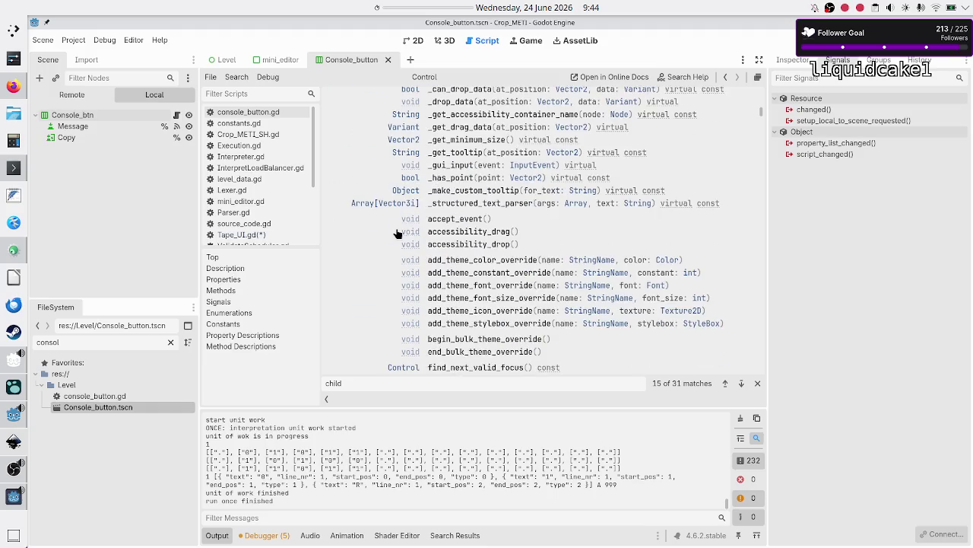
scroll(395, 235, down, 5)
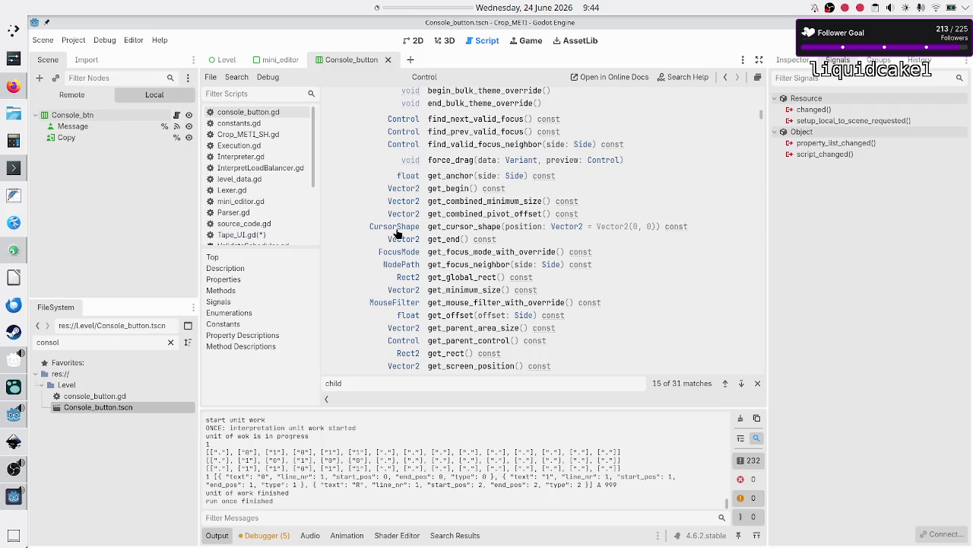
scroll(395, 234, down, 12)
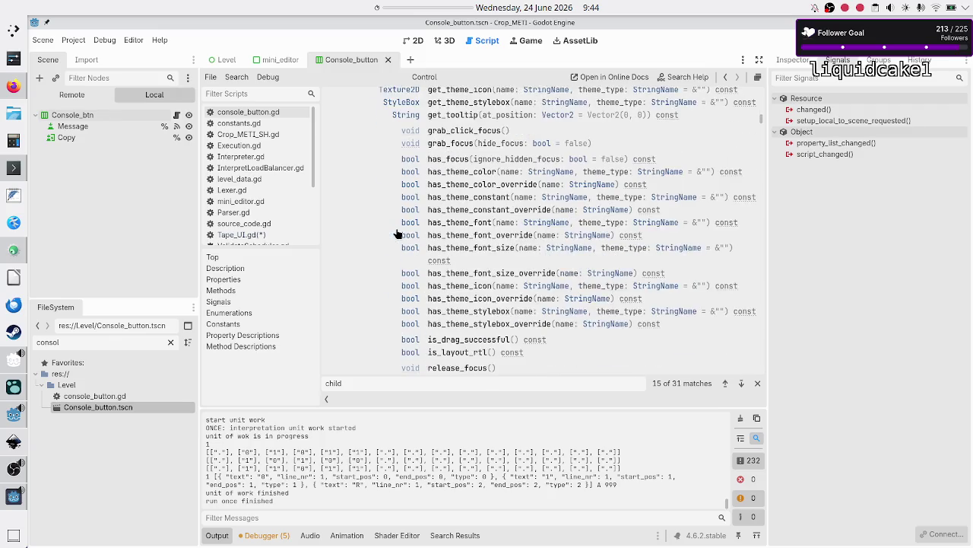
scroll(395, 234, down, 4)
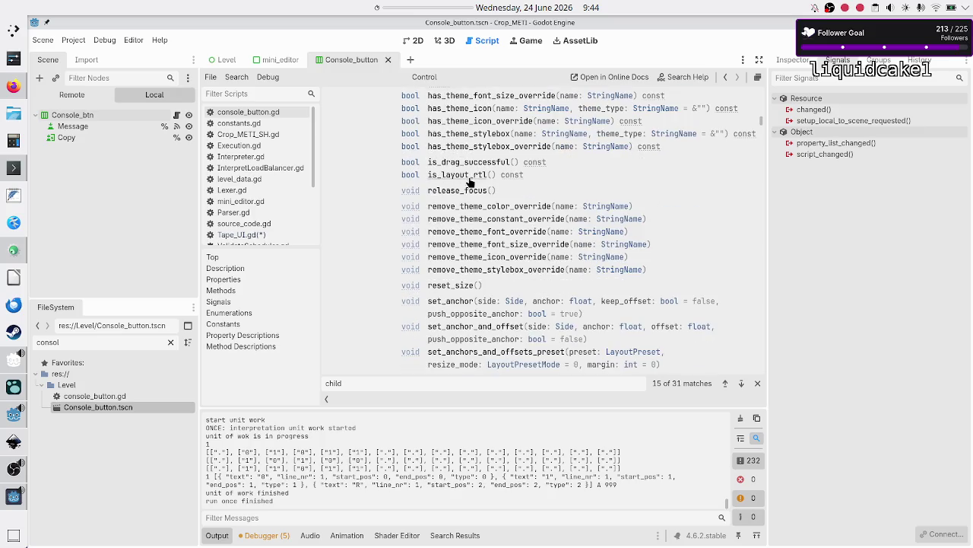
click(446, 287)
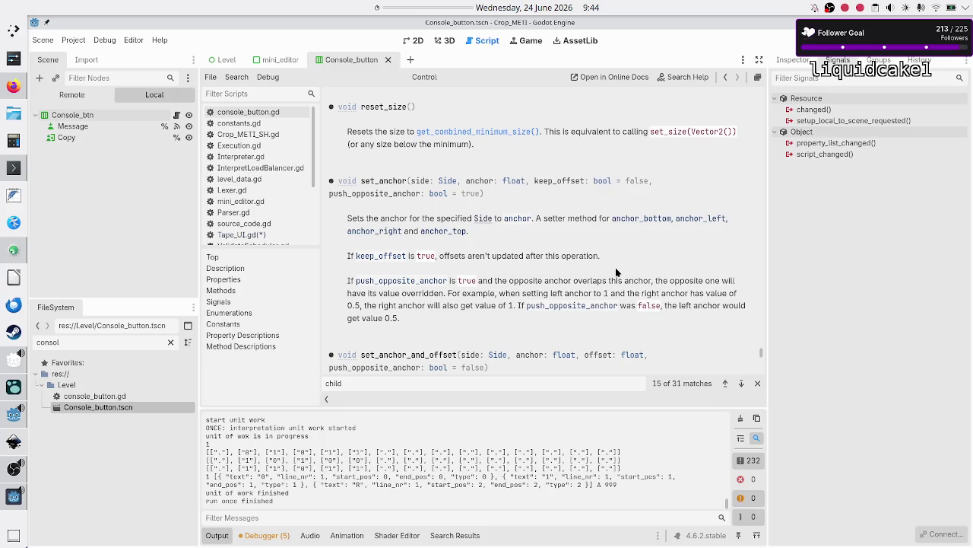
mouse_move(761, 353)
mouse_down()
mouse_move(750, 256)
mouse_move(759, 130)
mouse_move(747, 78)
mouse_up()
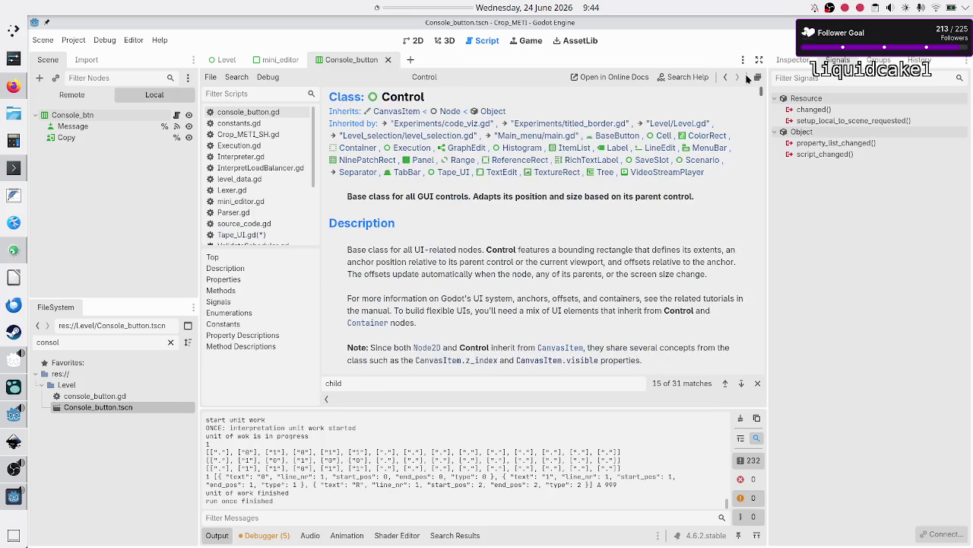
click(446, 112)
- Search the Node class reference page for 'child'
scroll(449, 211, down, 8)
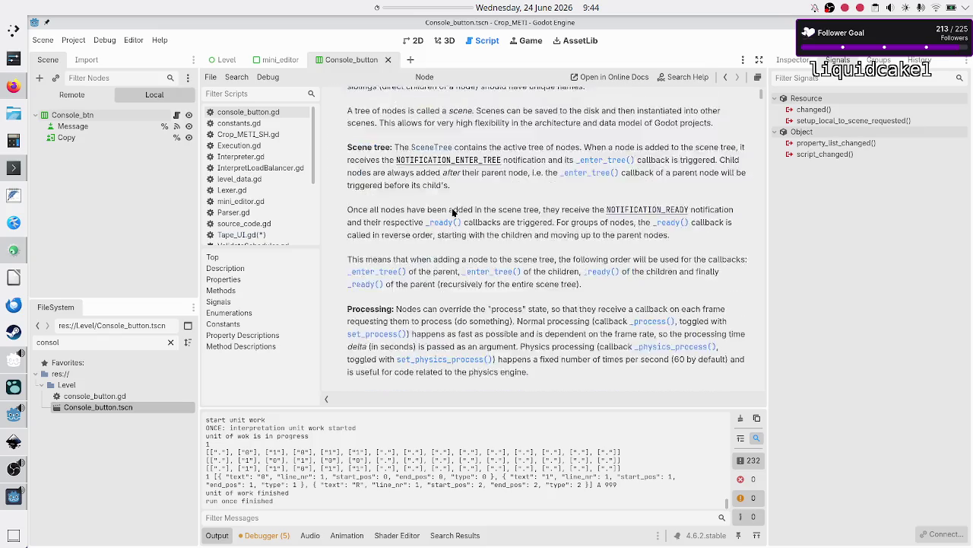
scroll(453, 212, down, 4)
key(ctrl+f)
text(clear)
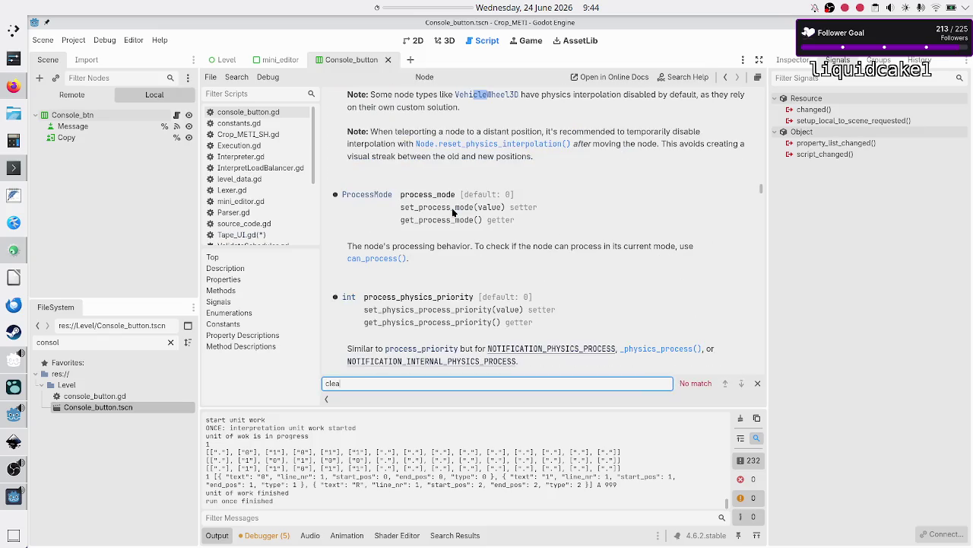
key(BackSpace)
key(BackSpace)
key(BackSpace)
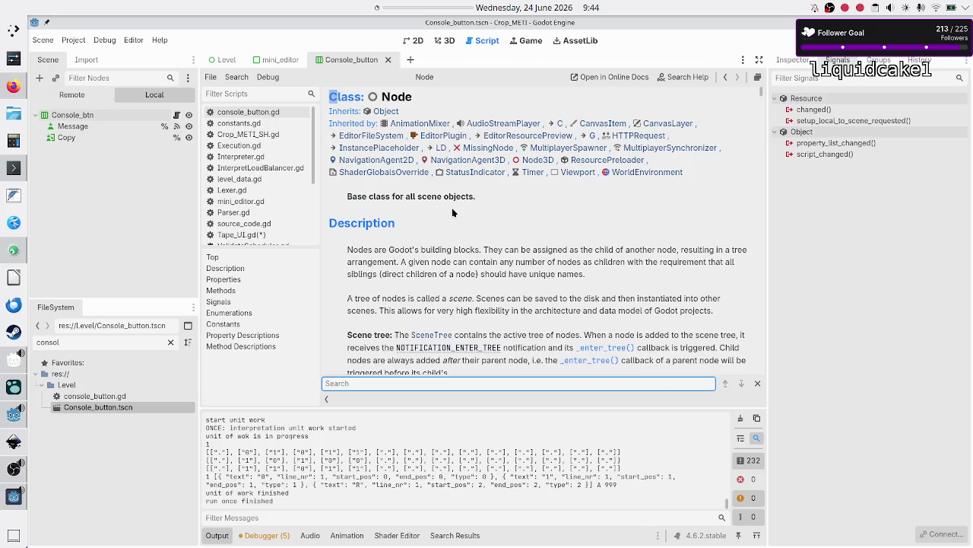
text(child)
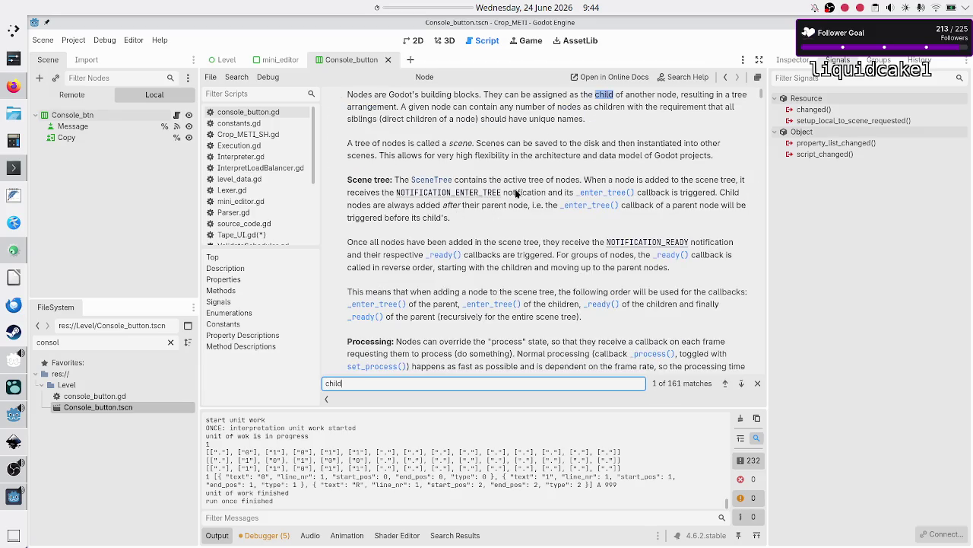
- Scroll through the Node methods and jump to the remove_from_group description
scroll(525, 196, down, 15)
scroll(525, 196, down, 4)
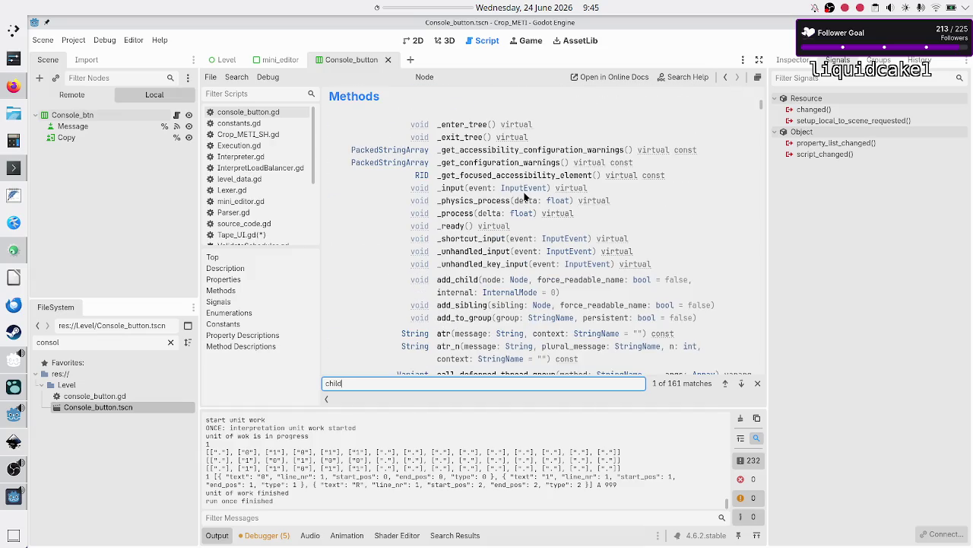
scroll(524, 196, down, 3)
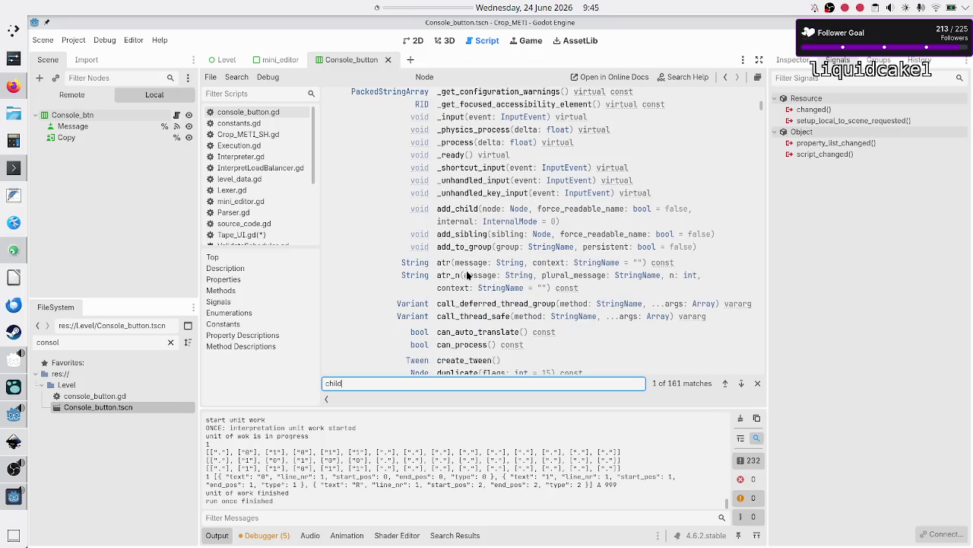
scroll(468, 298, down, 4)
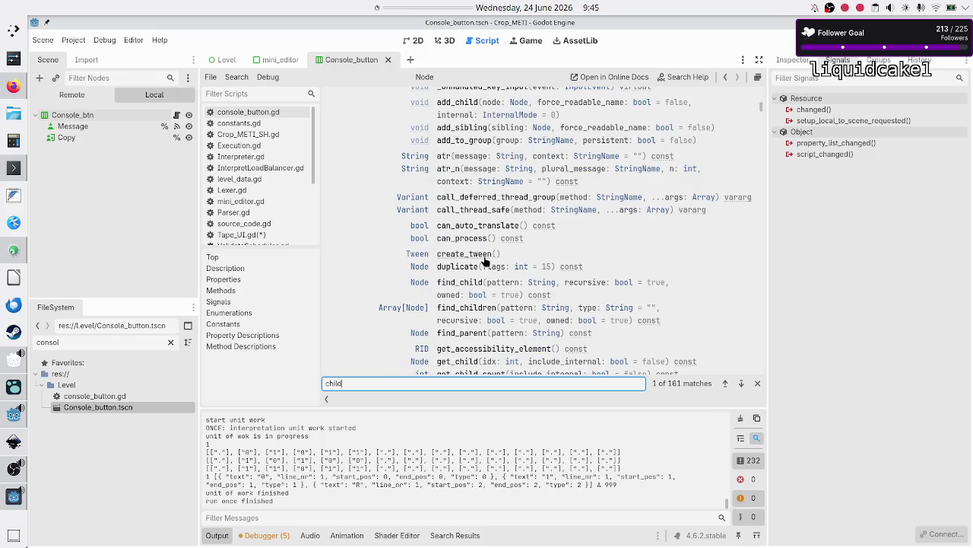
scroll(470, 295, down, 3)
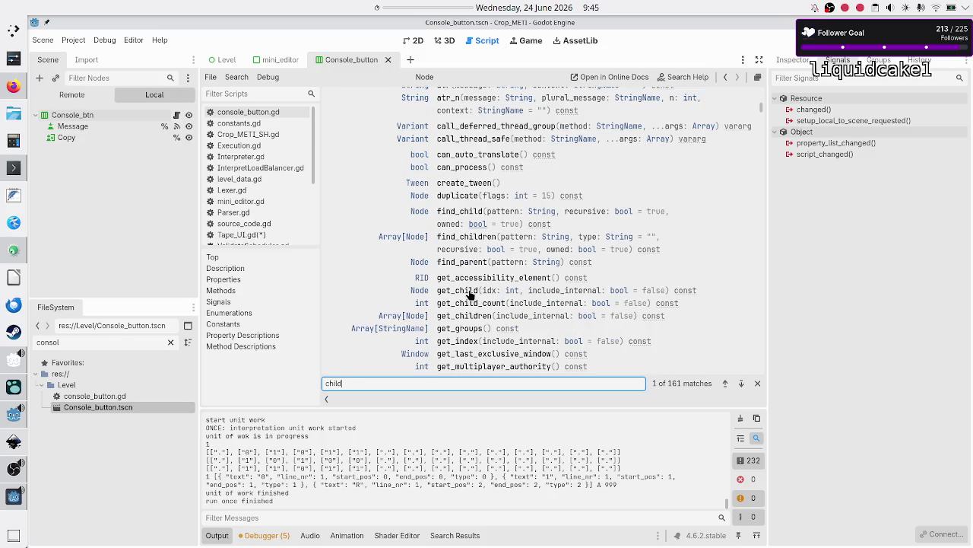
scroll(470, 295, down, 10)
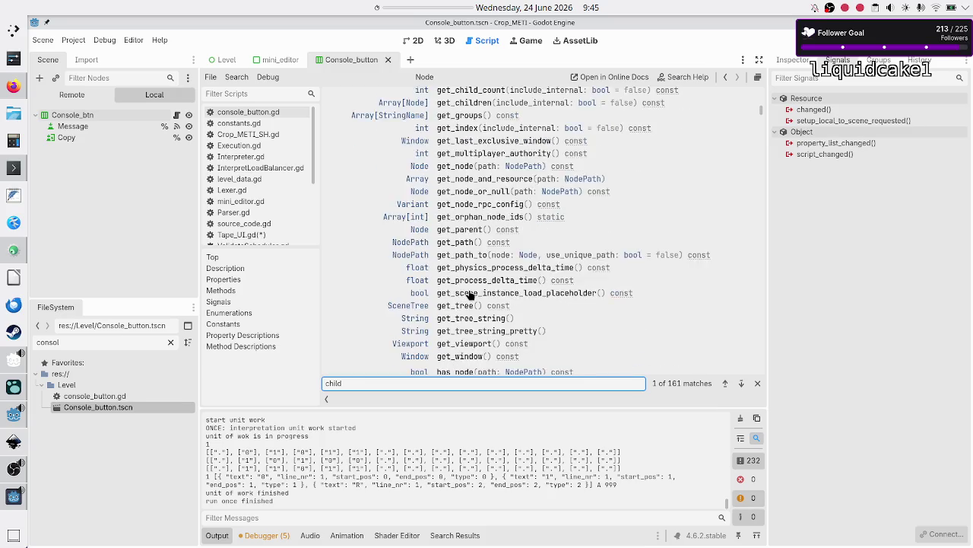
scroll(470, 296, down, 6)
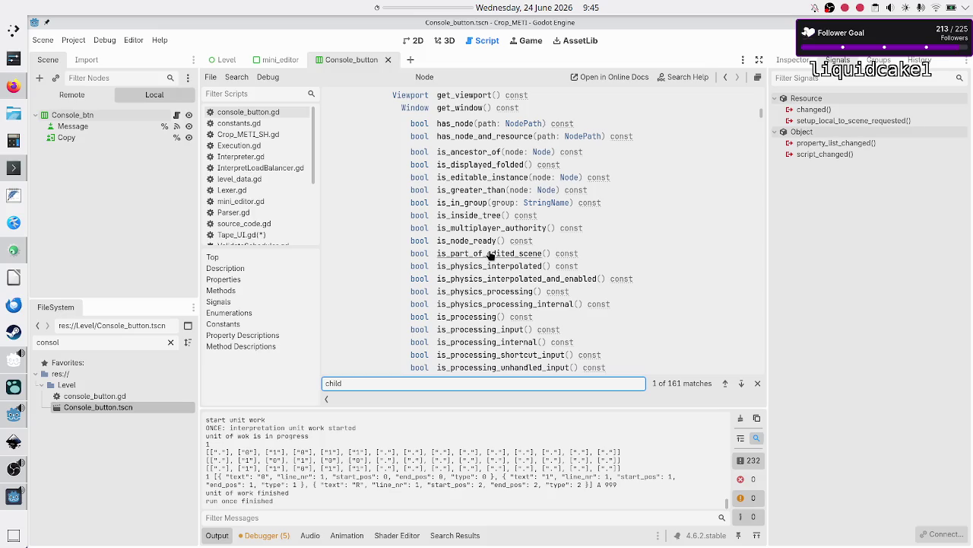
scroll(489, 257, down, 10)
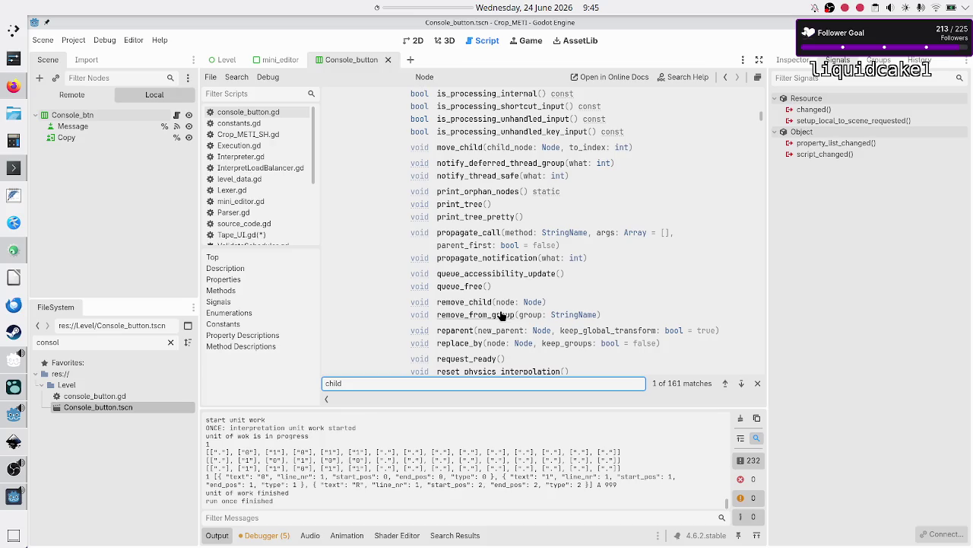
scroll(494, 317, down, 1)
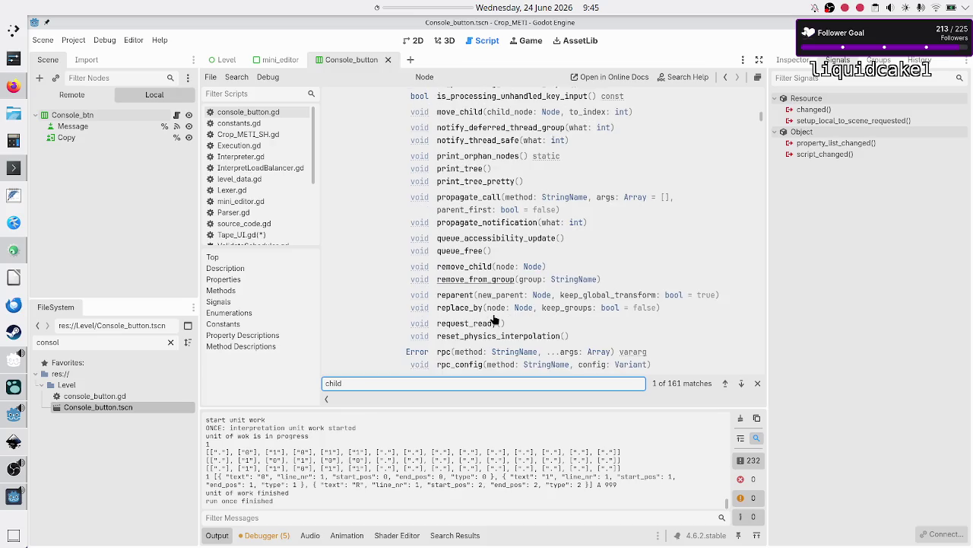
scroll(493, 320, down, 1)
scroll(493, 319, down, 8)
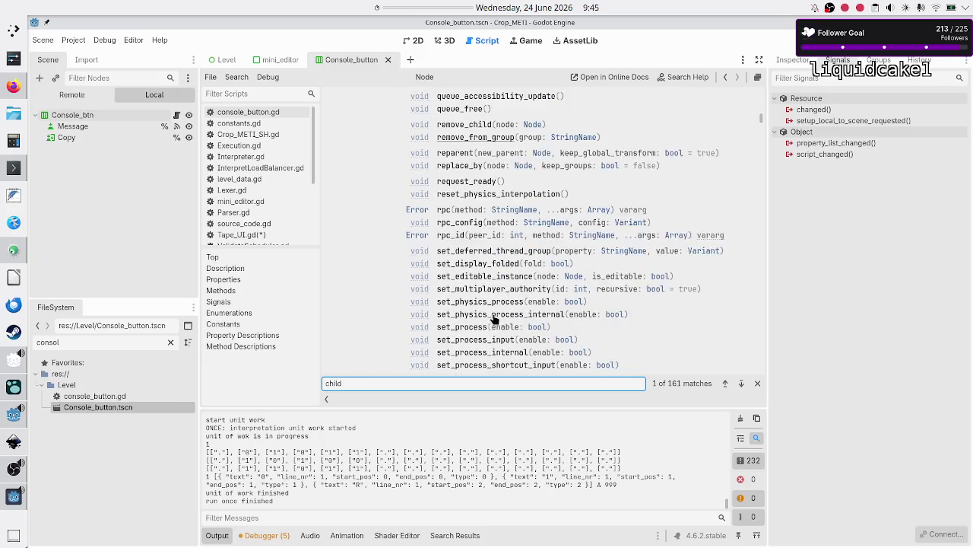
scroll(493, 320, up, 4)
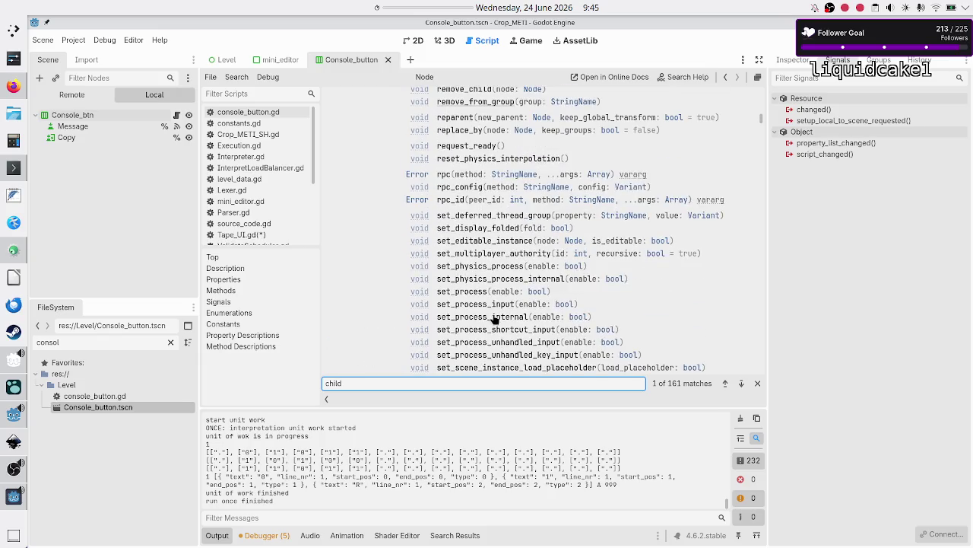
click(477, 102)
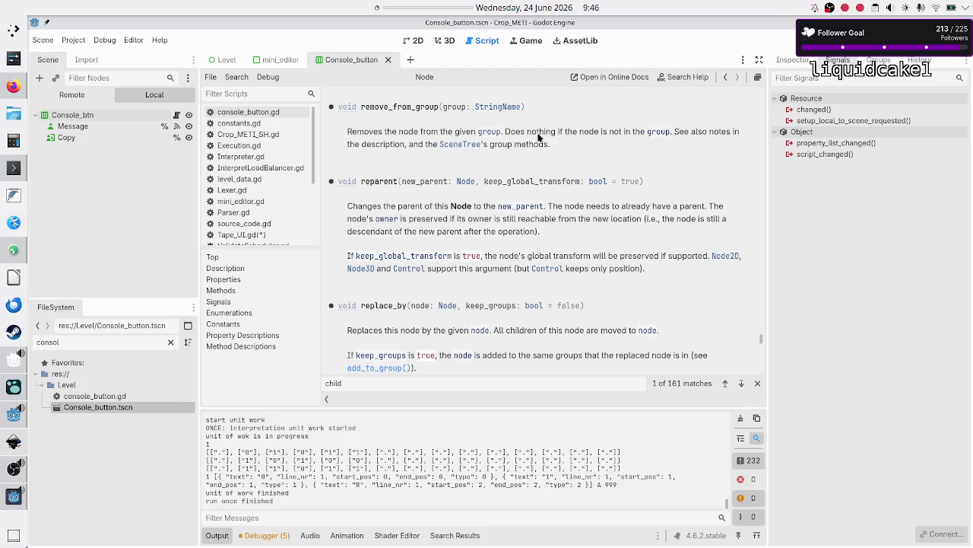
- Open Tape_UI.gd via InterpretLoadBalancer.gd and move to init_tape's empty loop body line
click(266, 171)
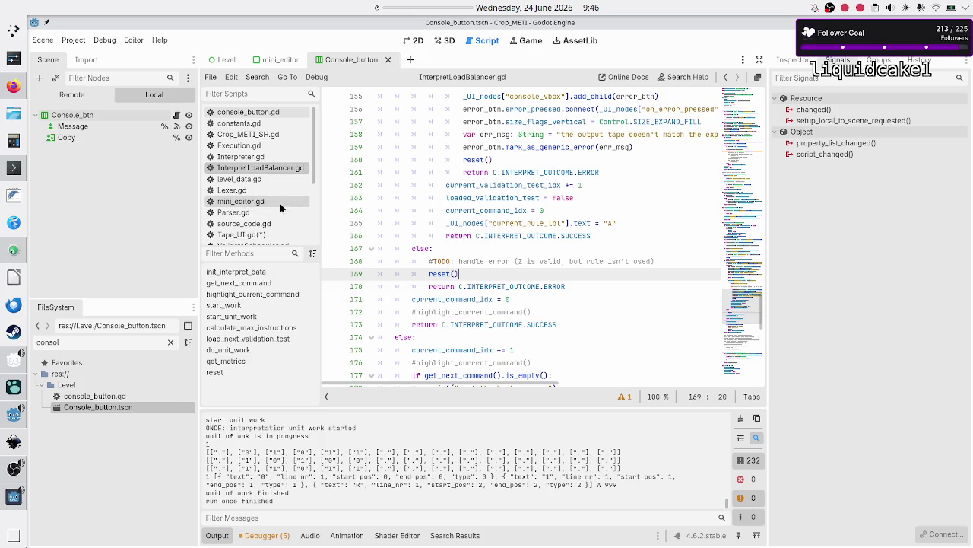
click(251, 235)
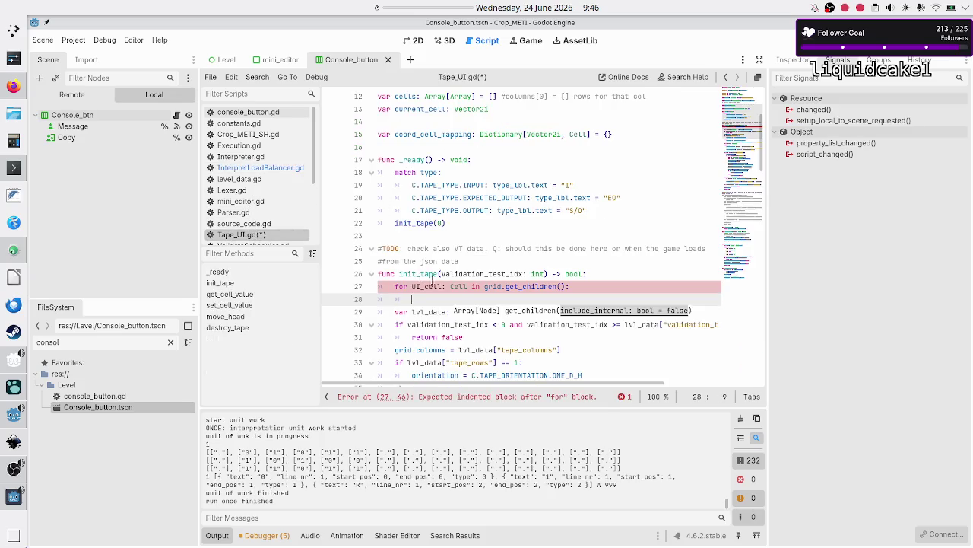
click(454, 299)
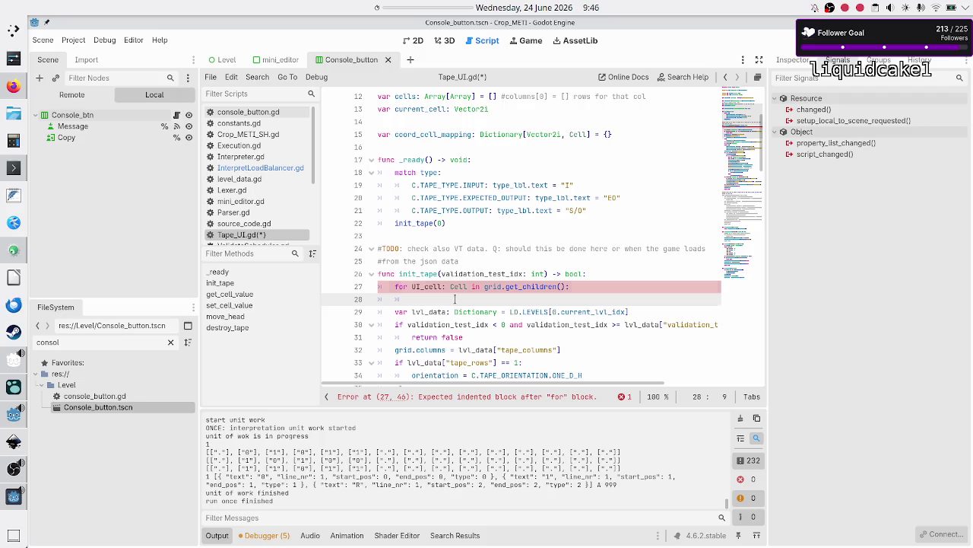
key(Up)
key(Right)
key(ctrl+shift+Right)
key(ctrl+shift+Right)
key(ctrl+shift+Right)
key(Down)
- Type UI on line 28, then inspect grid.get_child on line 27
text(UI)
key(Escape)
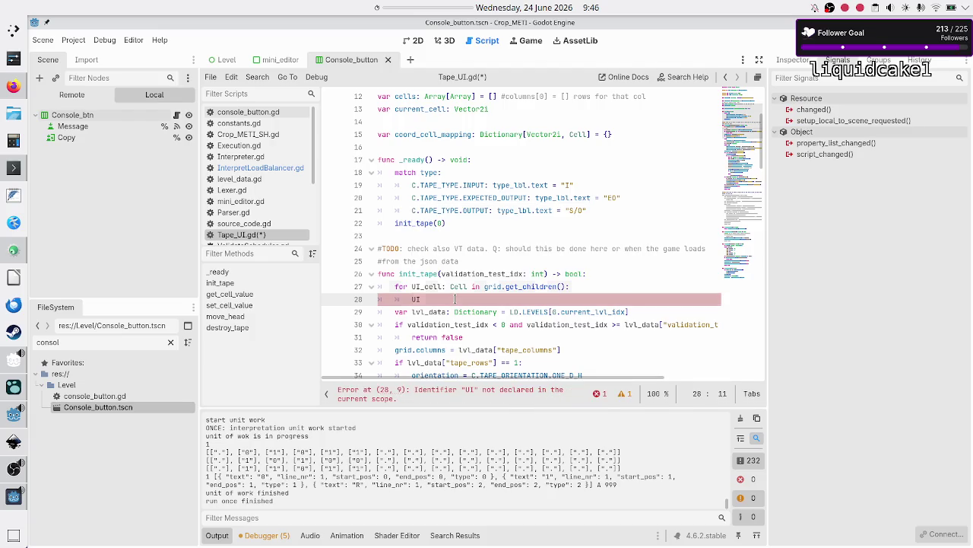
key(Up)
key(Right)
key(Right)
key(Right)
key(shift+Right)
key(shift+Right)
key(shift+Right)
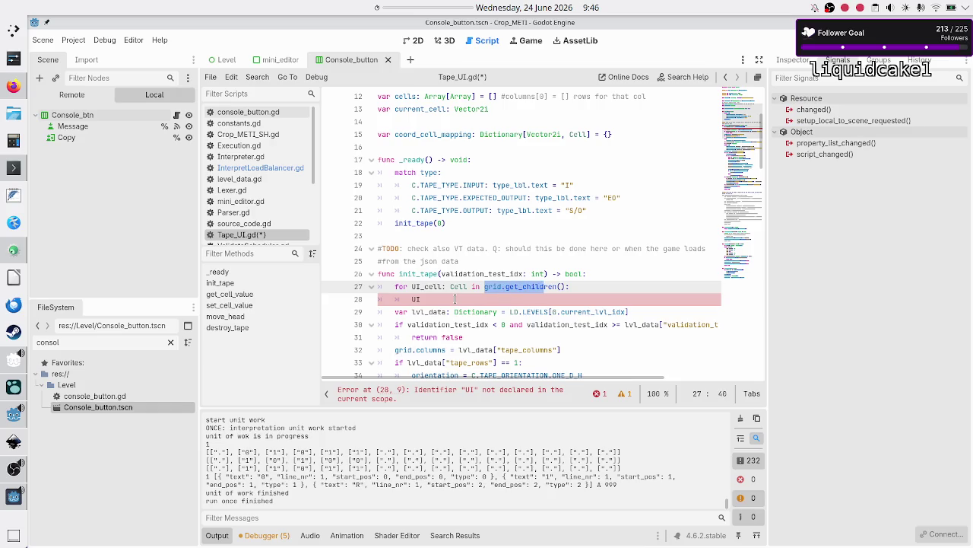
click(455, 299)
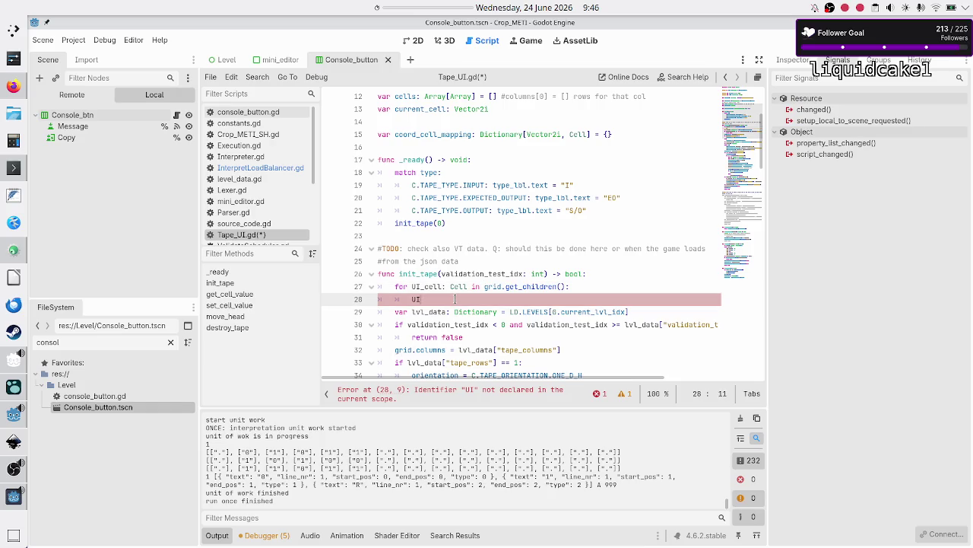
click(12, 91)
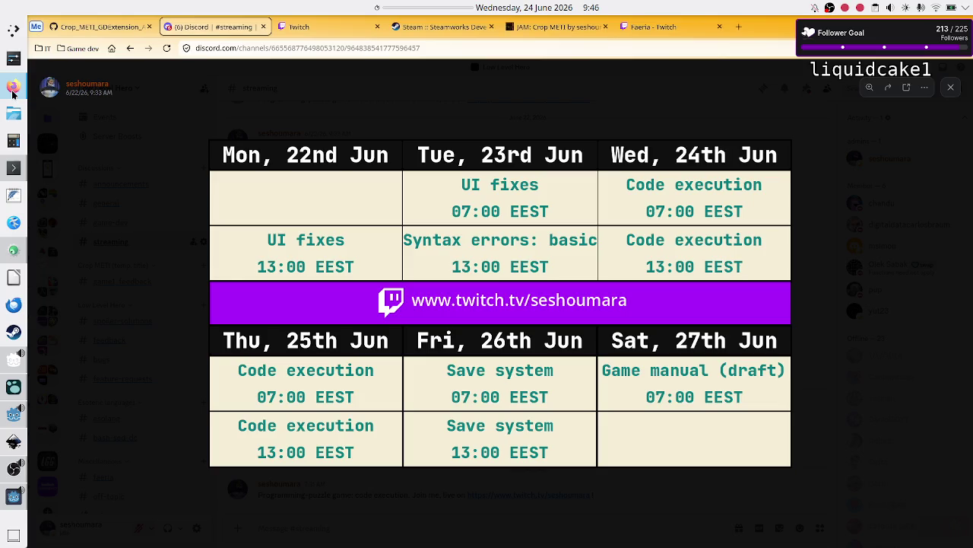
- Search 'godot proper way to remove all children' and open the Reddit 'Remove all children?' thread
click(748, 32)
text(godo)
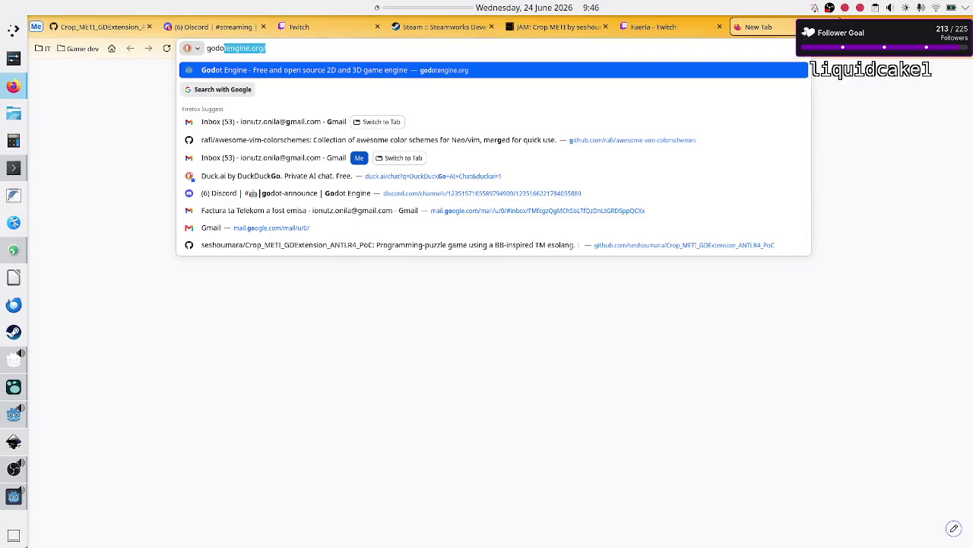
text(t proper way)
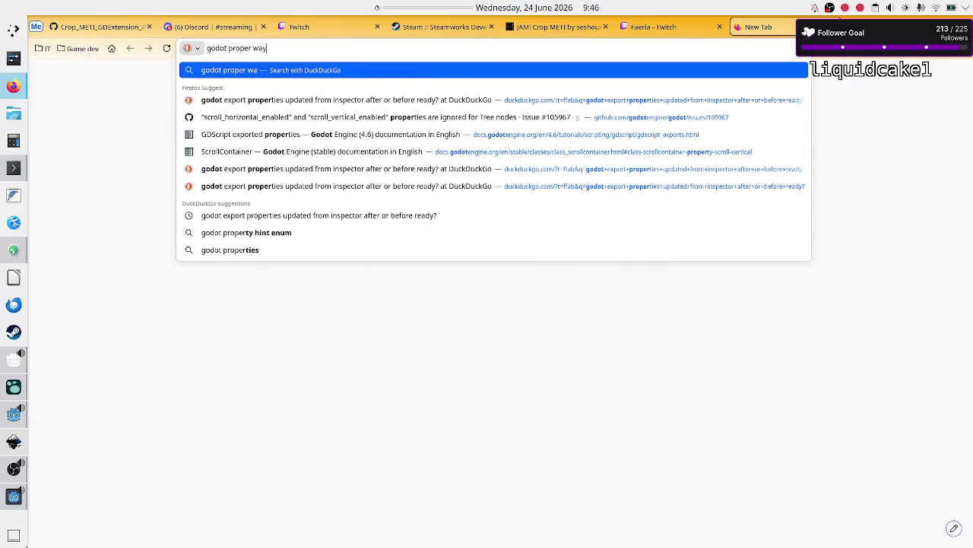
text( to r)
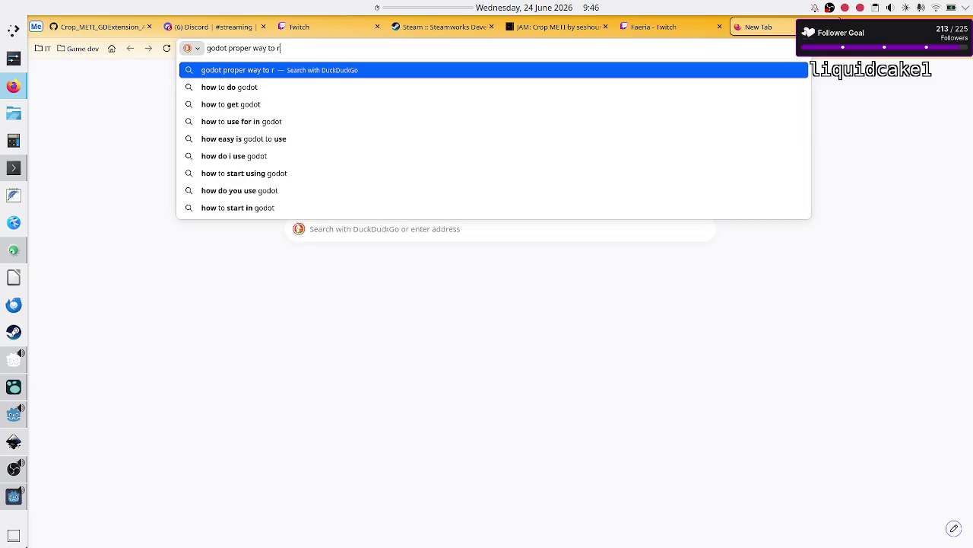
text(emove all children)
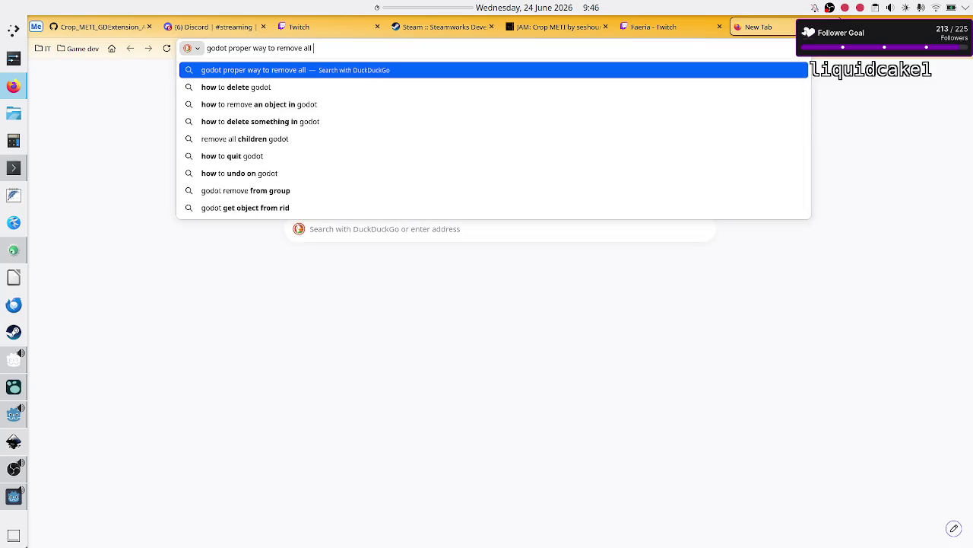
key(Return)
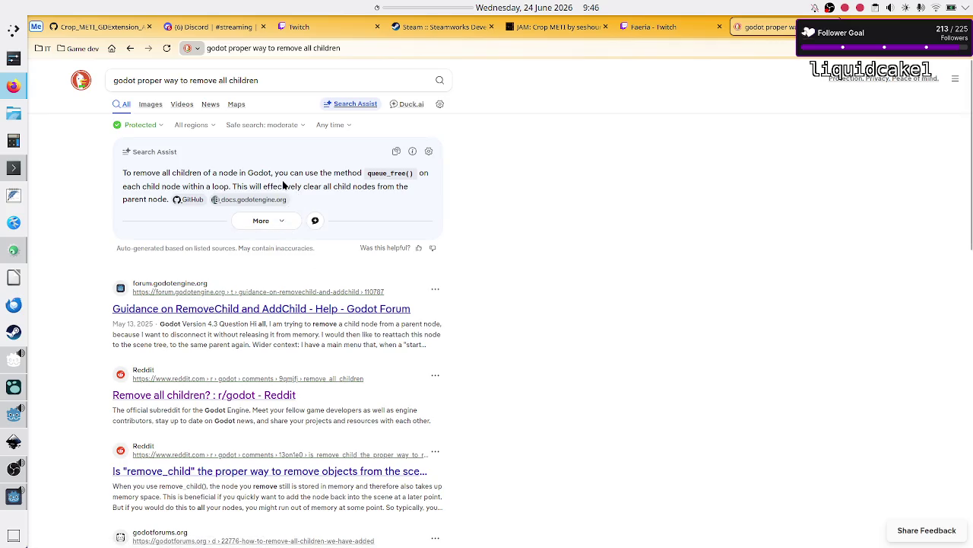
drag(220, 185, 153, 186)
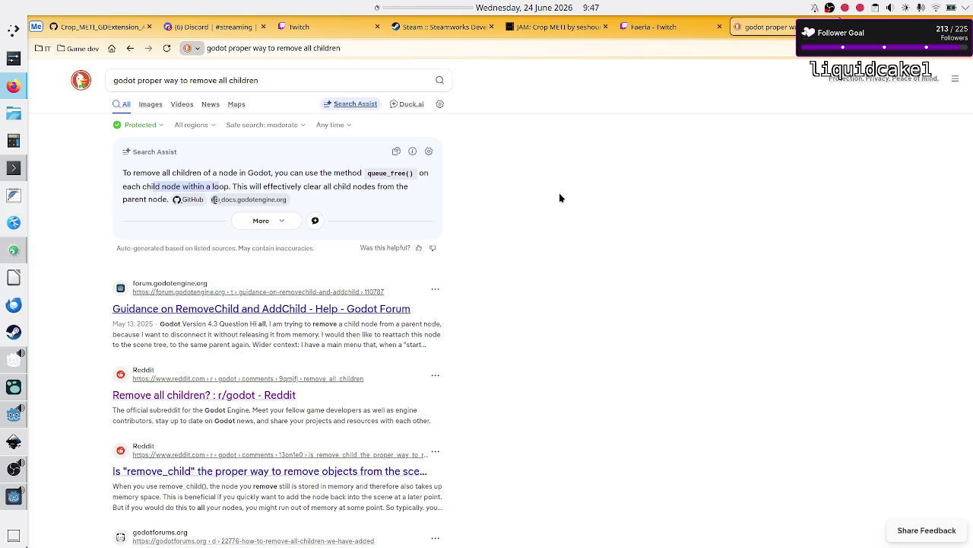
click(392, 182)
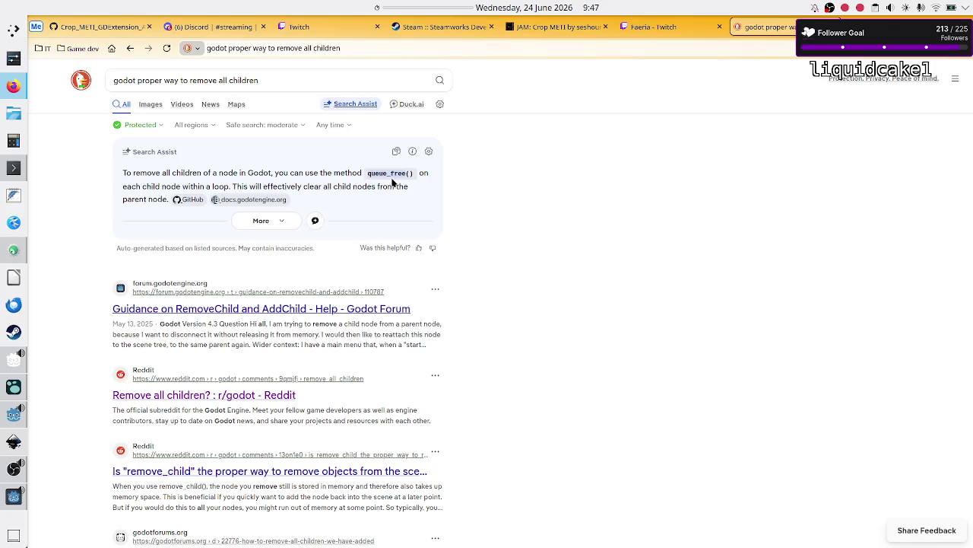
scroll(384, 289, down, 1)
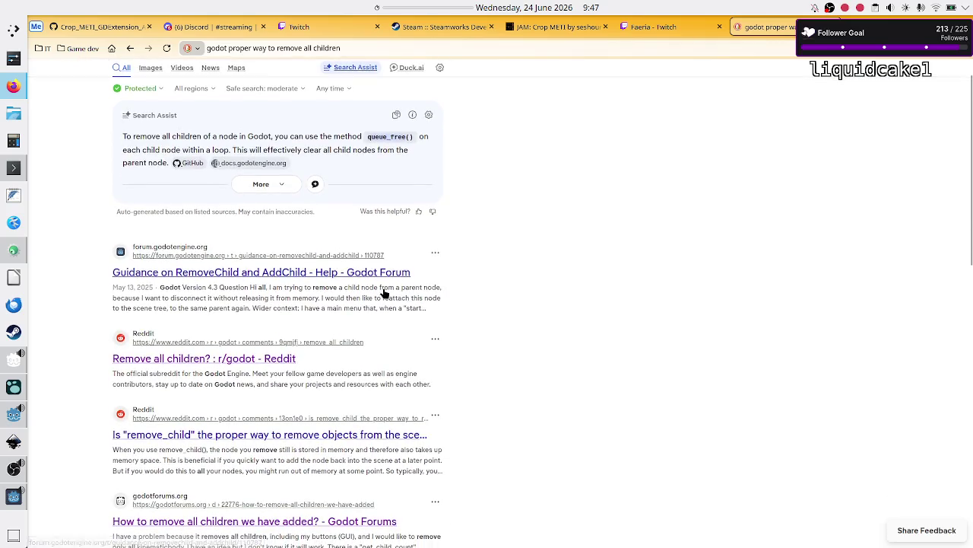
click(254, 358)
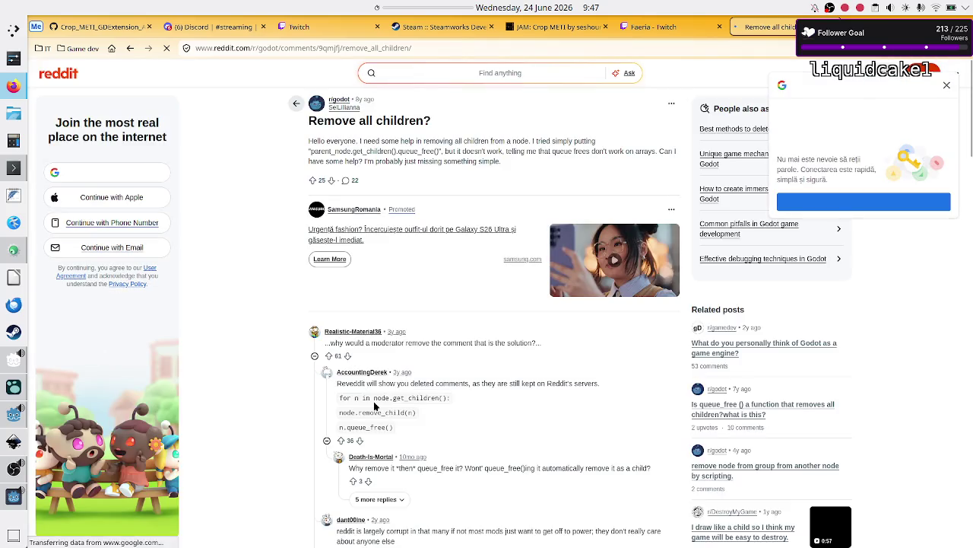
- Highlight the remove_child loop snippet in the Reddit comment, then return to Godot
mouse_move(348, 398)
mouse_down()
mouse_move(422, 419)
mouse_move(419, 433)
mouse_up()
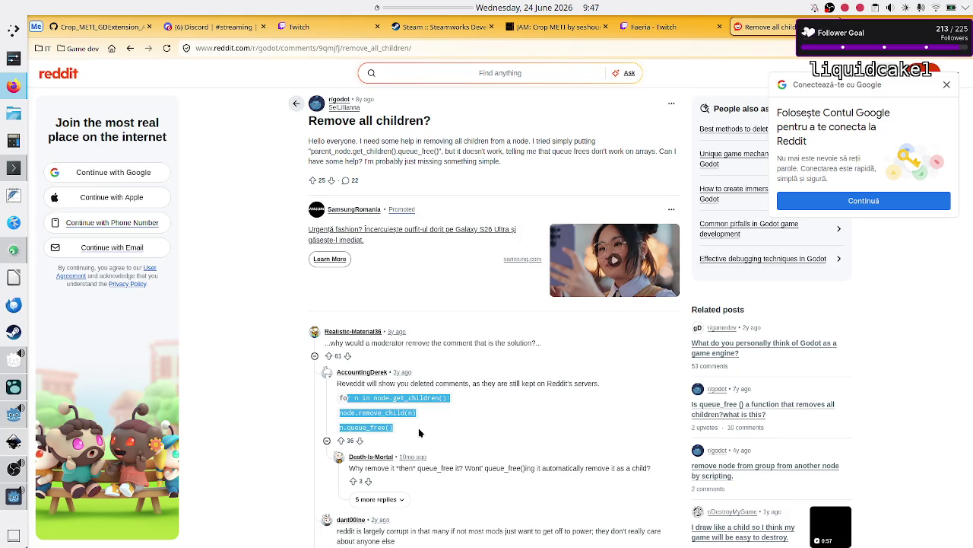
key(alt+Tab)
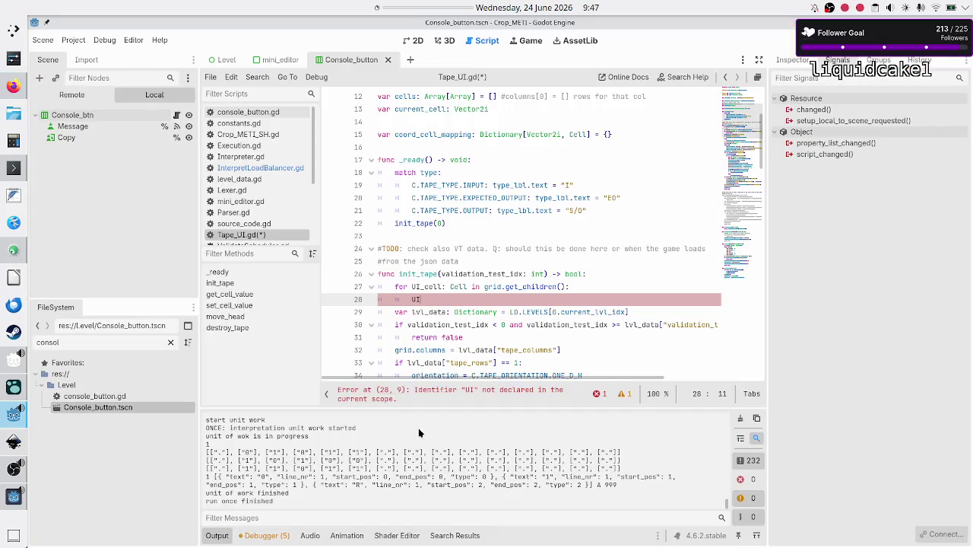
- Replace the partial UI on line 28 with grid.remove_child(UI_cell)
key(BackSpace)
key(BackSpace)
text(grid.remoce)
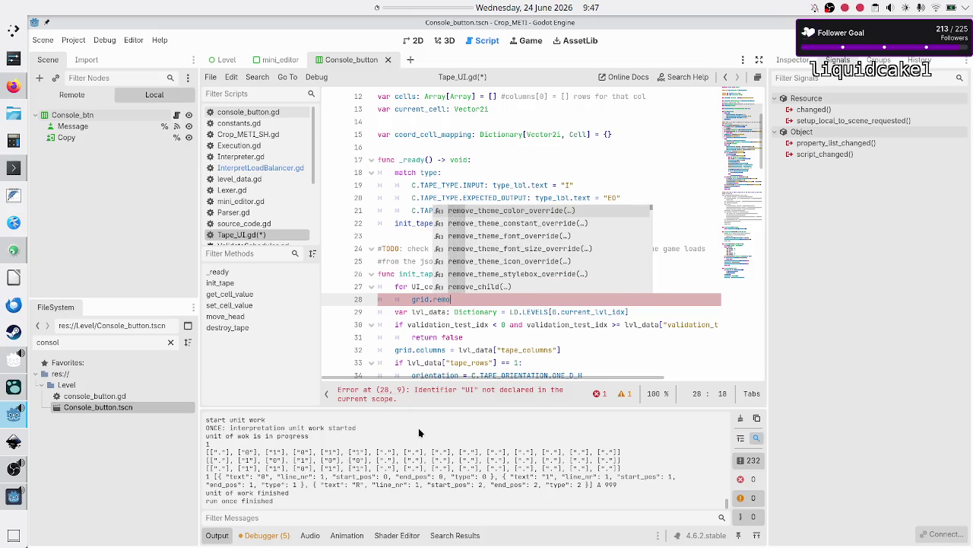
key(BackSpace)
key(BackSpace)
text(ve_c)
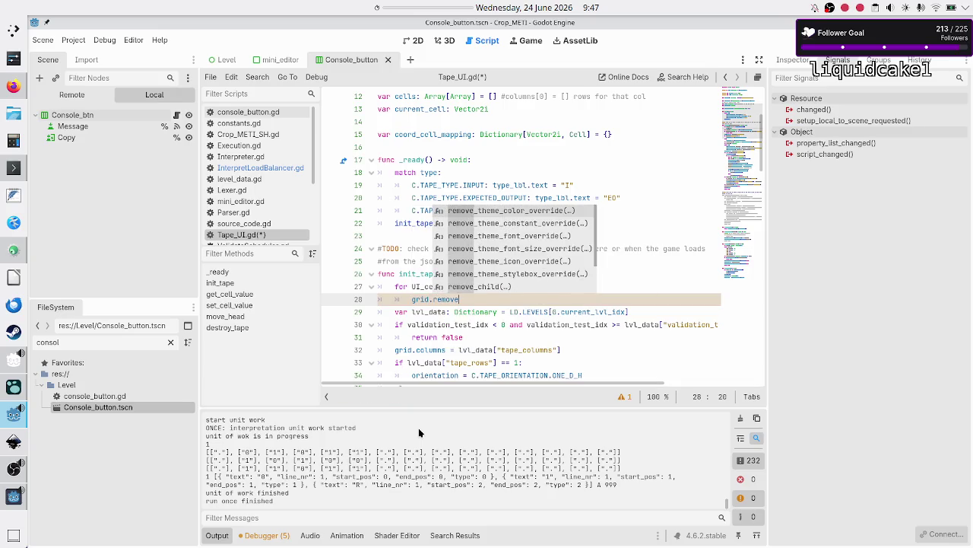
key(Return)
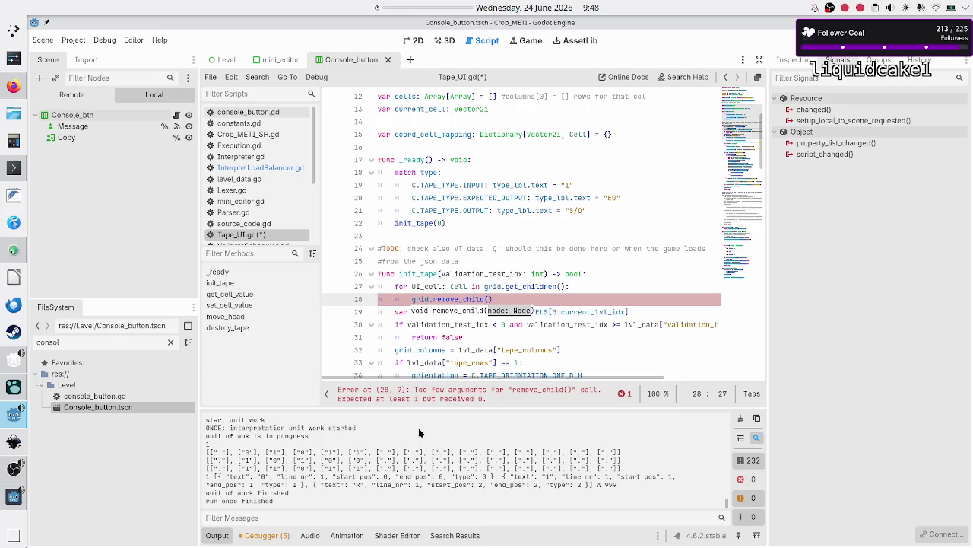
text(UI_cell)
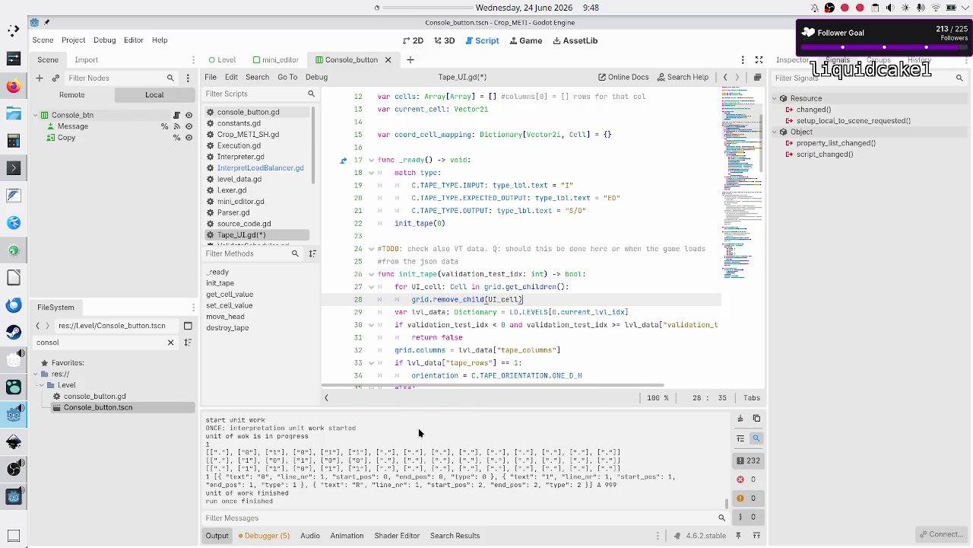
key(Return)
- Add UI_cell.queue_free() on line 29, then change it to UI_cell.free()
text(UI_cell.)
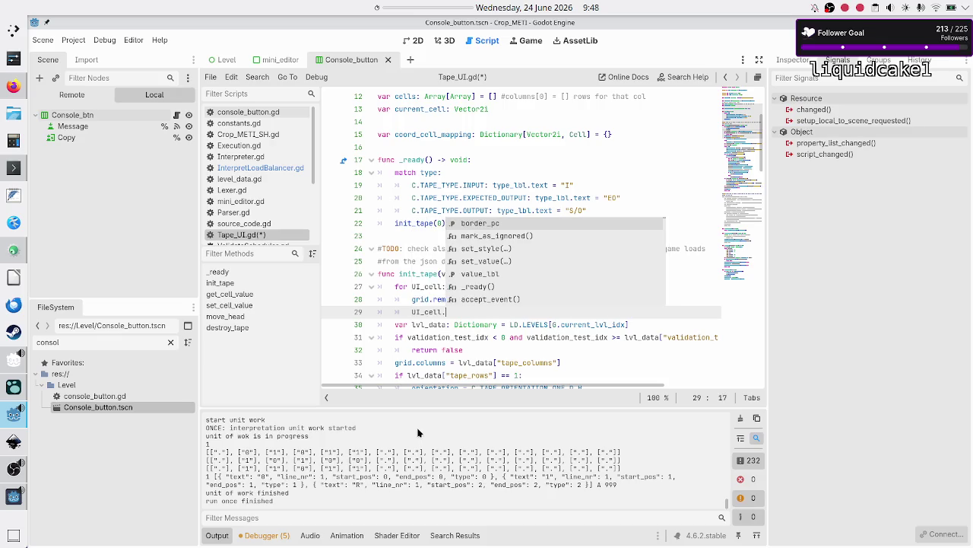
text(queu)
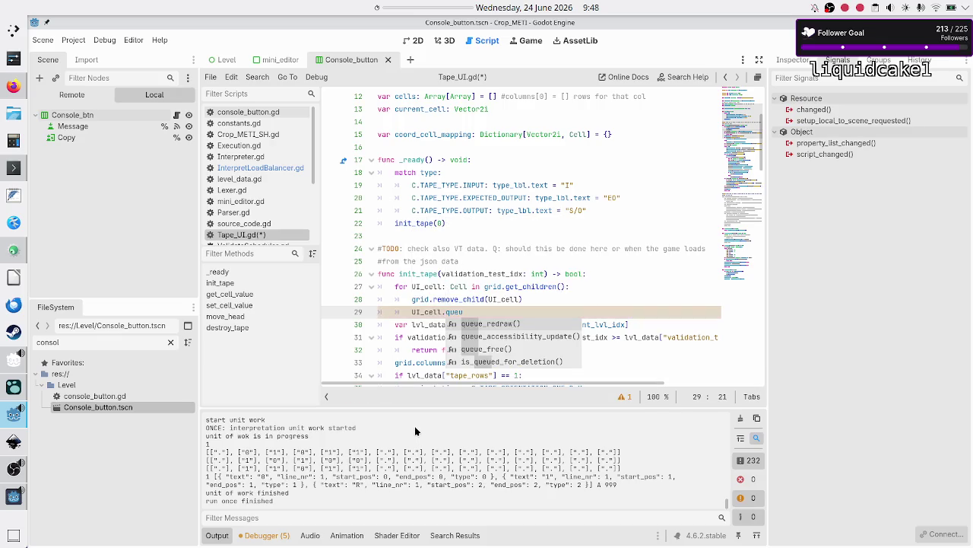
key(Down)
key(Down)
key(Return)
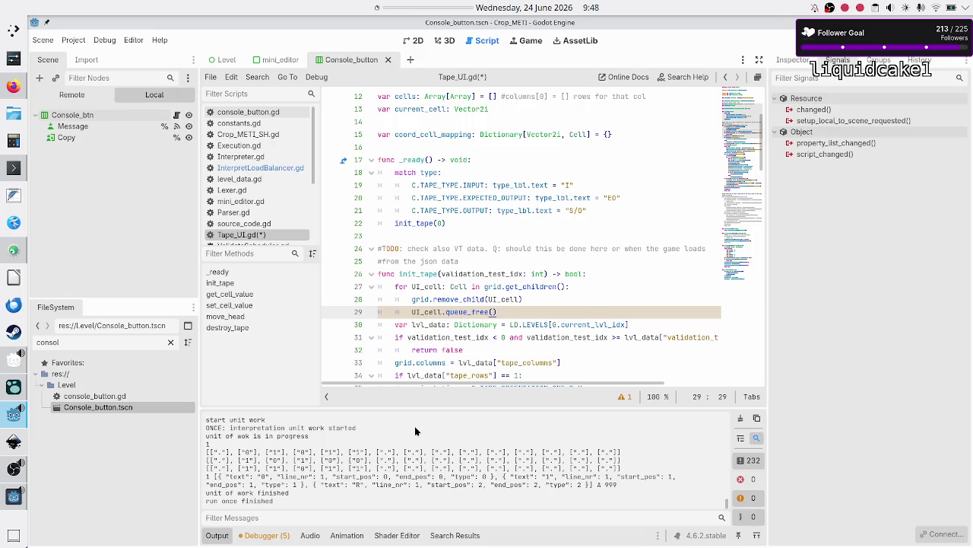
key(Return)
key(BackSpace)
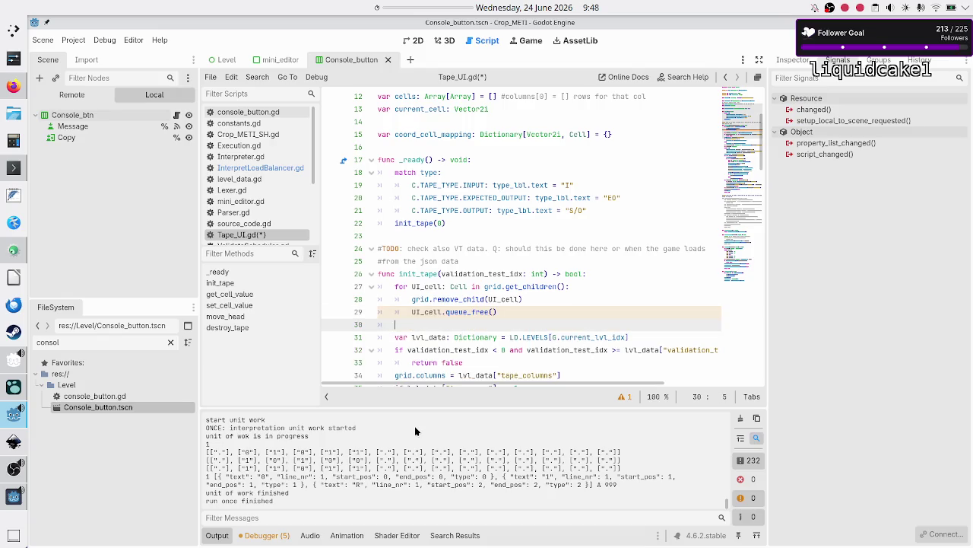
key(Up)
key(Home)
key(shift+End)
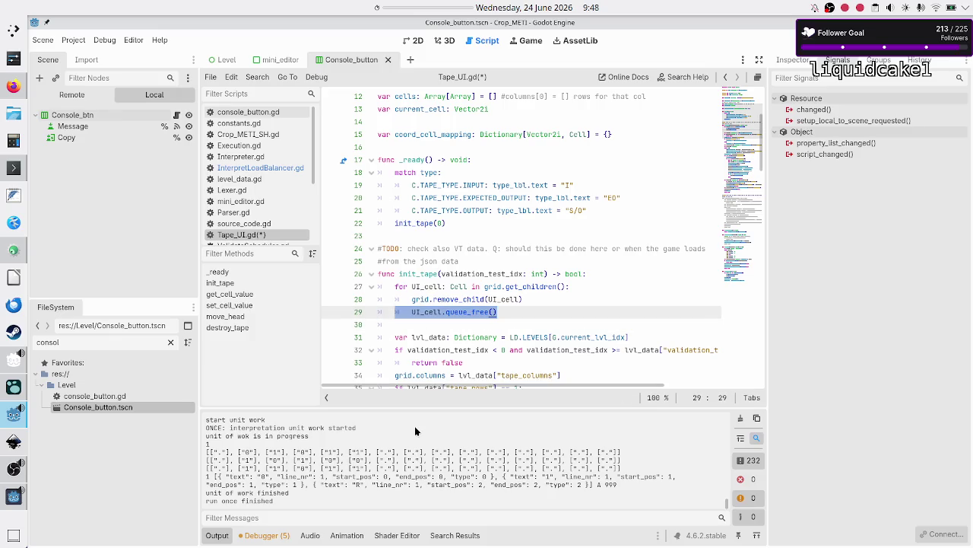
key(End)
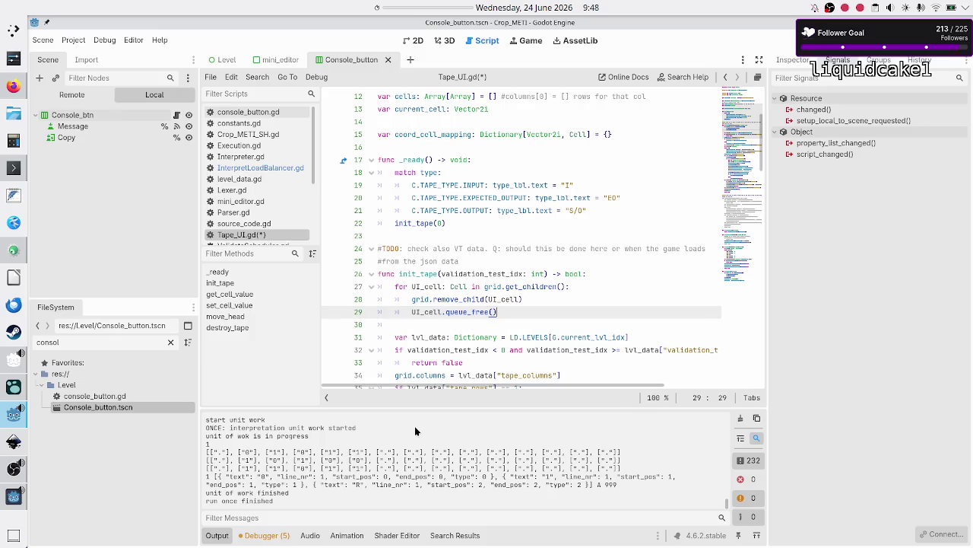
key(BackSpace)
key(BackSpace)
key(BackSpace)
key(BackSpace)
key(BackSpace)
key(BackSpace)
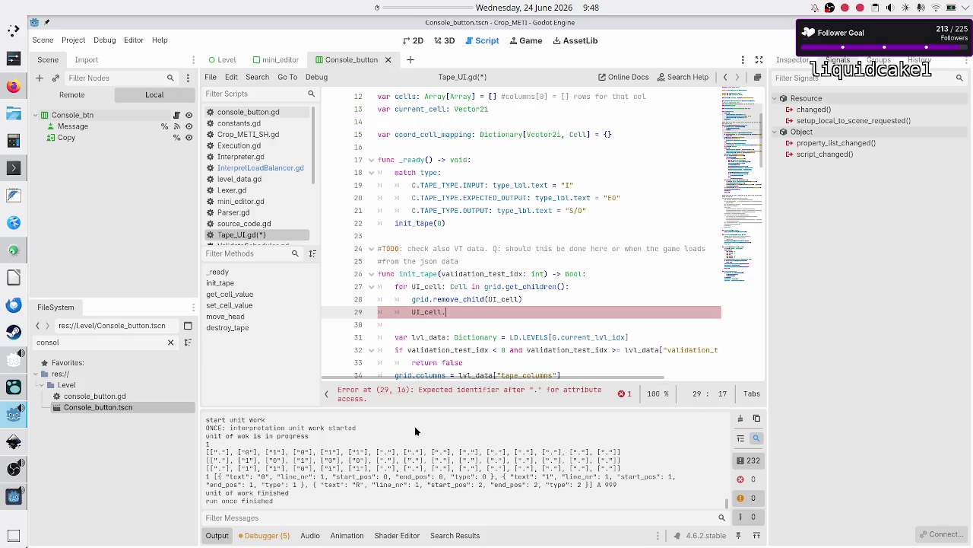
text(fre)
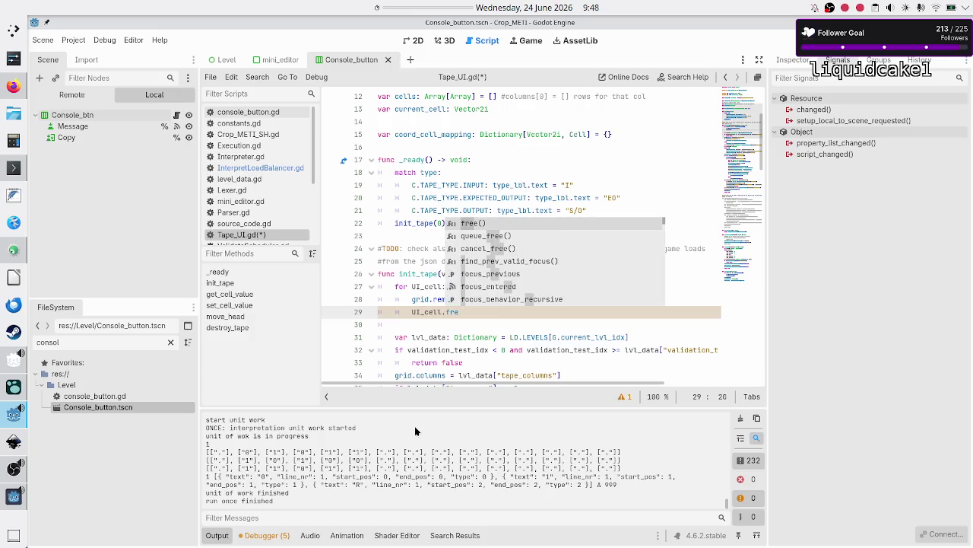
key(Return)
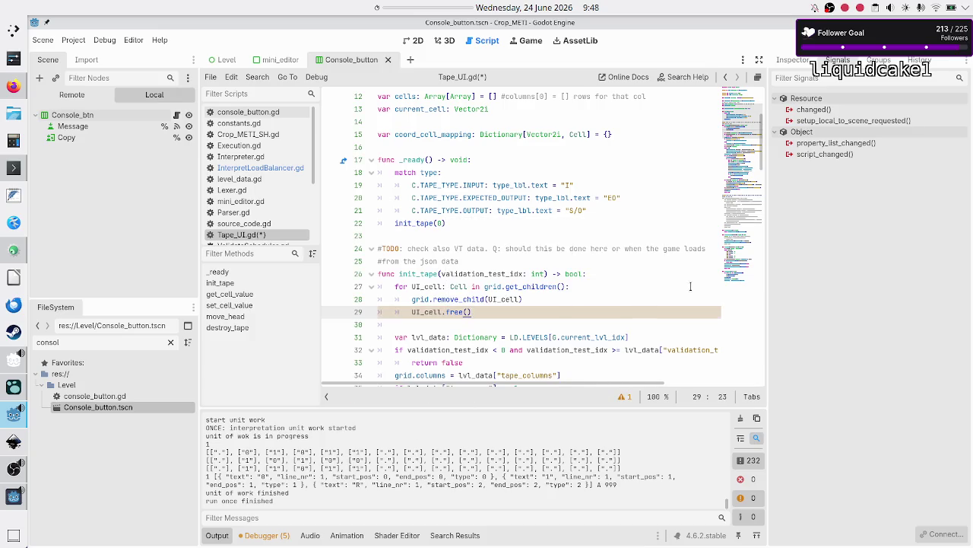
click(688, 81)
- Look up queue_free in the help and highlight 'of the current frame' in its description
text(g)
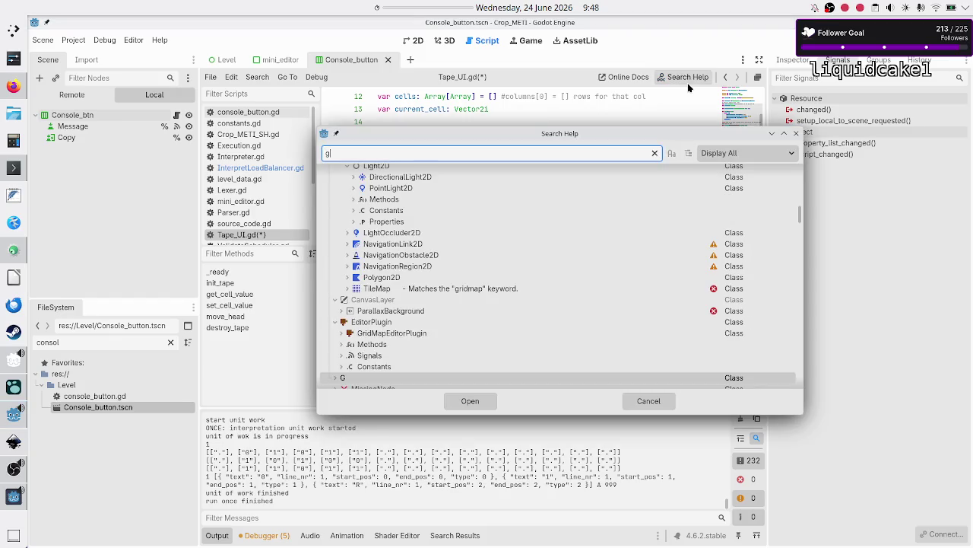
key(BackSpace)
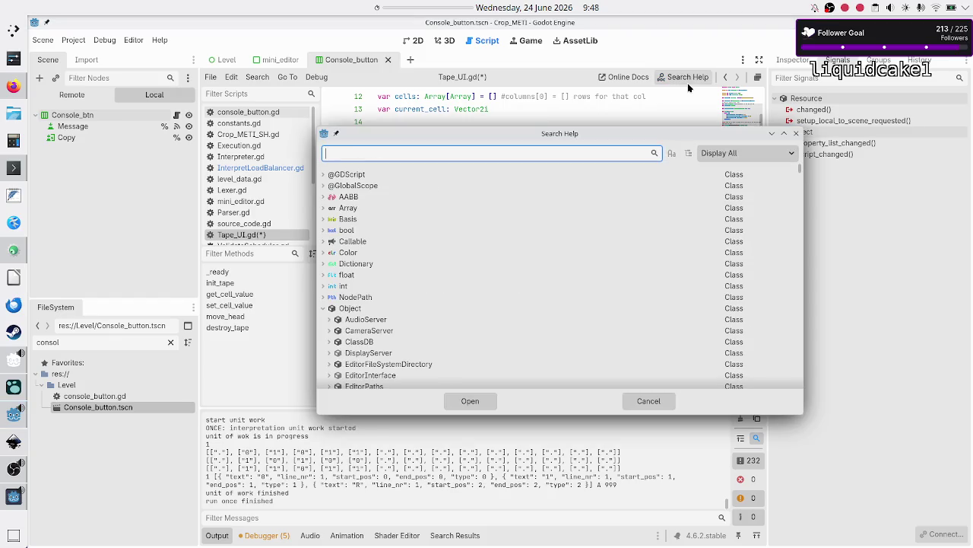
text(que)
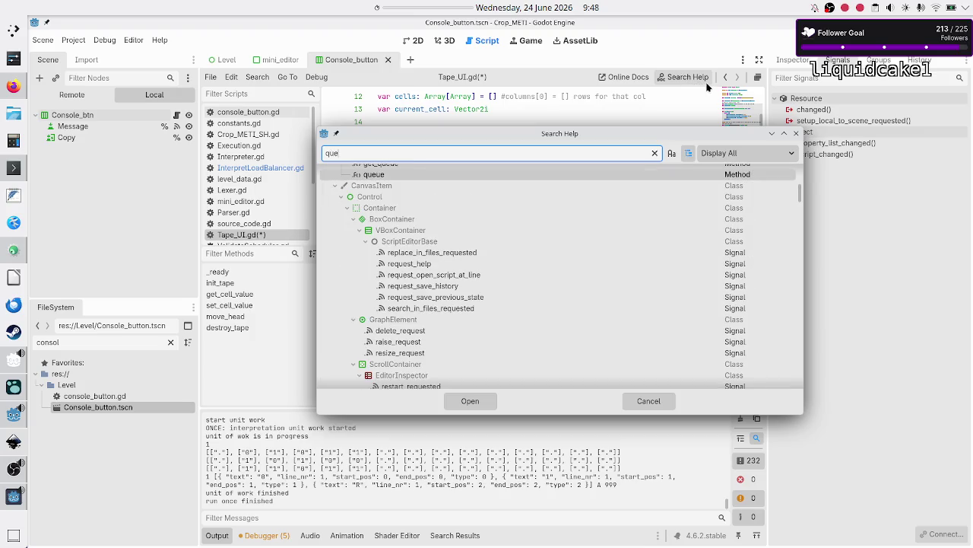
text(ue)
text(_free)
key(Return)
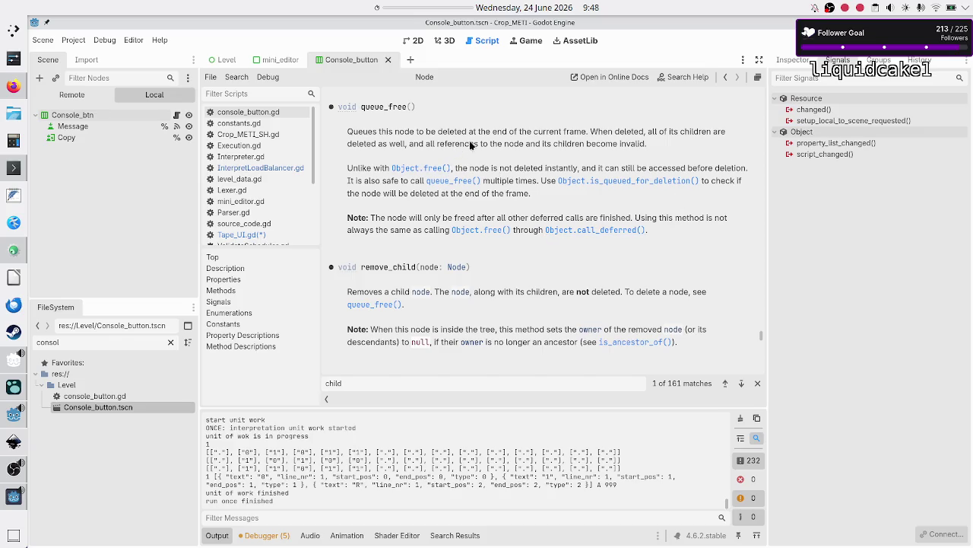
drag(510, 134, 586, 132)
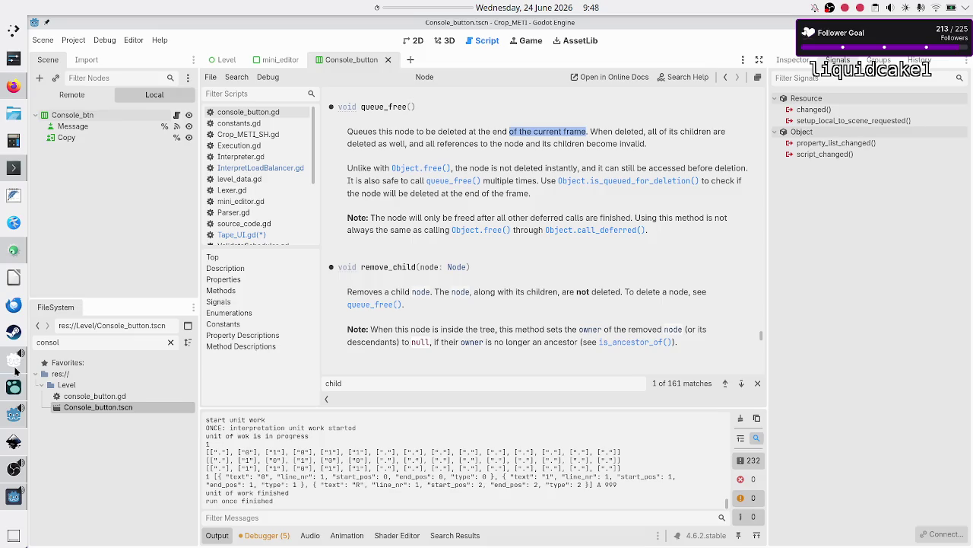
- Glance at the Reddit thread, then return to Godot and open InterpretLoadBalancer.gd
click(13, 438)
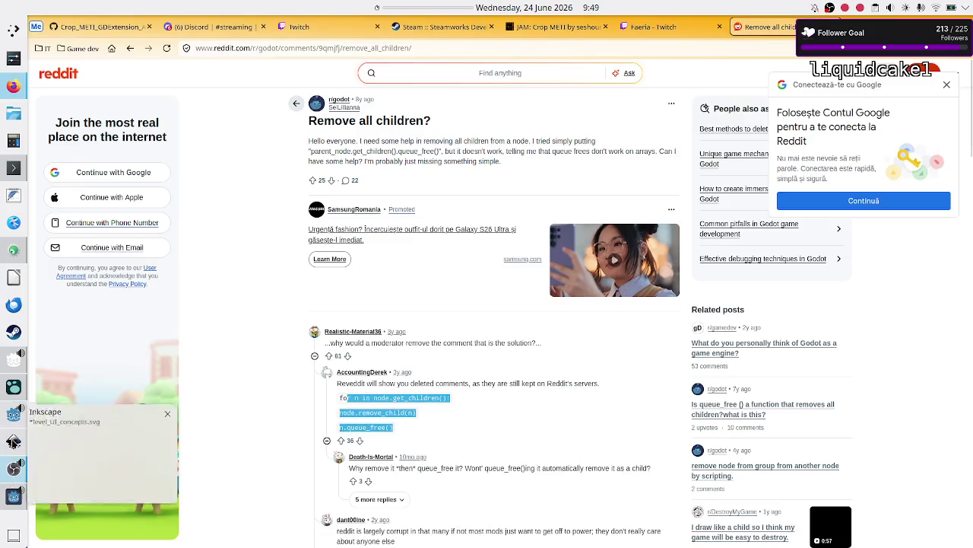
click(13, 410)
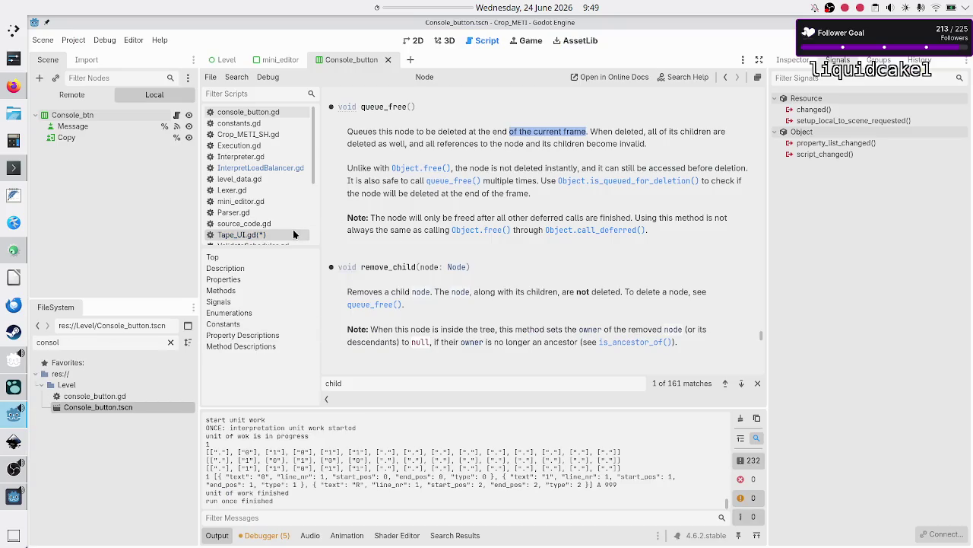
click(281, 172)
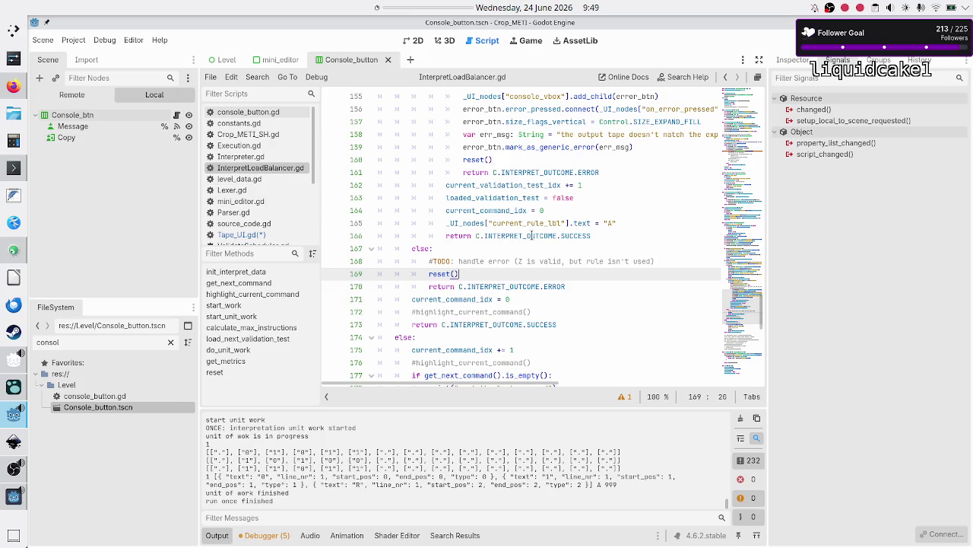
- Scroll through InterpretLoadBalancer.gd and jump to the load_next_validation_test function
scroll(530, 235, up, 20)
scroll(539, 237, up, 10)
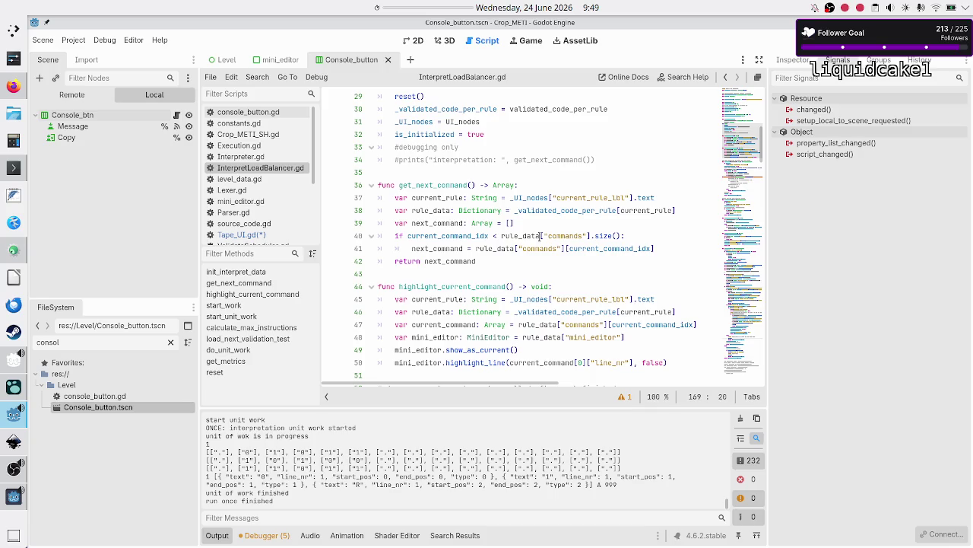
scroll(539, 237, up, 2)
scroll(539, 236, down, 3)
scroll(540, 236, up, 4)
scroll(539, 237, up, 6)
scroll(539, 237, down, 12)
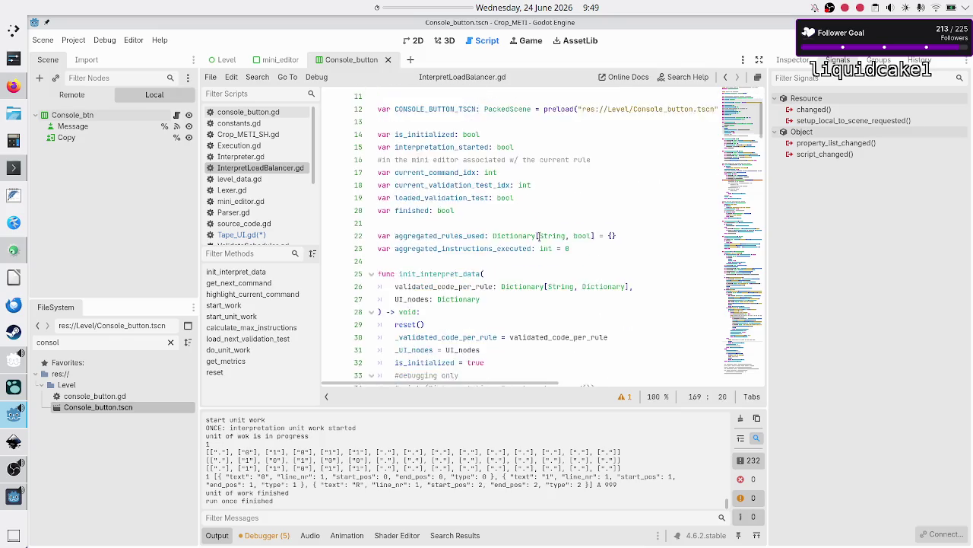
scroll(539, 237, down, 3)
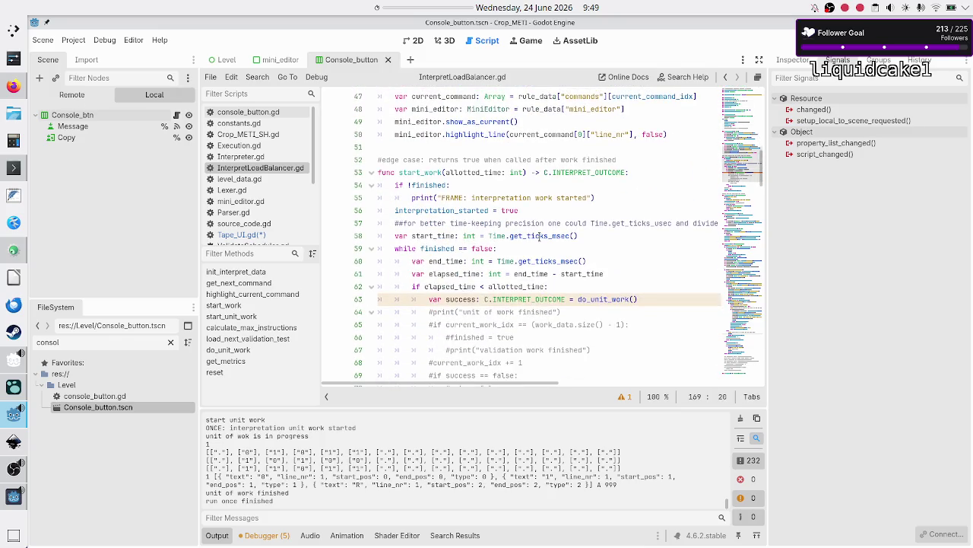
click(270, 339)
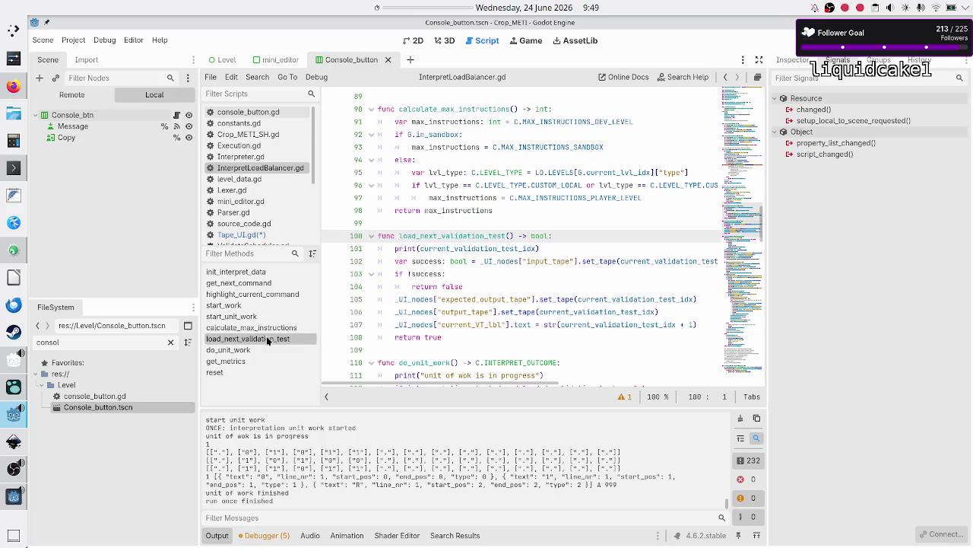
- Select set_tape on line 105 to see its other uses, then open ValidateScheduler.gd
double_click(563, 299)
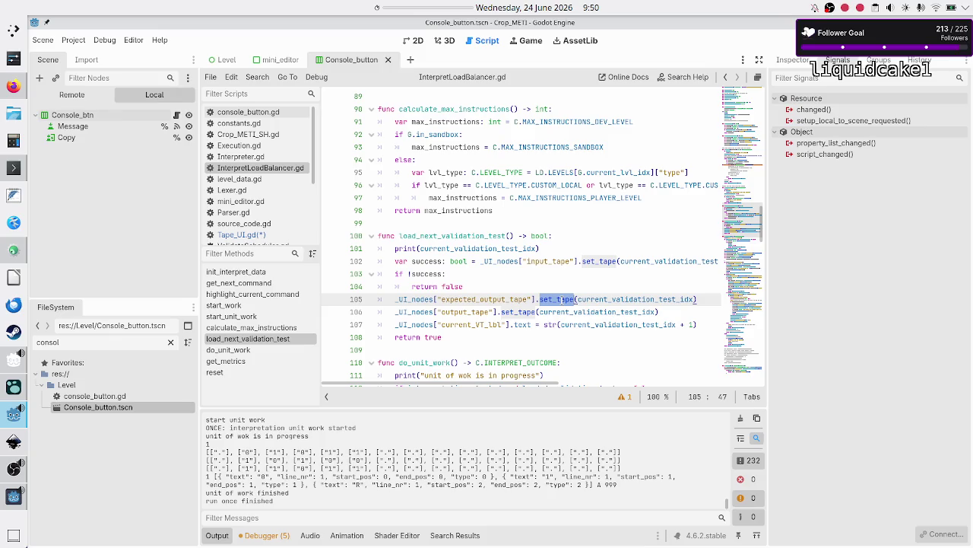
double_click(562, 299)
key(Right)
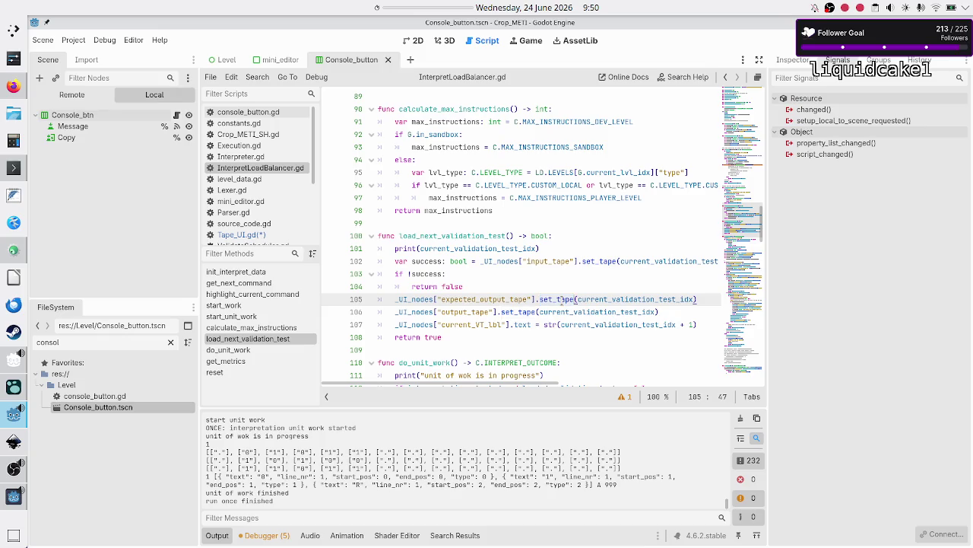
key(Left)
click(239, 243)
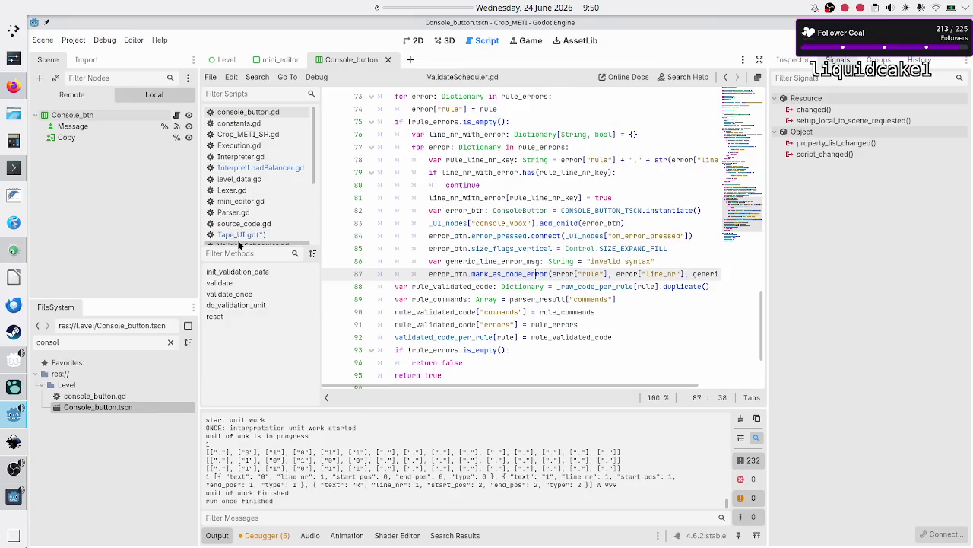
- Open the Node class docs, then rerun 'xxdiff a b' in the terminal
scroll(243, 182, down, 3)
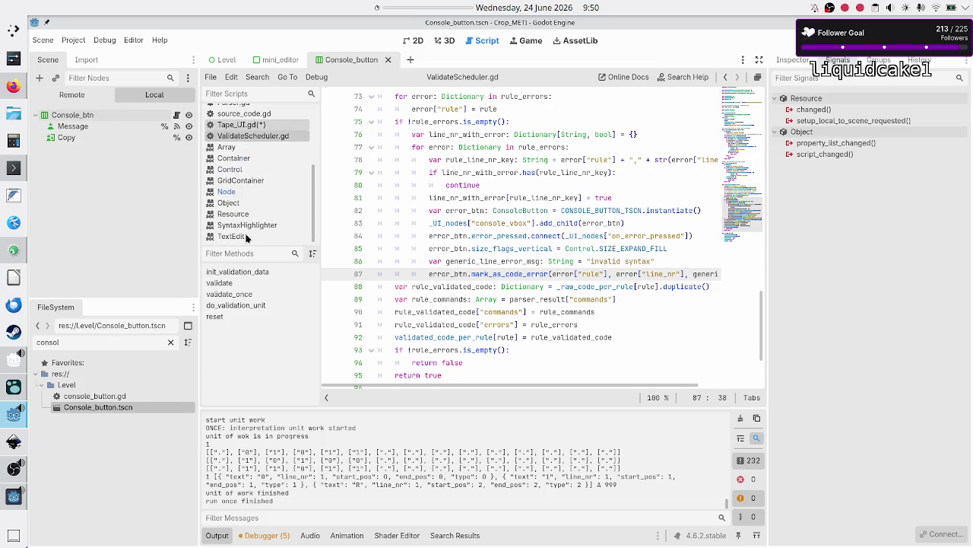
click(251, 189)
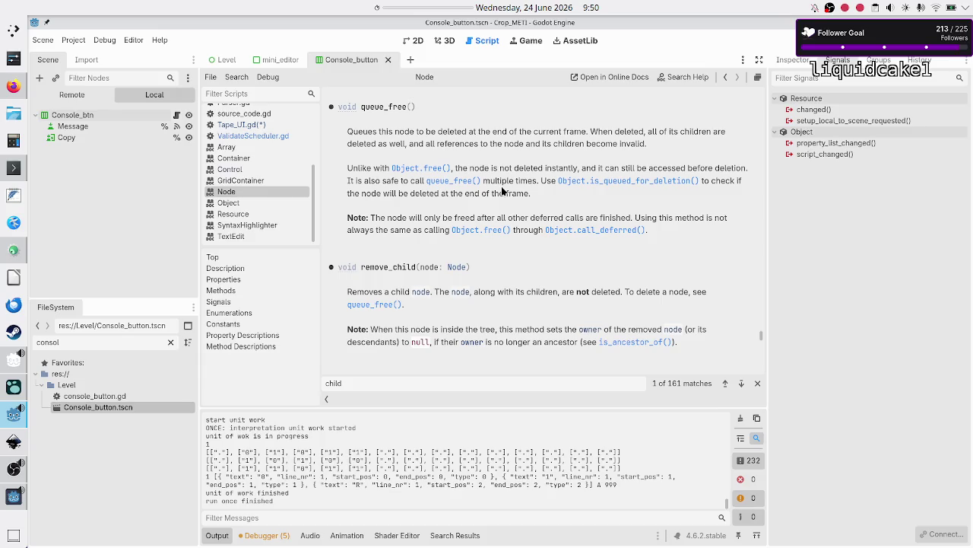
click(13, 168)
key(Up)
key(Return)
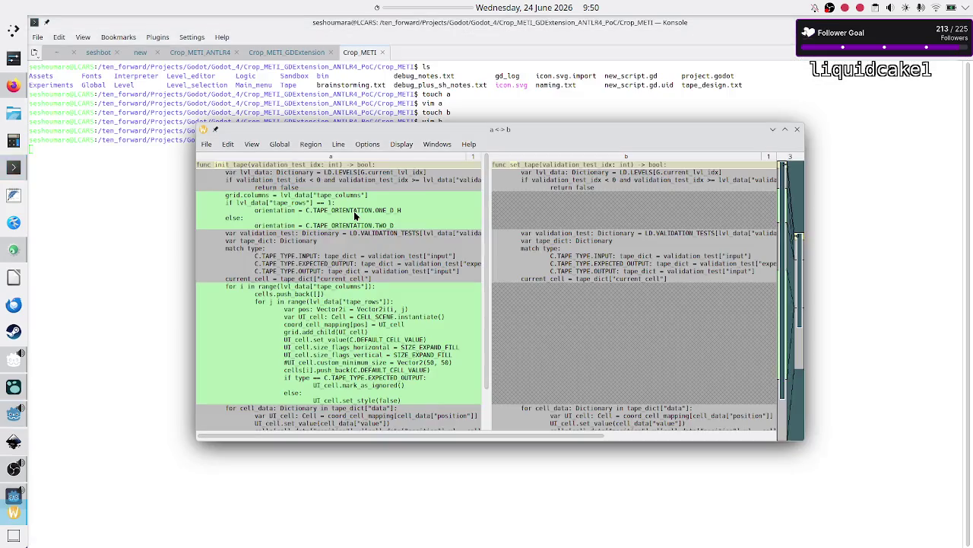
- Maximize xxdiff to review init_tape against set_tape, then quit it and return to Godot
double_click(444, 132)
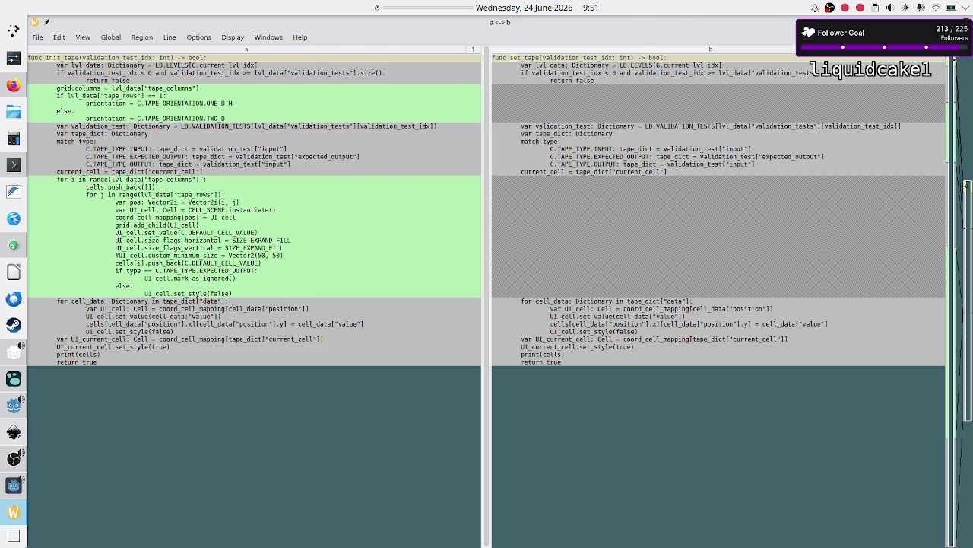
key(ctrl+q)
key(alt+Tab)
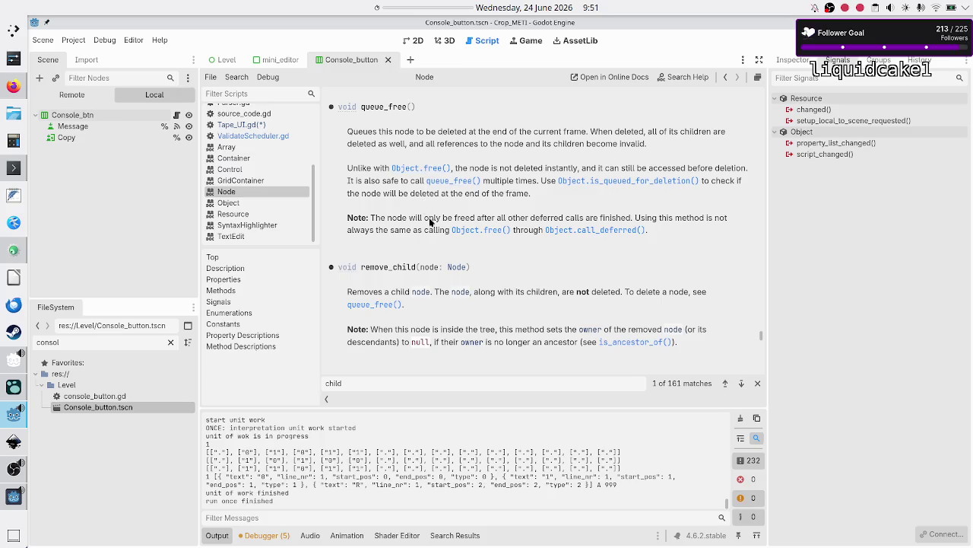
- Follow the Object.free() link from the queue_free() description
click(431, 168)
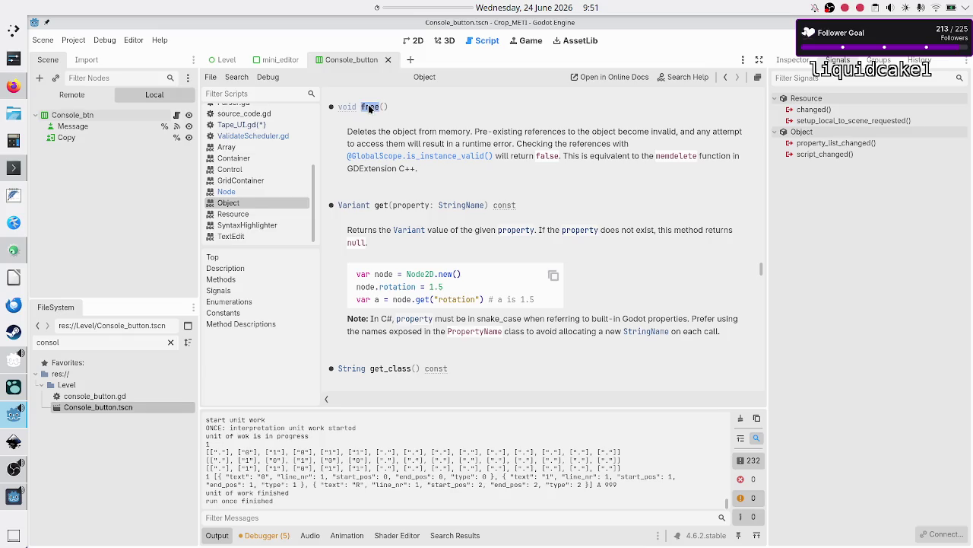
- Read further down the Reddit thread's comments, then go to the Firefox home page
click(13, 86)
click(273, 346)
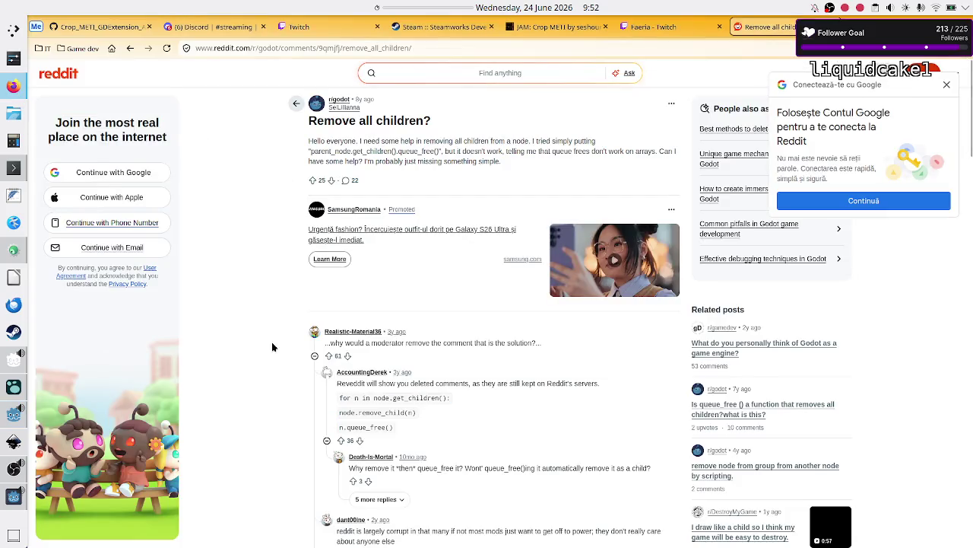
scroll(272, 346, down, 1)
scroll(272, 347, down, 3)
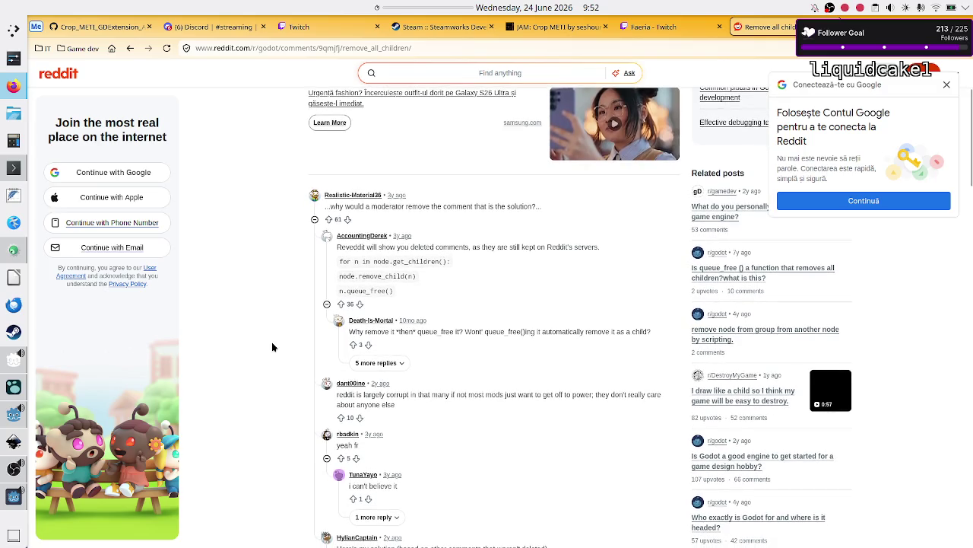
scroll(273, 346, down, 2)
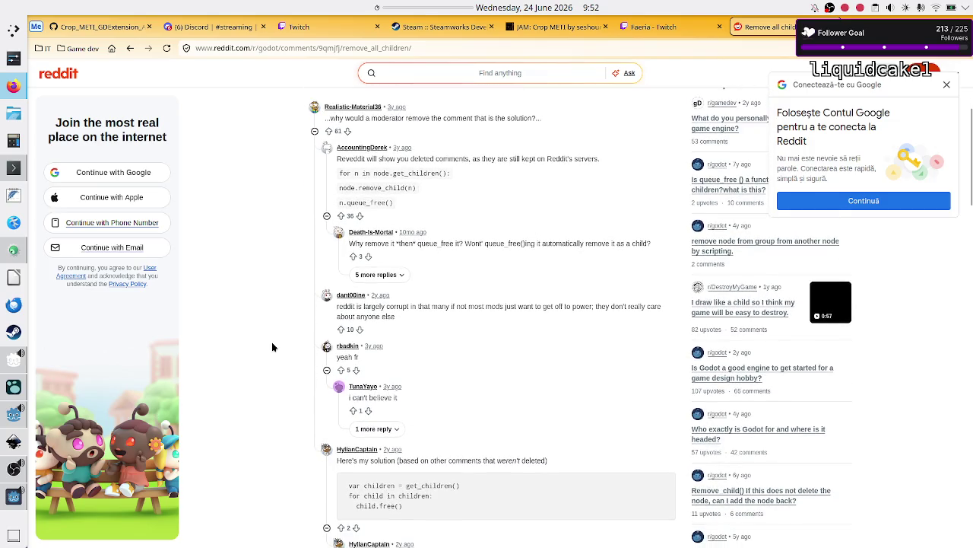
scroll(273, 347, down, 2)
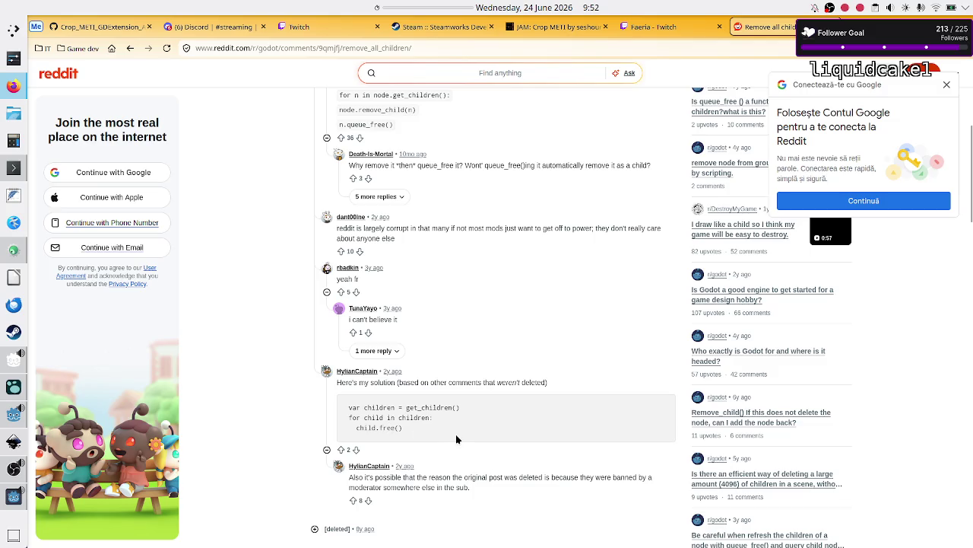
scroll(523, 473, down, 3)
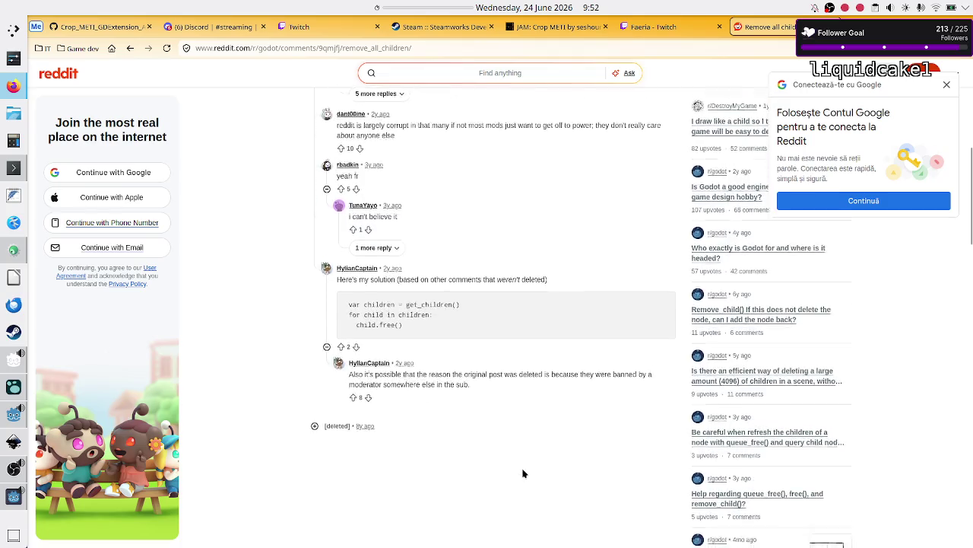
click(111, 48)
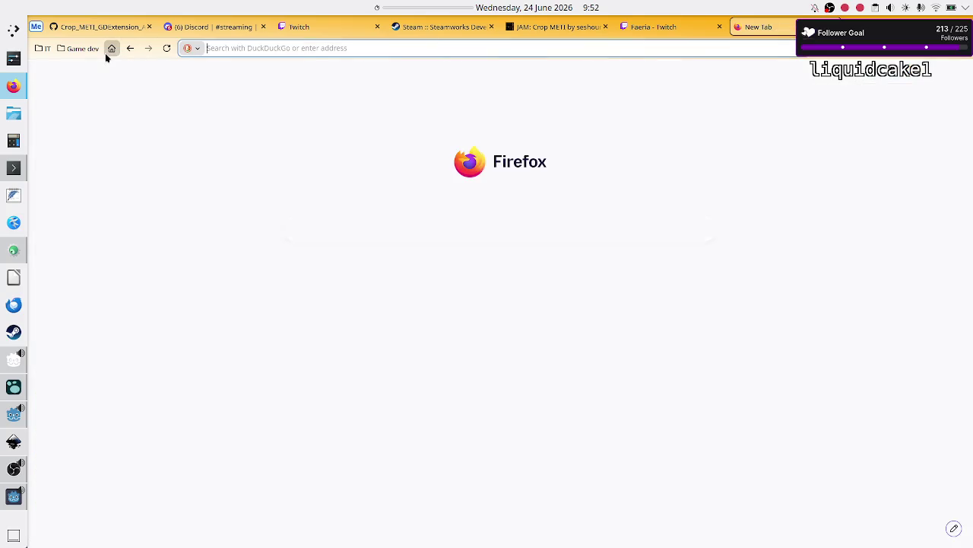
- Search DuckDuckGo for 'godot is there a reason to queue free vs free?', read the answer, and return to Godot
click(357, 228)
text(godot)
key(BackSpace)
text(is th)
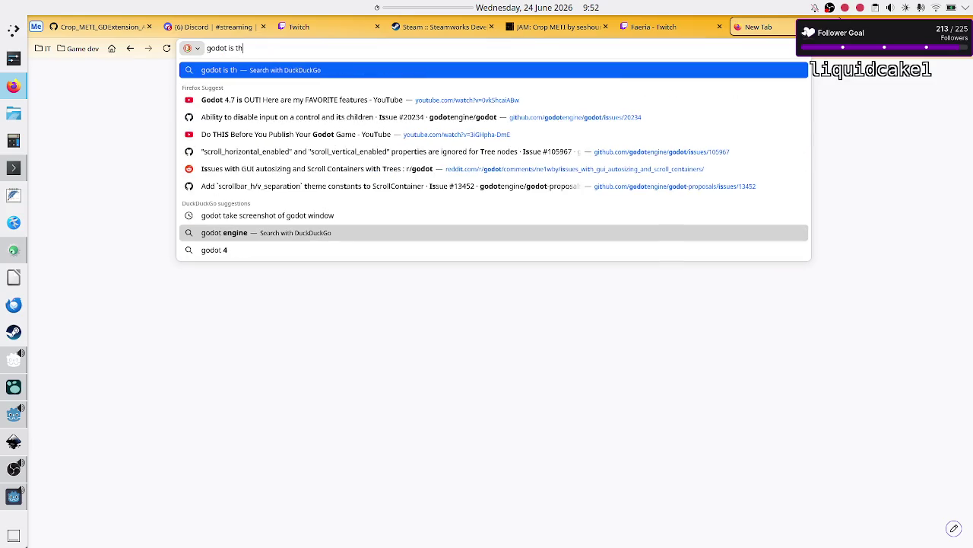
text(ere a reason to)
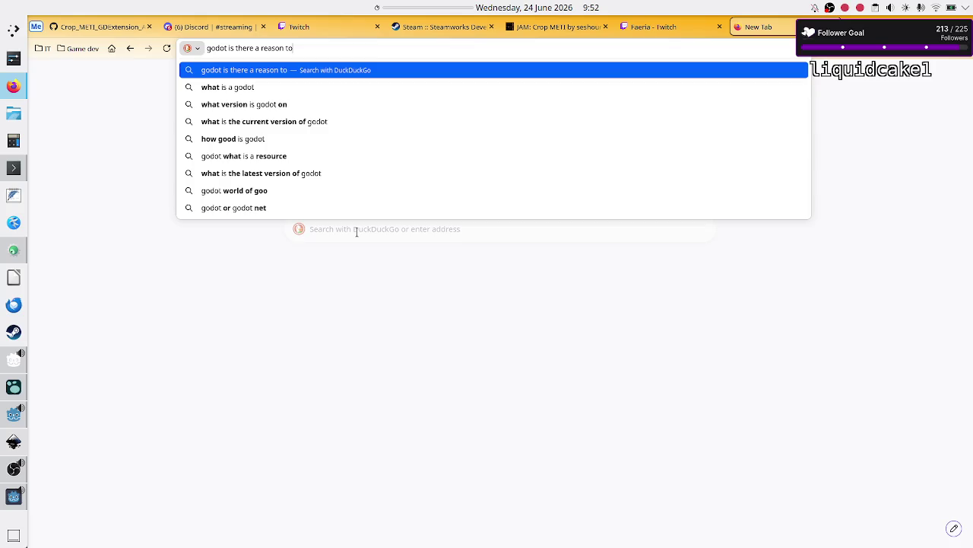
text( queue fre)
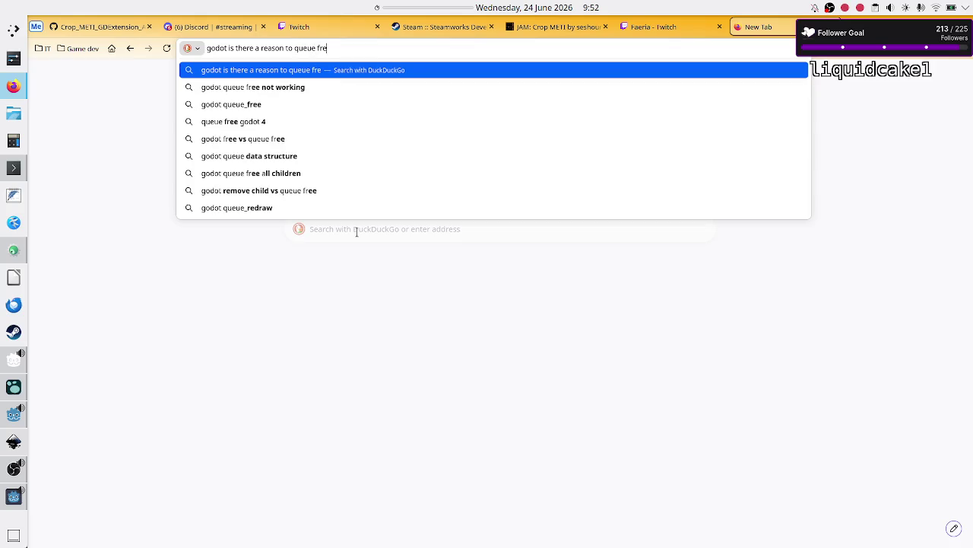
text(e vs free?)
key(Return)
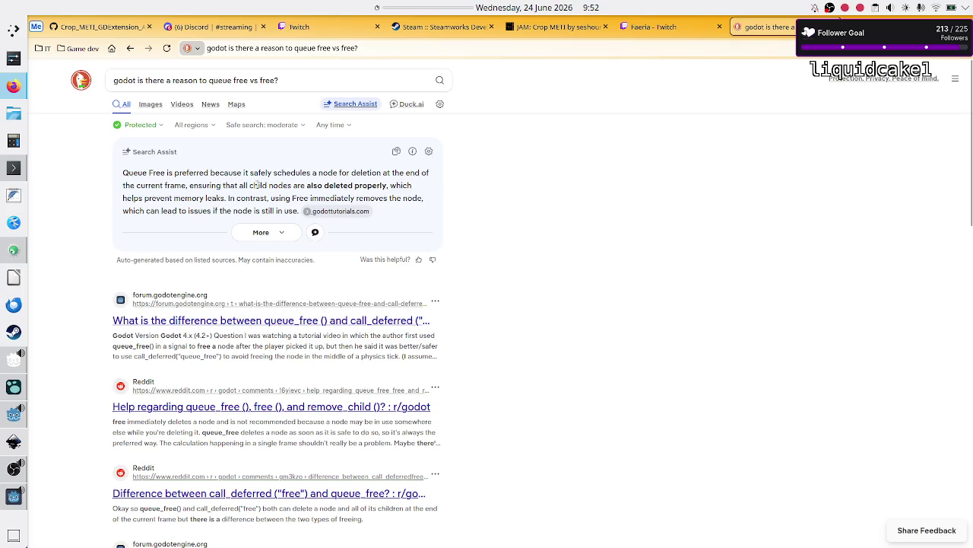
drag(268, 186, 388, 184)
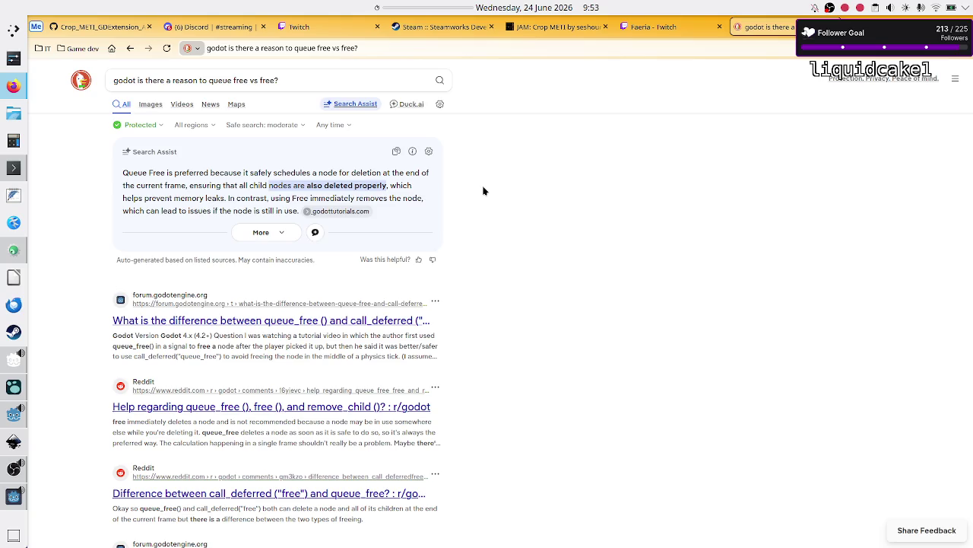
key(alt+Tab)
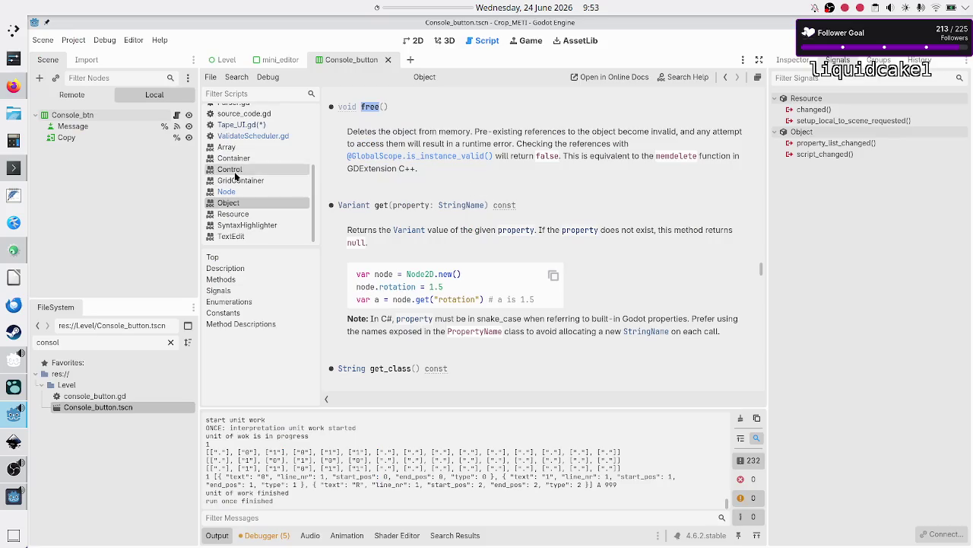
- In Tape_UI.gd, delete the cell-clearing loop on lines 27–29 at the top of init_tape
click(259, 124)
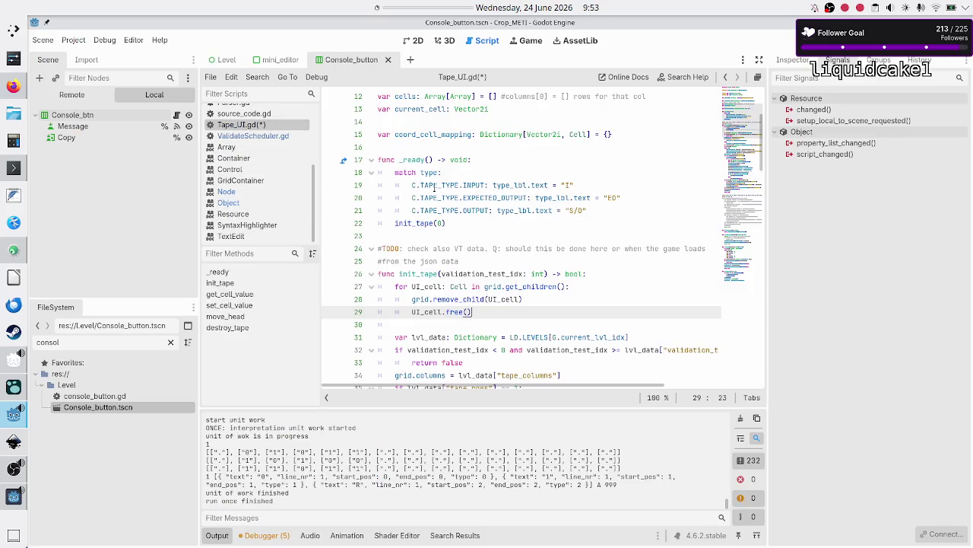
key(Up)
key(Up)
key(Up)
key(Home)
key(Down)
key(Down)
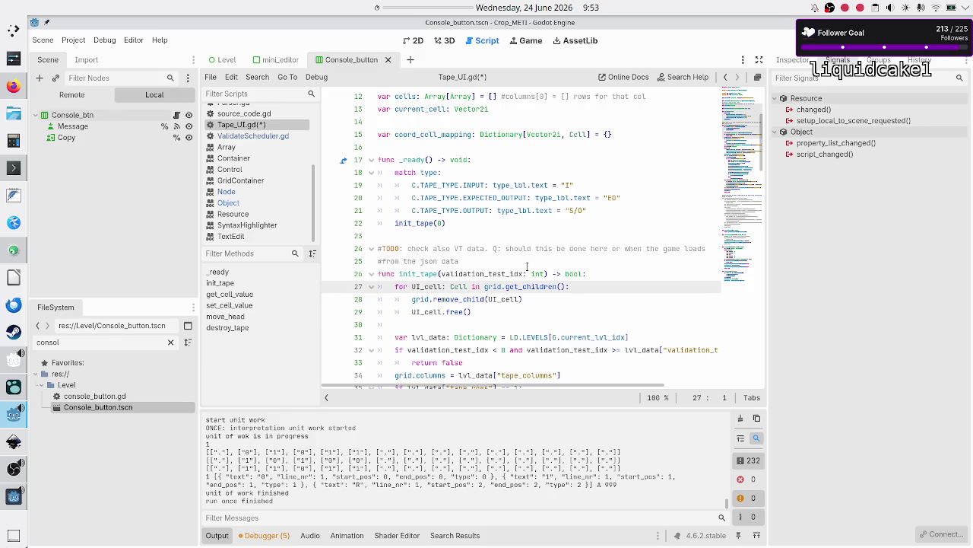
key(shift+Down)
key(shift+Down)
key(shift+Down)
key(Delete)
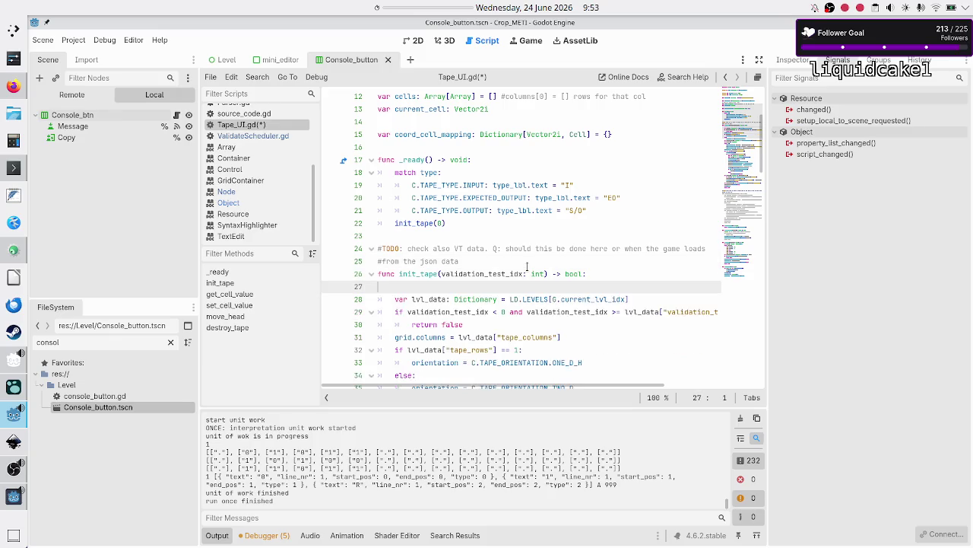
key(BackSpace)
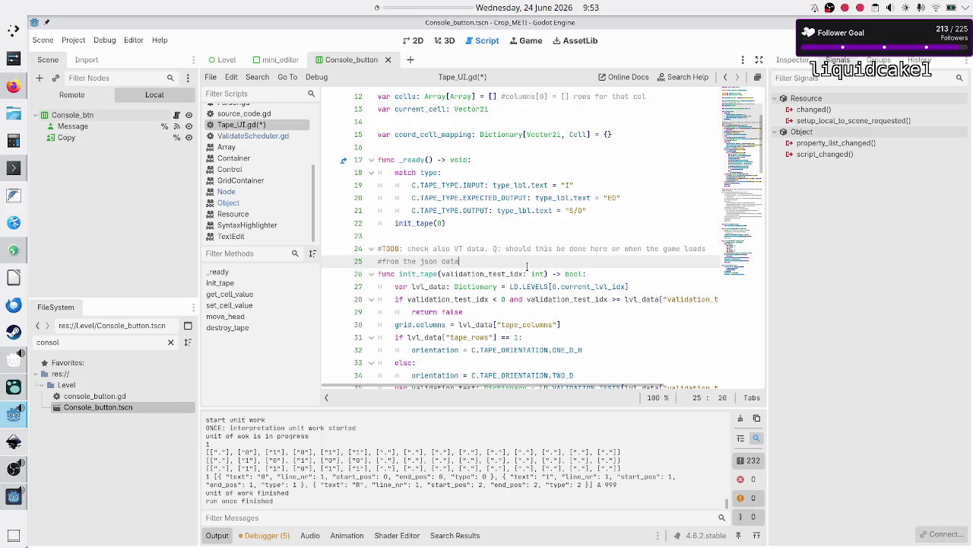
key(Right)
key(Down)
key(Down)
key(Down)
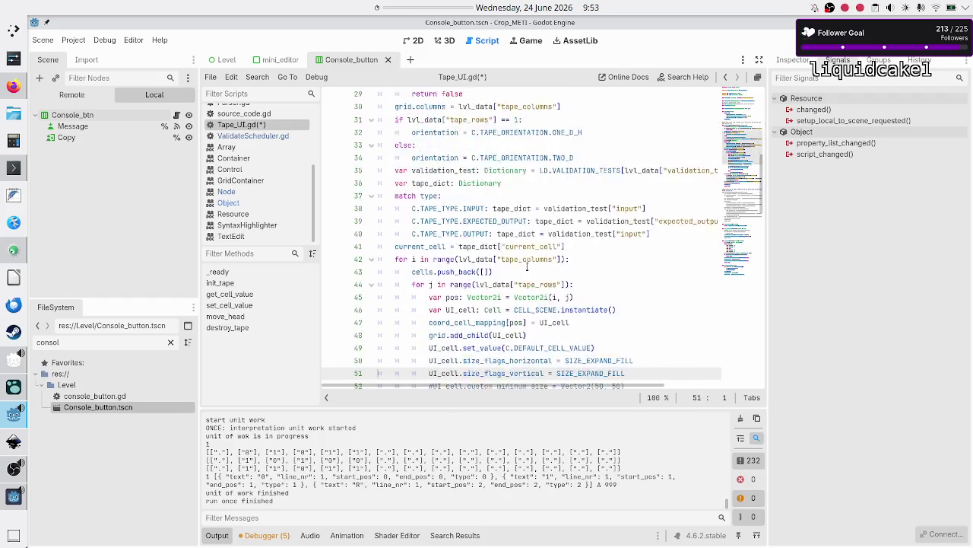
key(Down)
key(Down)
key(Down)
key(Up)
key(Up)
key(Up)
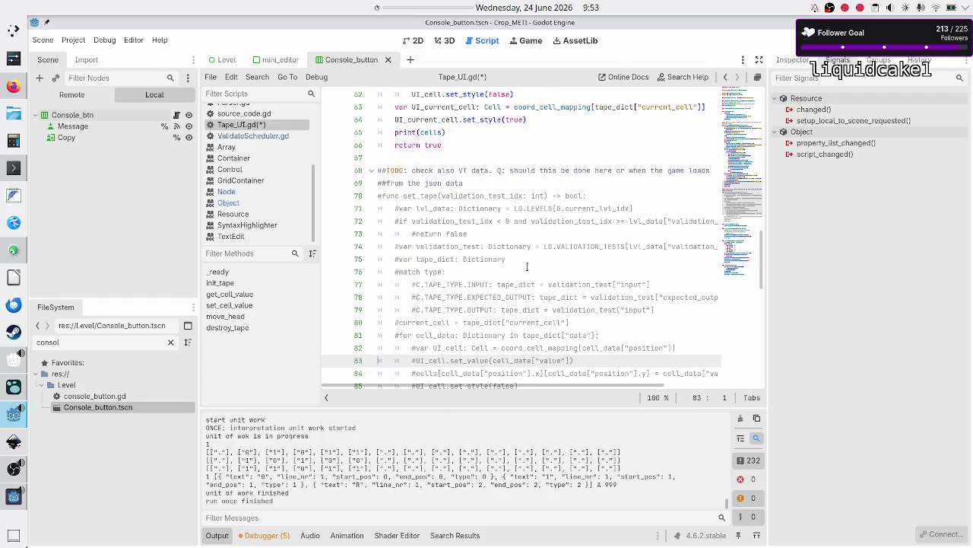
- Uncomment the commented-out set_tape function on lines 70–89 with Ctrl+K
key(shift+Down)
key(shift+Down)
key(shift+Down)
key(shift+Down)
key(shift+Left)
key(shift+Left)
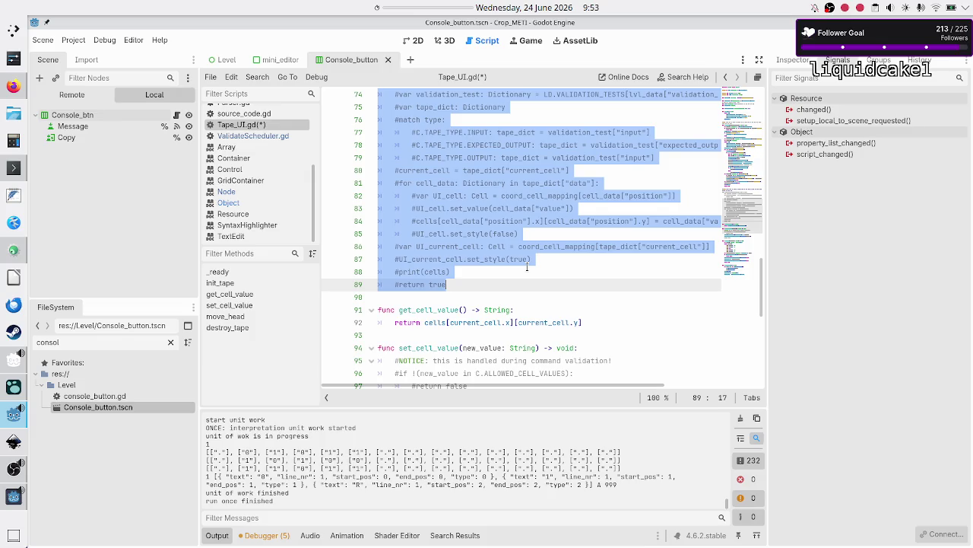
key(ctrl+k)
key(Up)
key(Up)
key(Up)
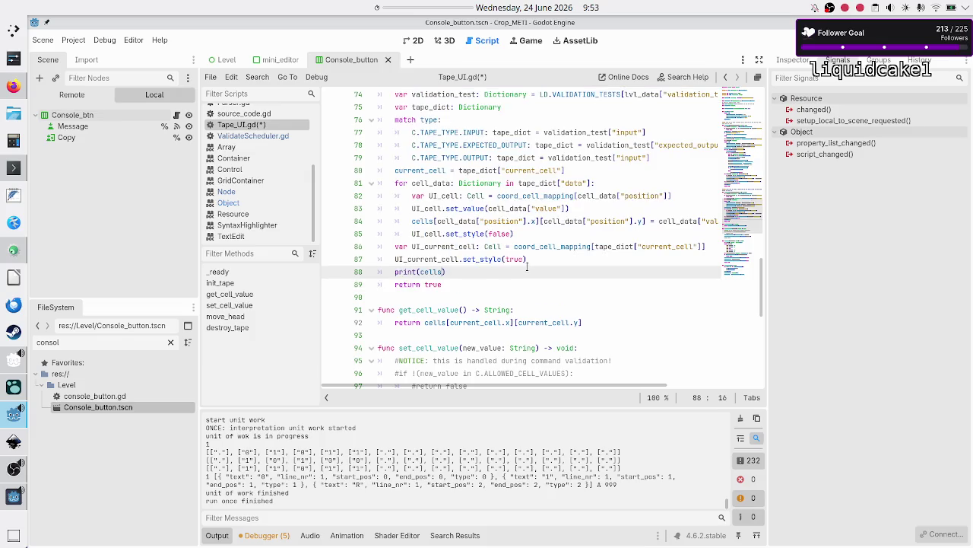
- Rename the function set_tape to update_tape
key(Down)
key(Down)
key(Down)
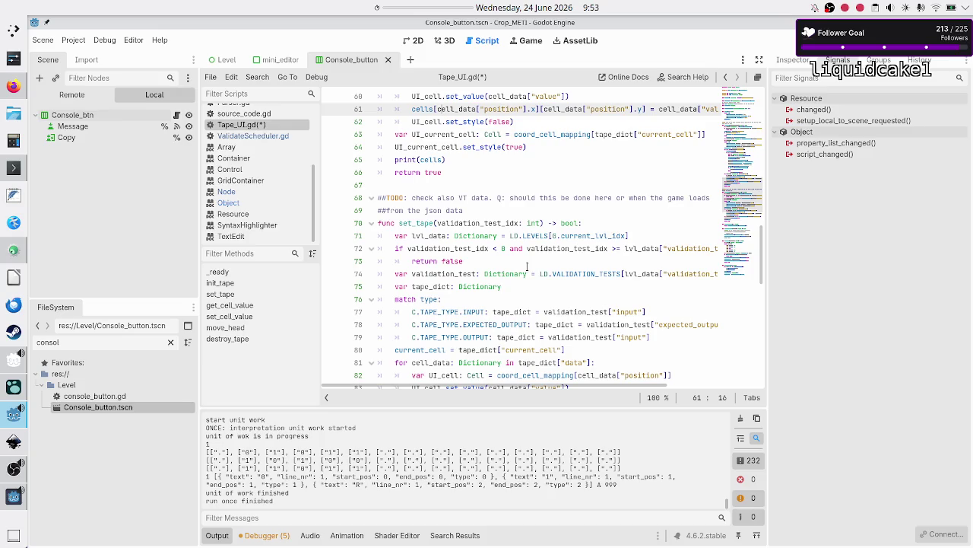
key(Left)
key(Left)
key(Left)
key(BackSpace)
key(BackSpace)
key(BackSpace)
text(update)
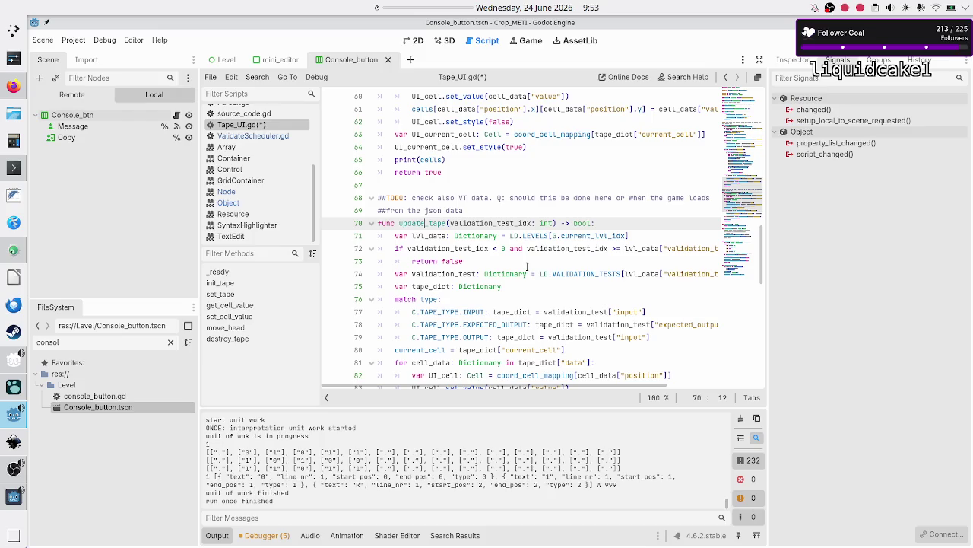
key(Down)
key(Down)
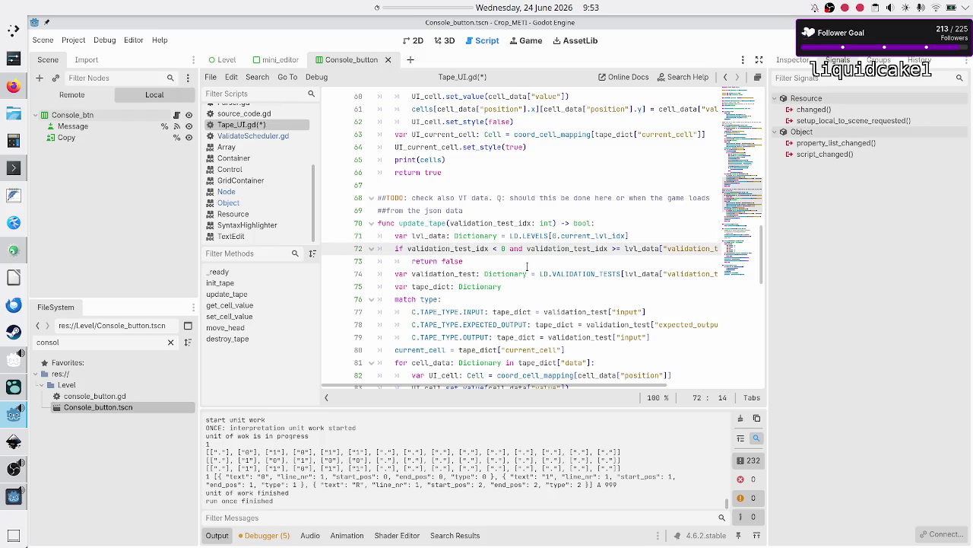
key(Up)
key(Up)
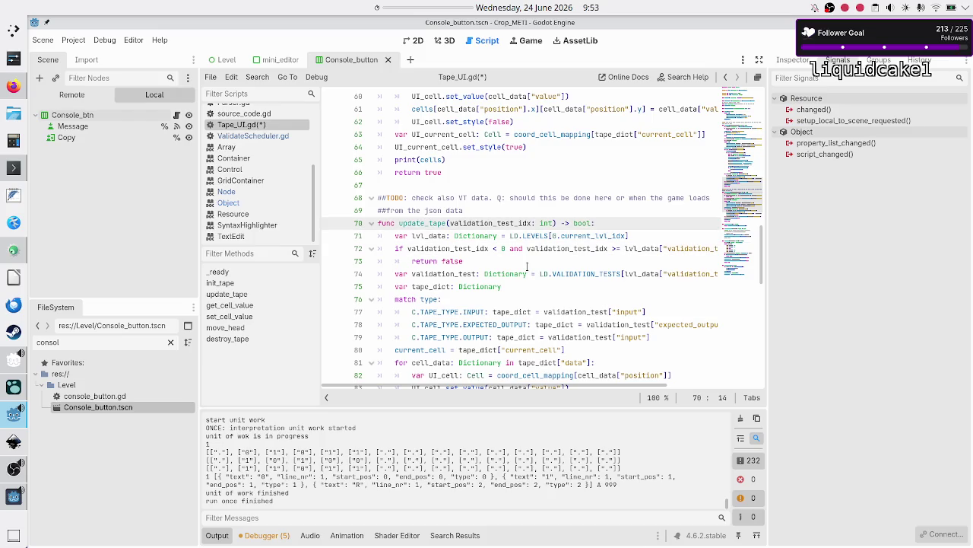
key(shift+Left)
key(shift+Left)
key(shift+Left)
key(Right)
scroll(492, 210, up, 12)
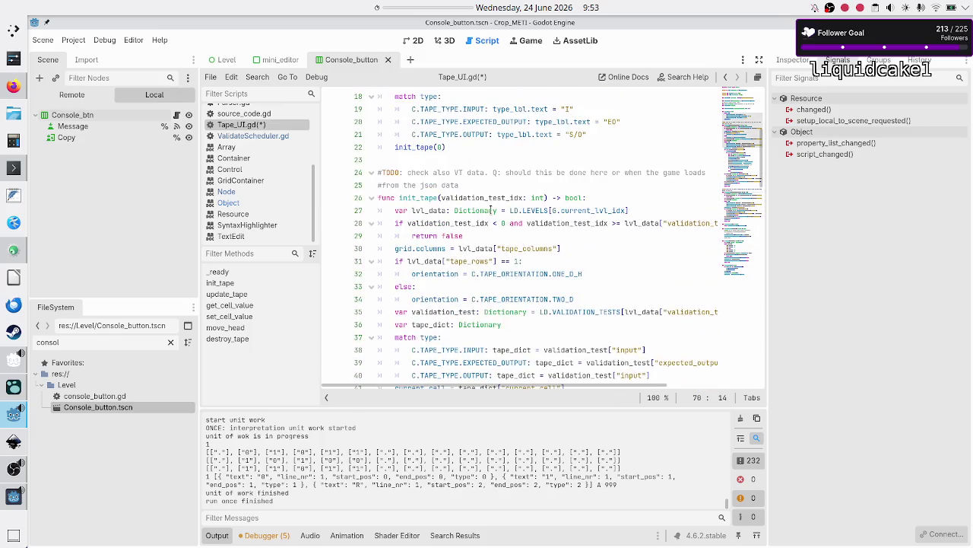
- Inspect update_tape's bounds check, cell_data usage and set_value call on lines 72–83
scroll(492, 211, down, 14)
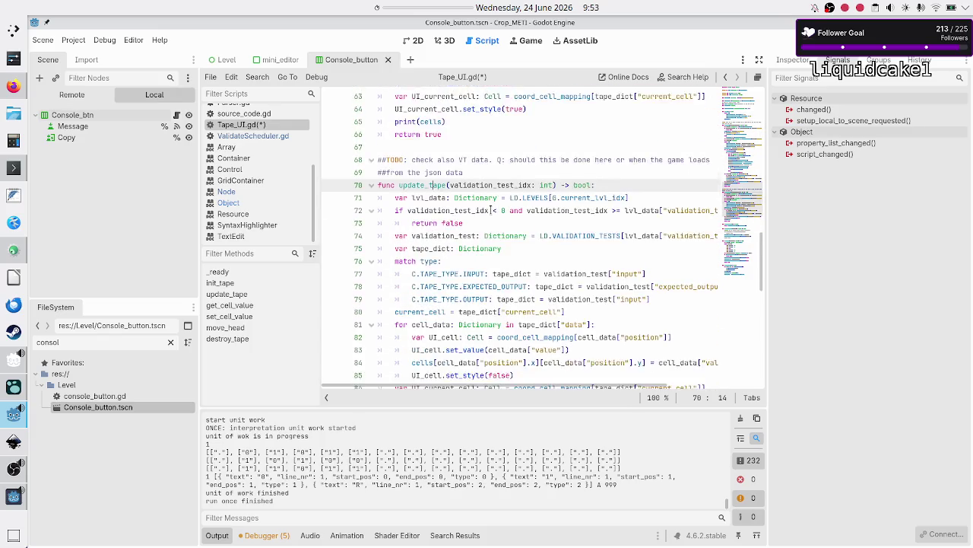
click(527, 172)
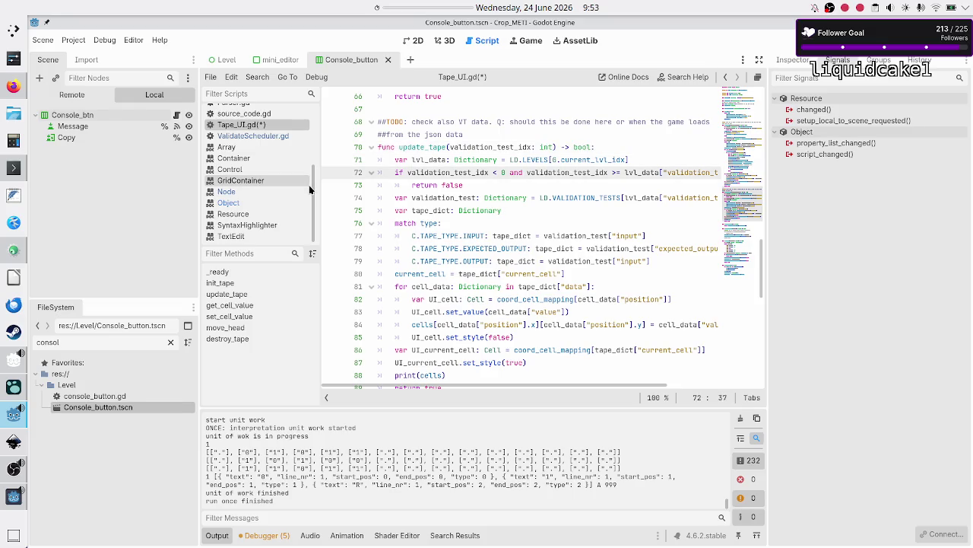
scroll(480, 250, down, 1)
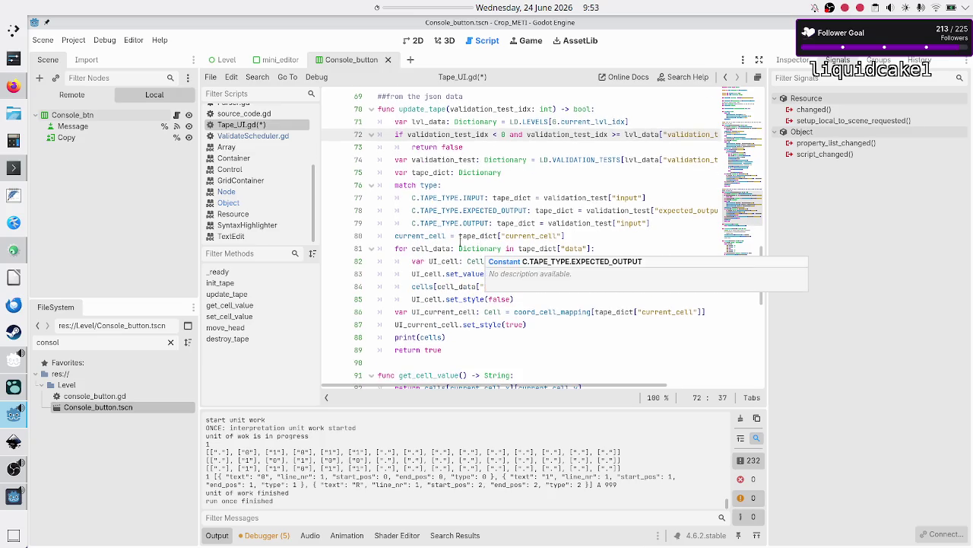
double_click(421, 249)
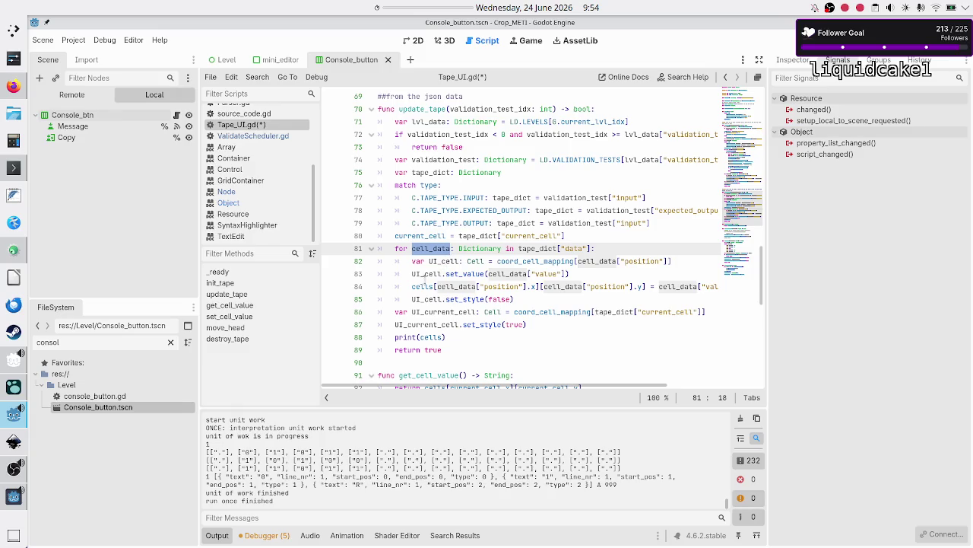
click(410, 273)
drag(410, 273, 570, 273)
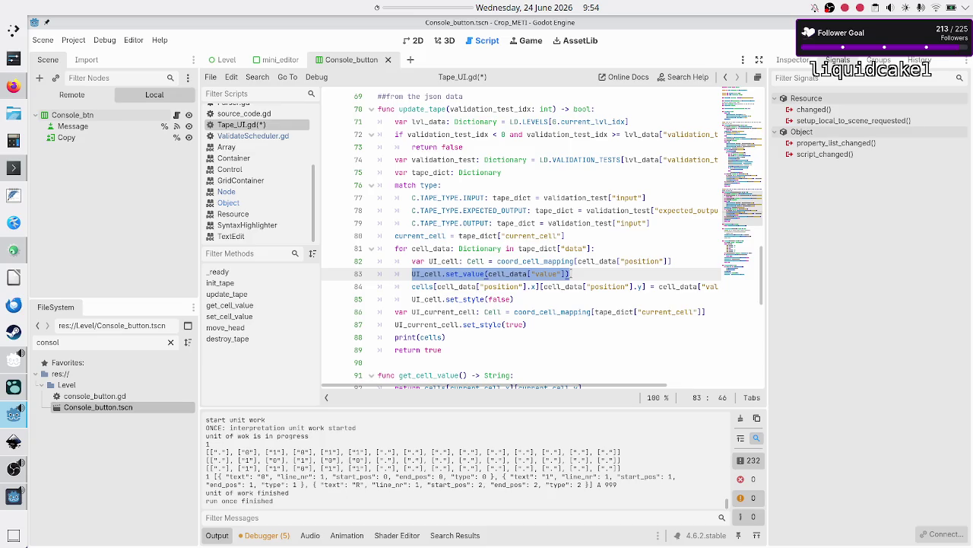
- Insert an empty line above the current_cell assignment on line 80, then switch to the running game
key(Up)
key(Up)
key(Up)
key(Down)
key(Home)
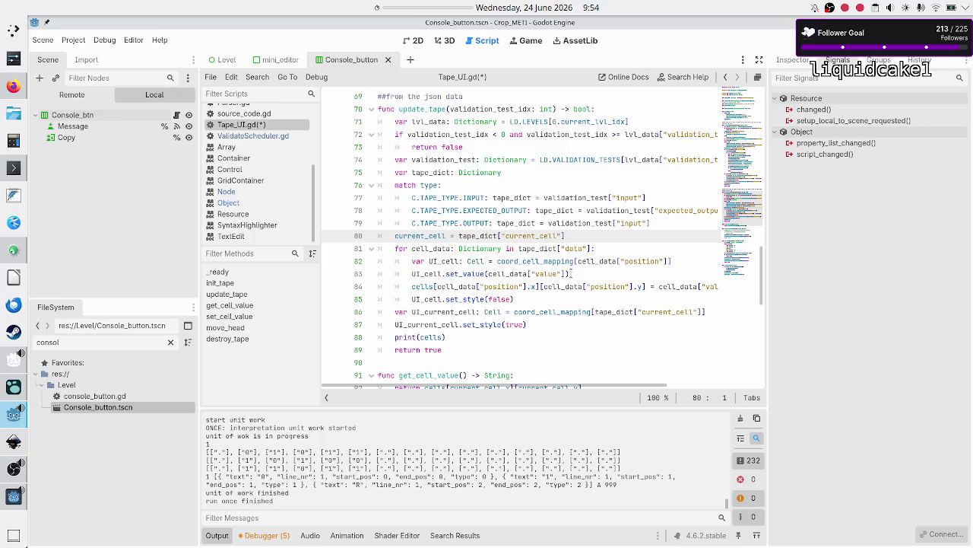
key(ctrl+shift+Return)
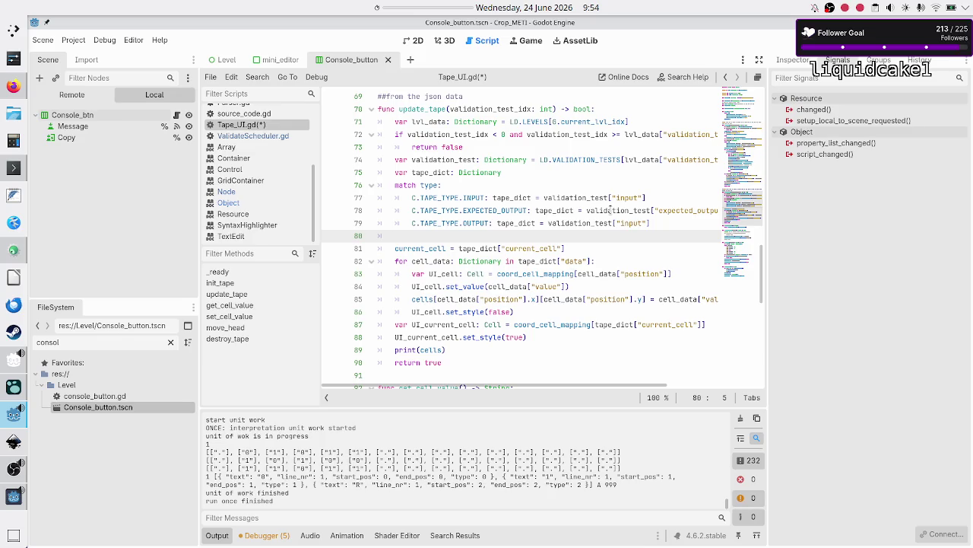
key(alt+Tab)
key(alt+Tab)
key(alt+Tab)
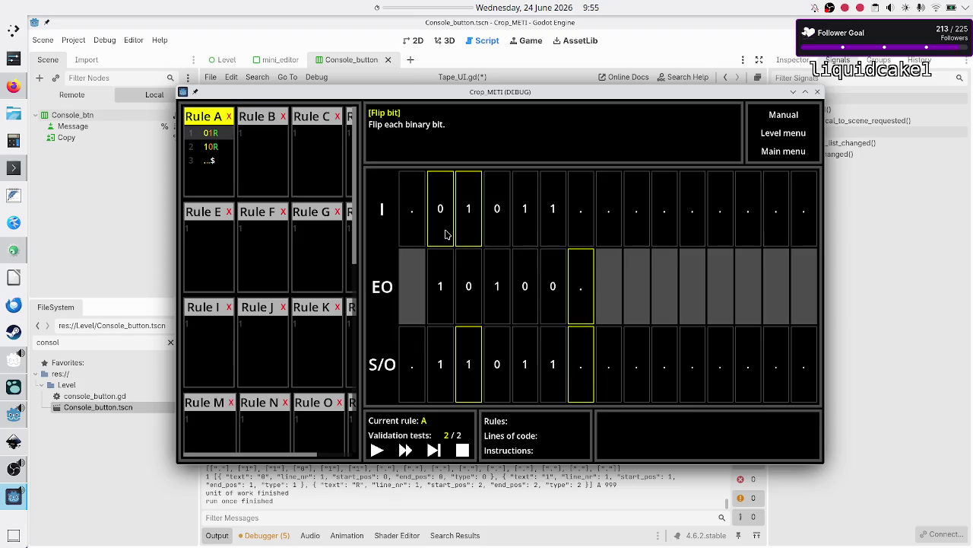
- Stop the running game with F8 and check where current_cell is used in Tape_UI.gd
key(F8)
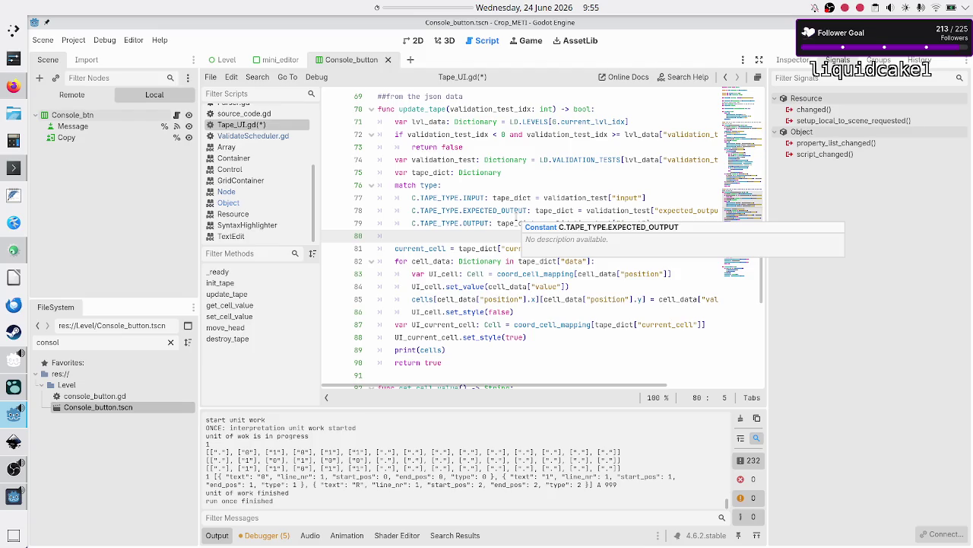
double_click(417, 249)
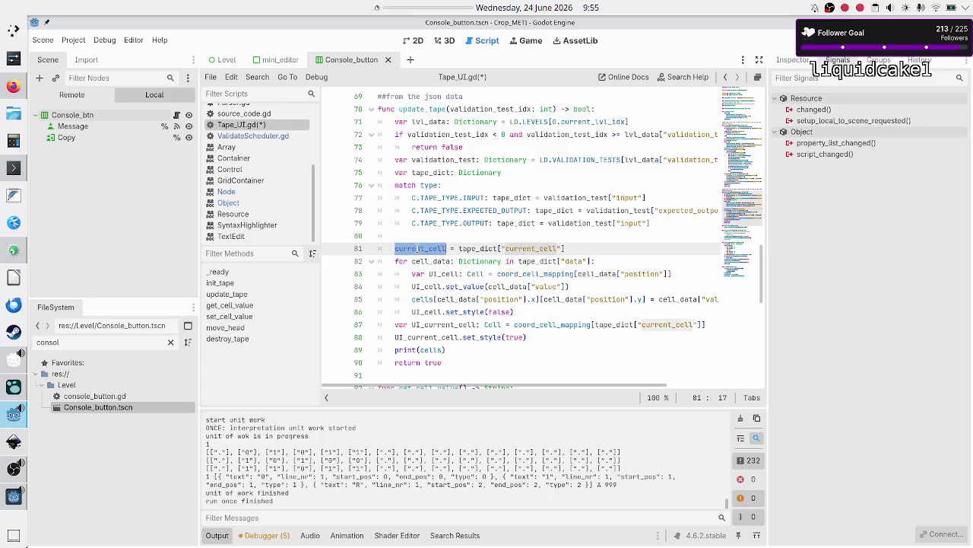
scroll(417, 249, up, 4)
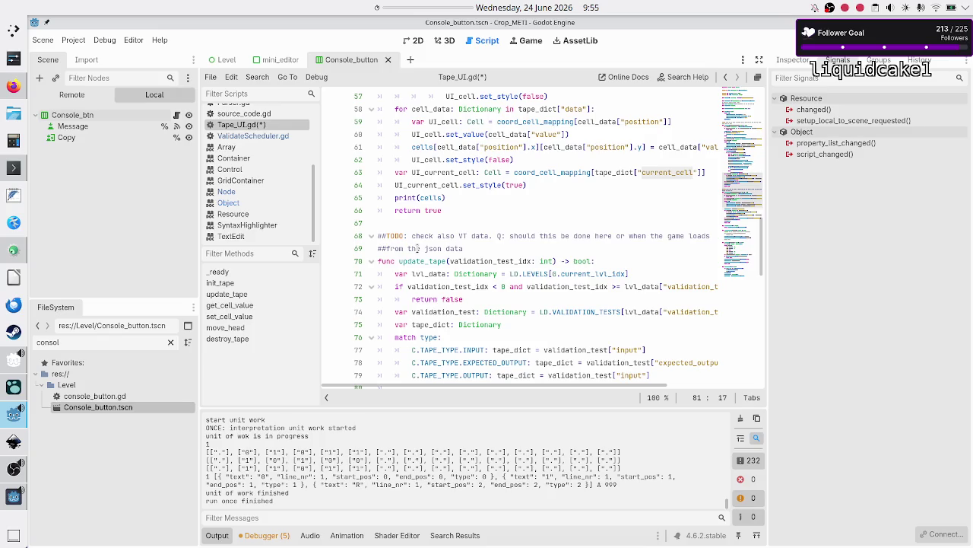
scroll(417, 249, down, 2)
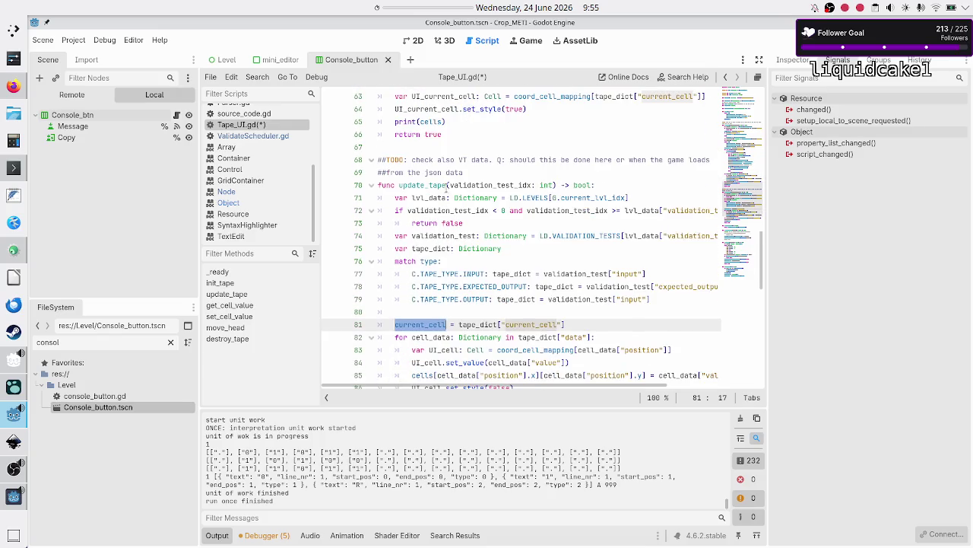
- Rerun the game with F5 to test the tape, then stop it again
key(F5)
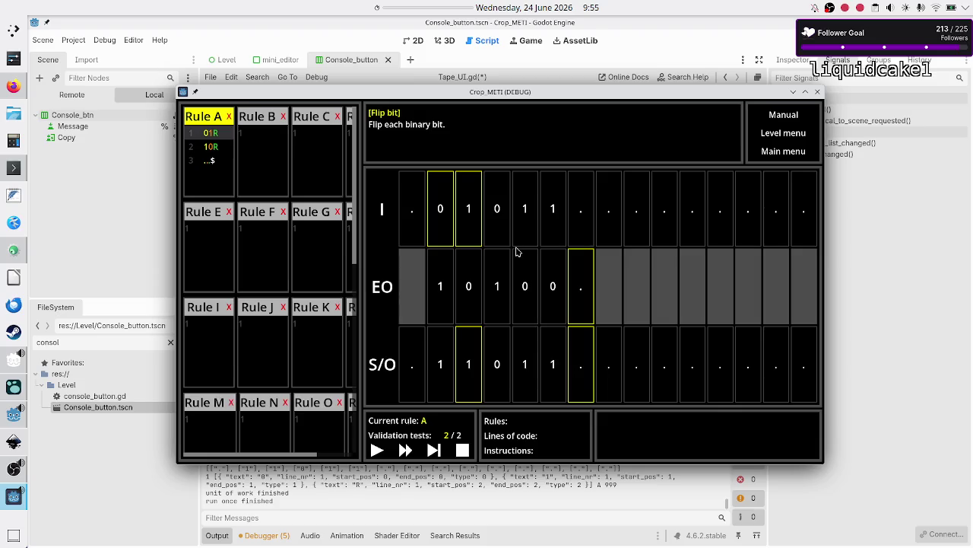
key(F8)
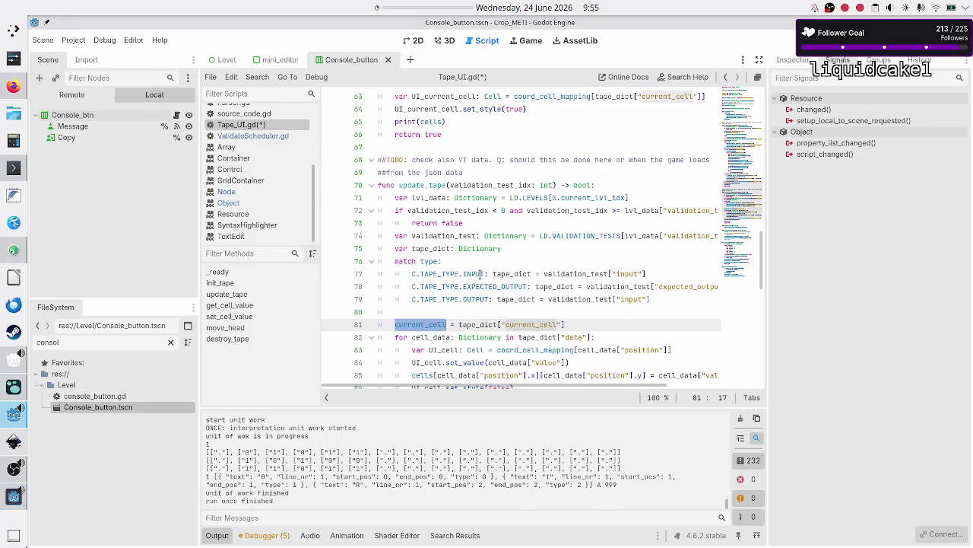
scroll(490, 258, down, 3)
scroll(481, 274, up, 6)
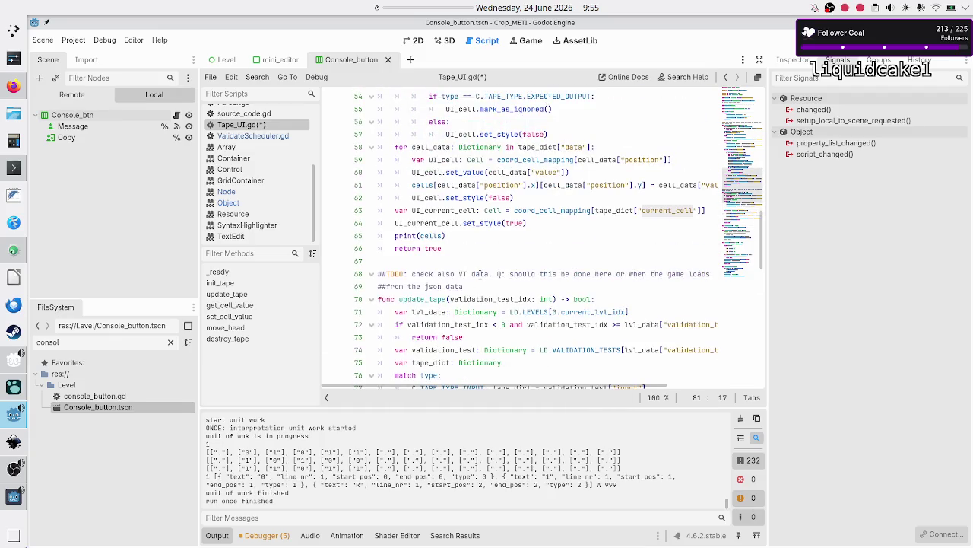
scroll(481, 274, up, 5)
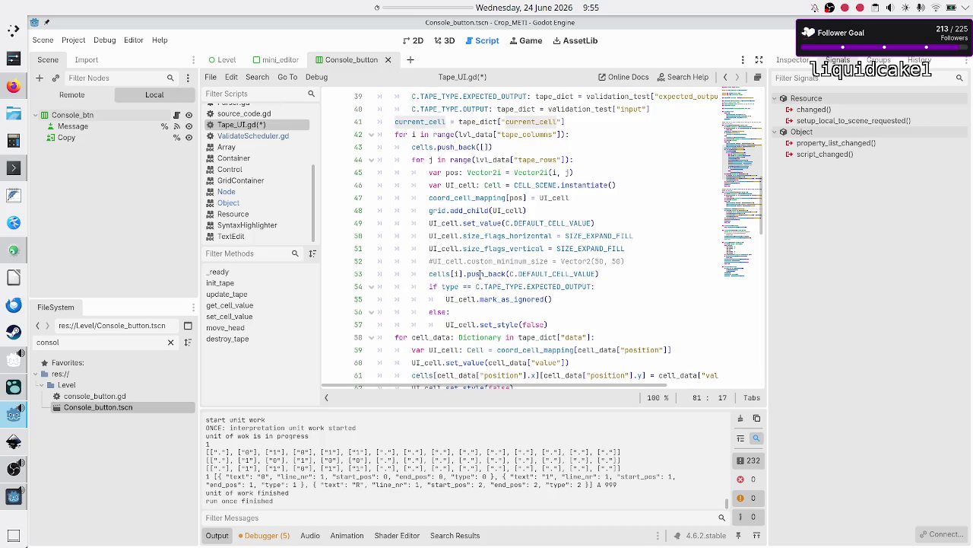
scroll(481, 274, up, 1)
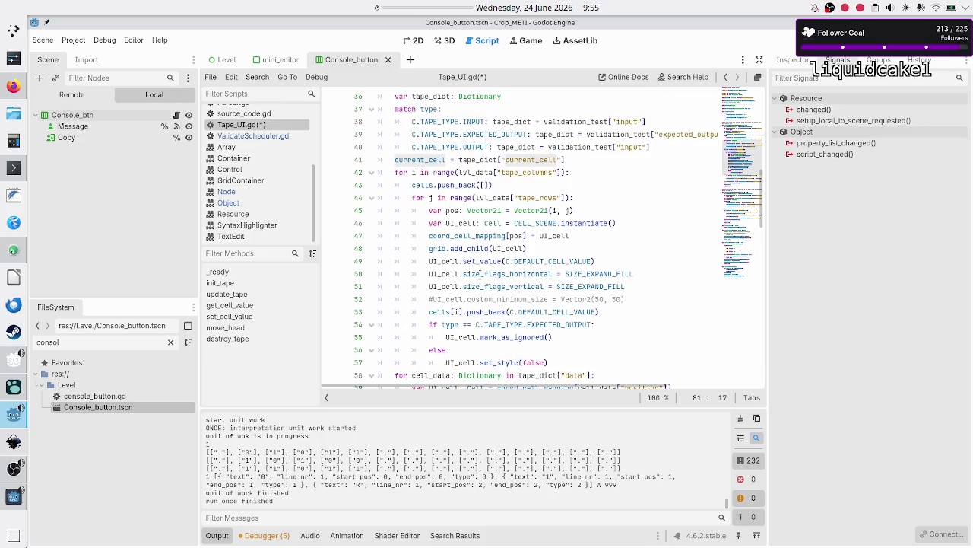
scroll(480, 274, up, 6)
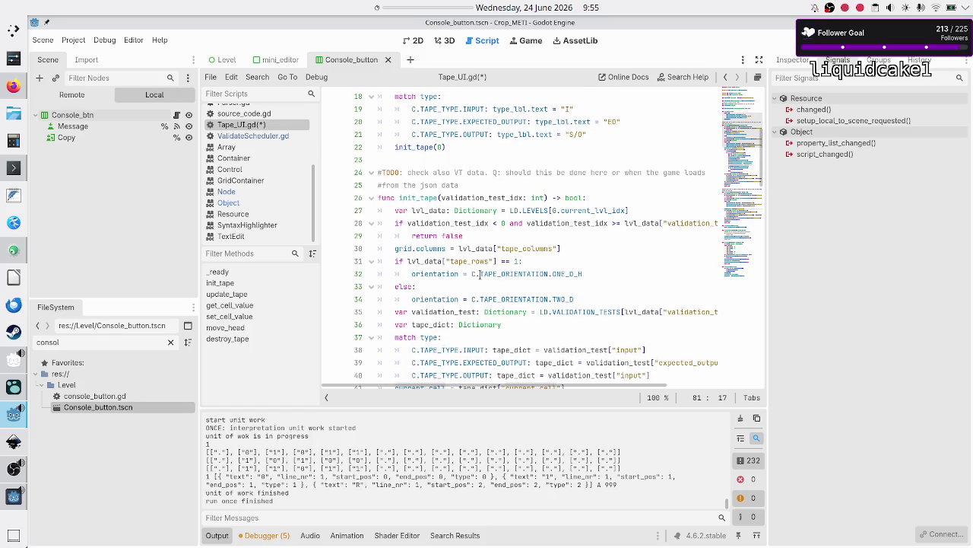
click(545, 198)
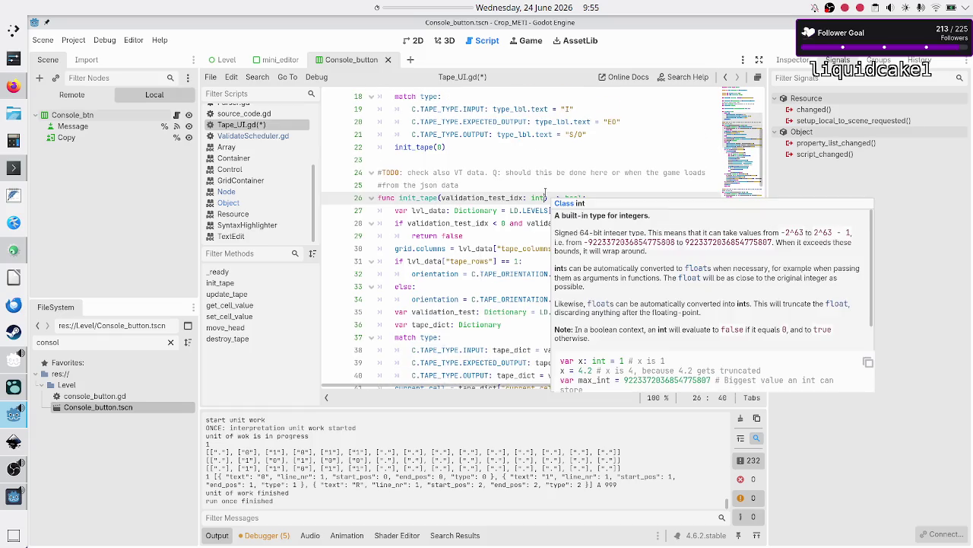
text(,)
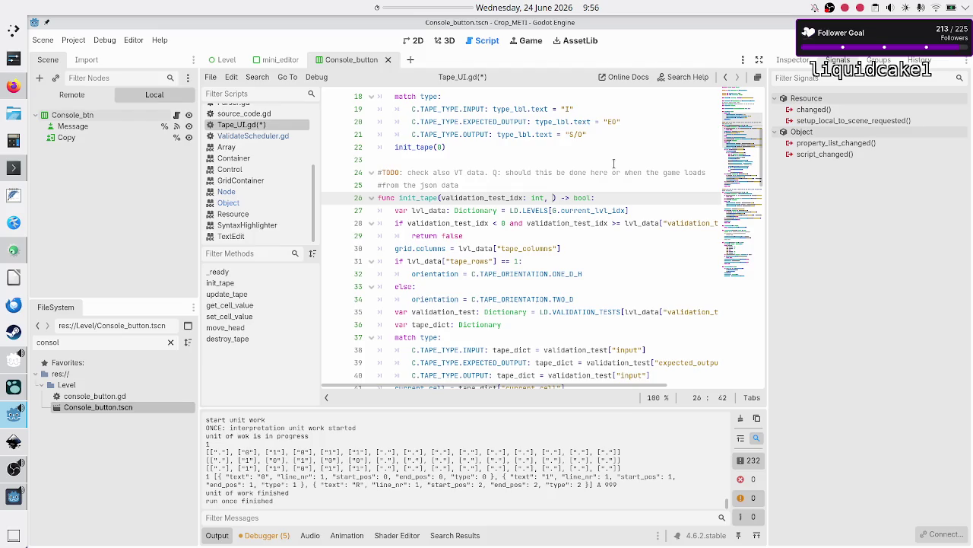
key(BackSpace)
key(BackSpace)
key(Down)
key(Down)
key(Down)
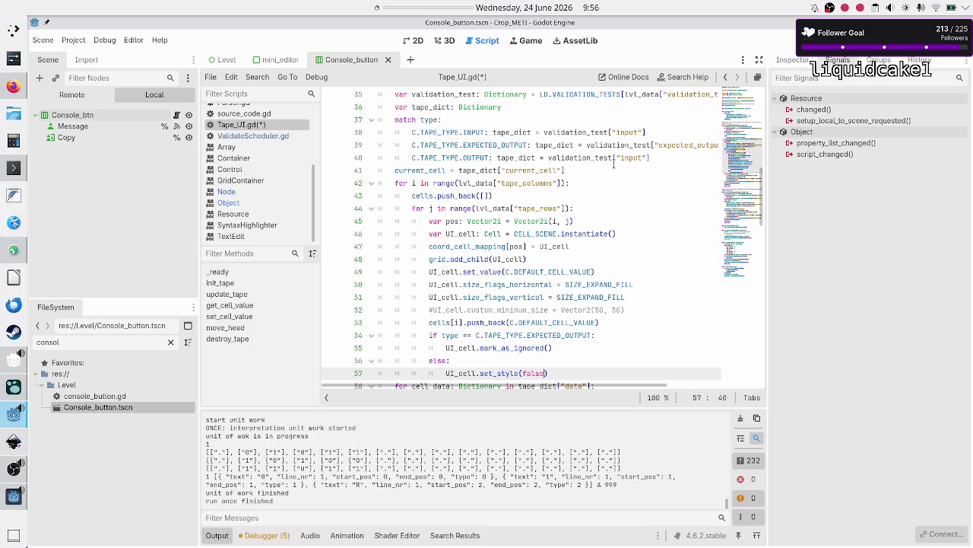
key(Up)
key(Up)
key(Up)
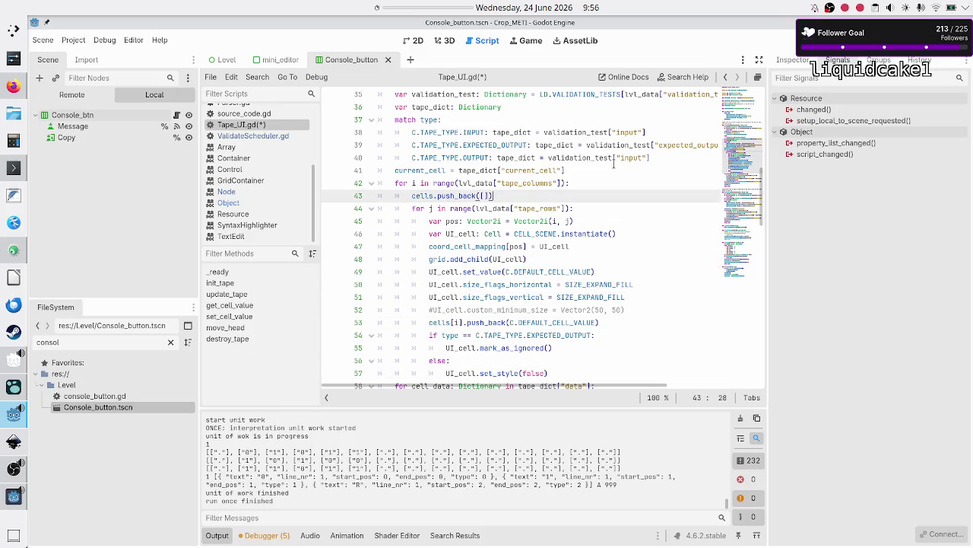
key(Down)
key(Down)
key(Down)
key(Home)
key(shift+Right)
key(shift+Right)
key(shift+Right)
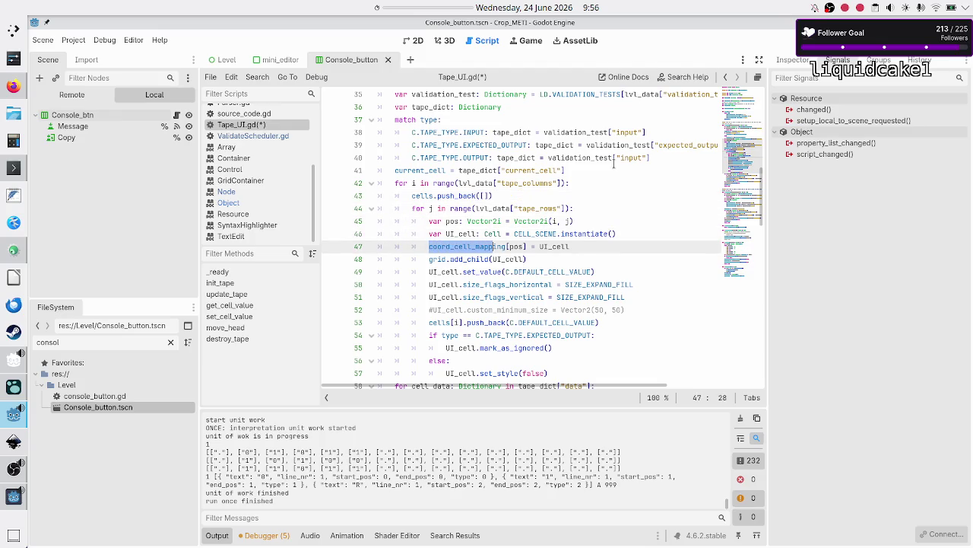
key(shift+Right)
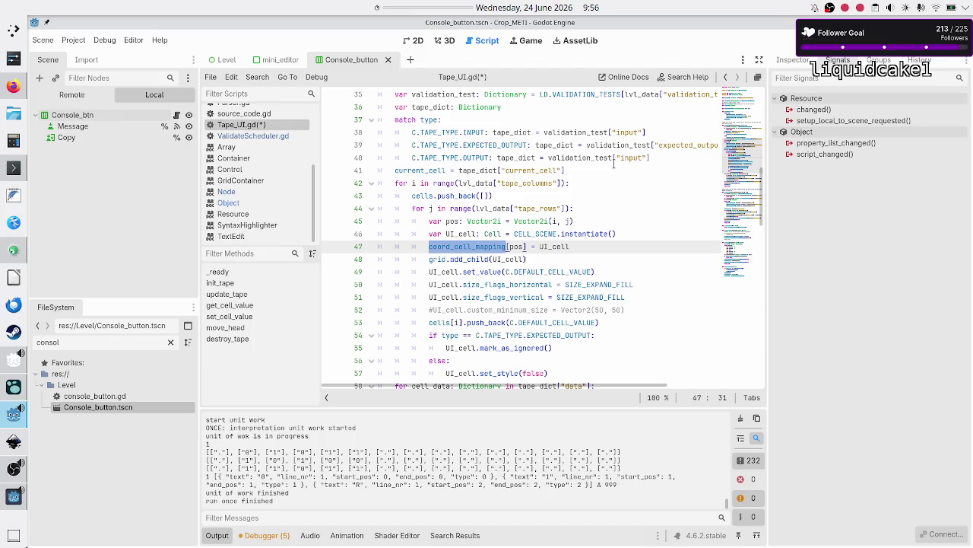
key(Down)
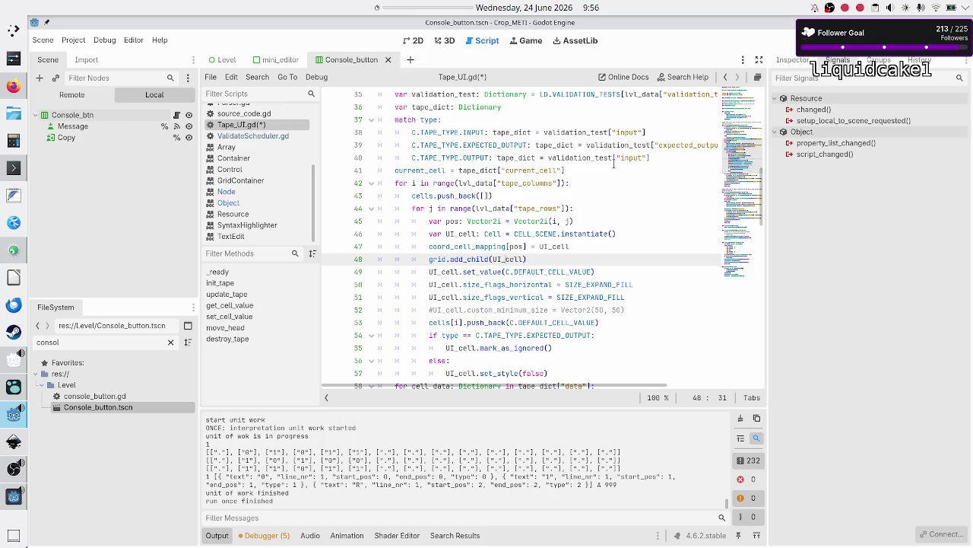
key(Down)
key(Down)
key(Down)
key(Down)
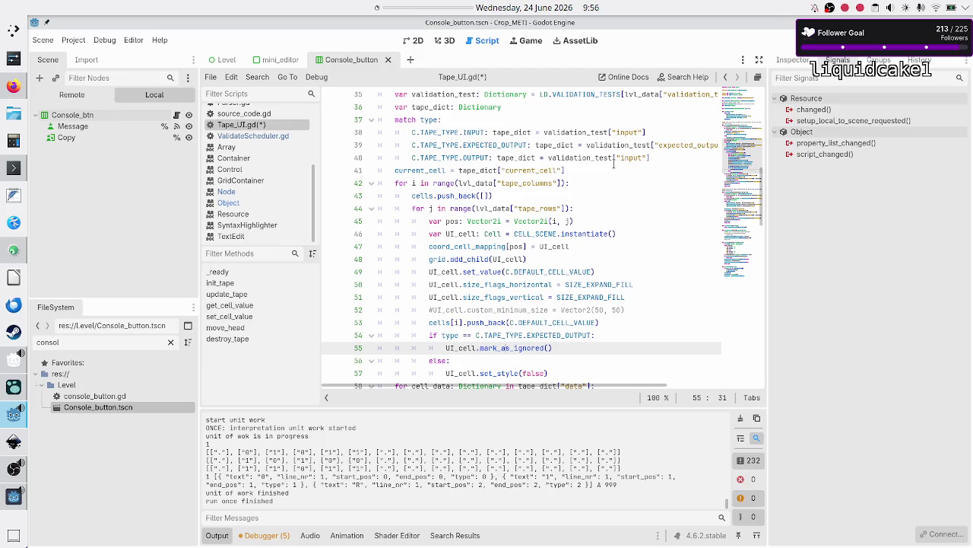
key(Down)
key(Down)
key(Down)
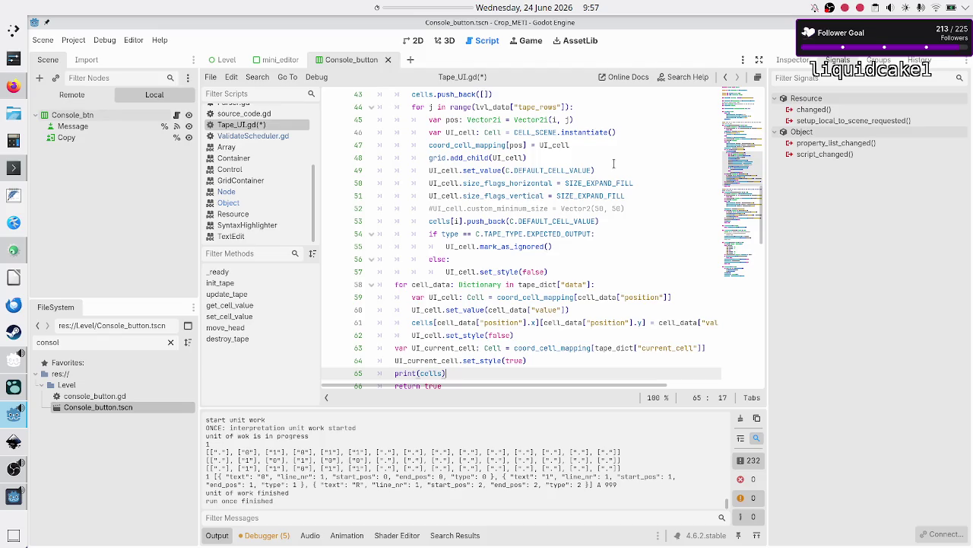
- Step through init_tape's data loop and update_tape down to the print(cells) line
key(Up)
key(Up)
key(Up)
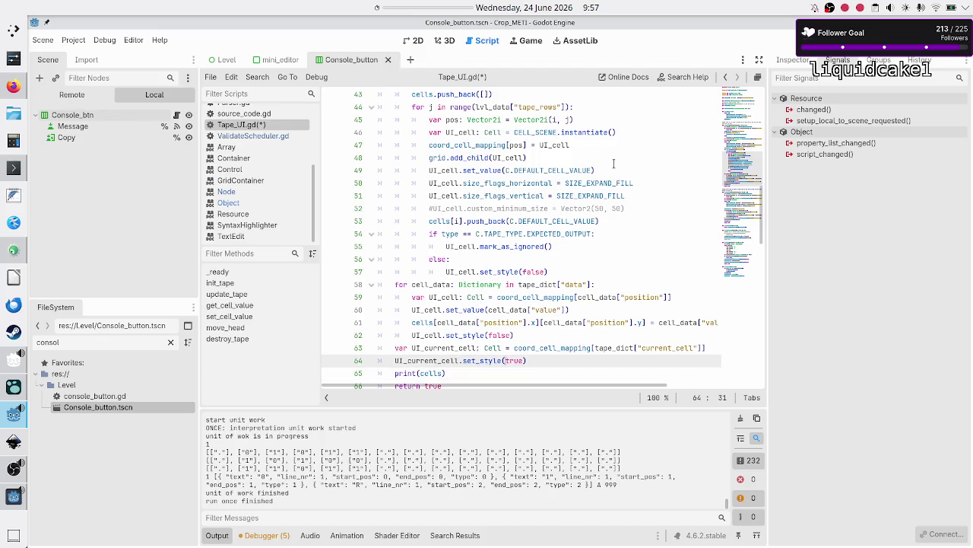
key(Down)
key(Down)
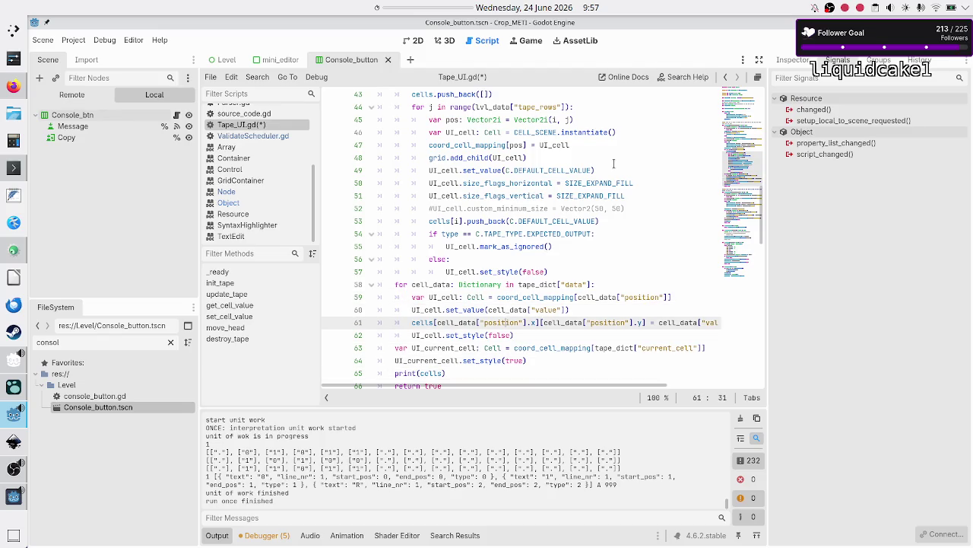
key(Down)
key(Down)
key(Up)
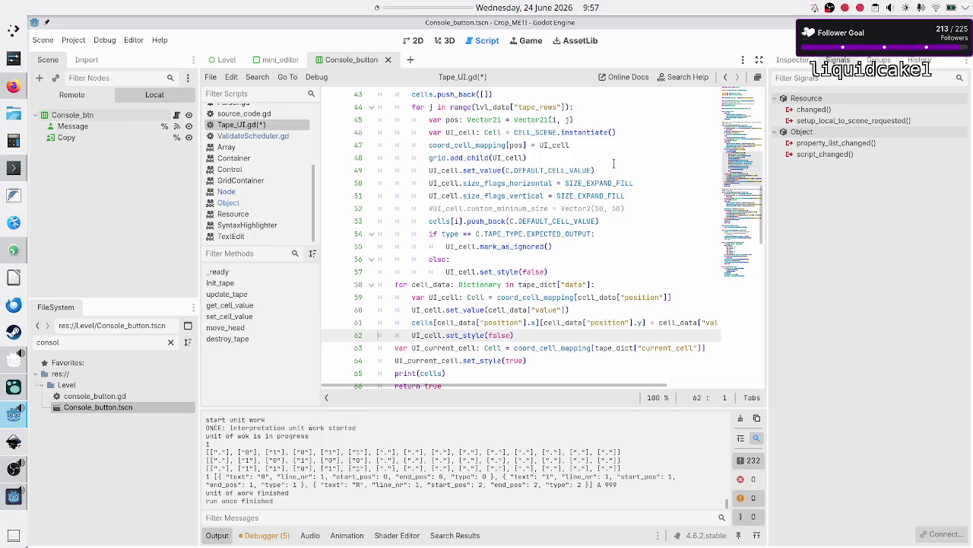
key(Up)
key(End)
key(Down)
key(Down)
key(Down)
key(Home)
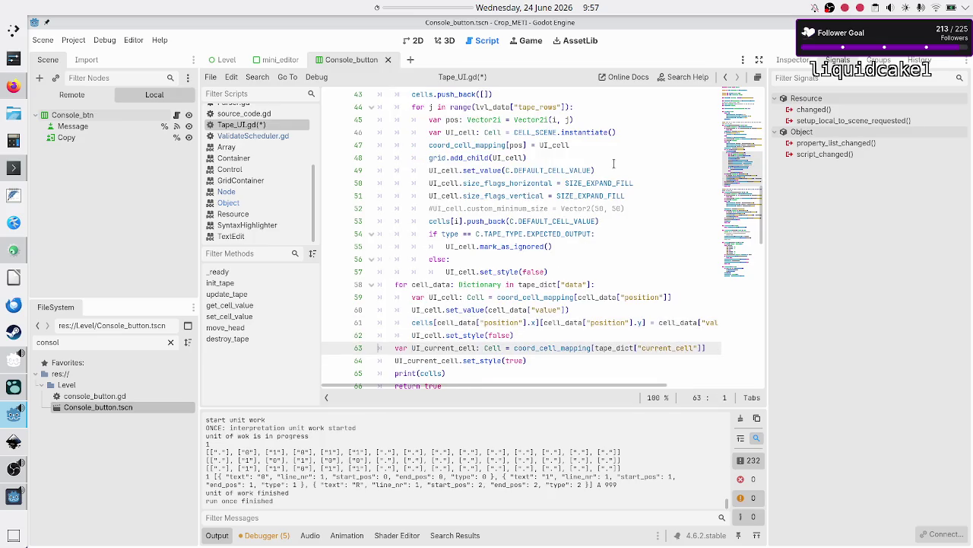
key(Down)
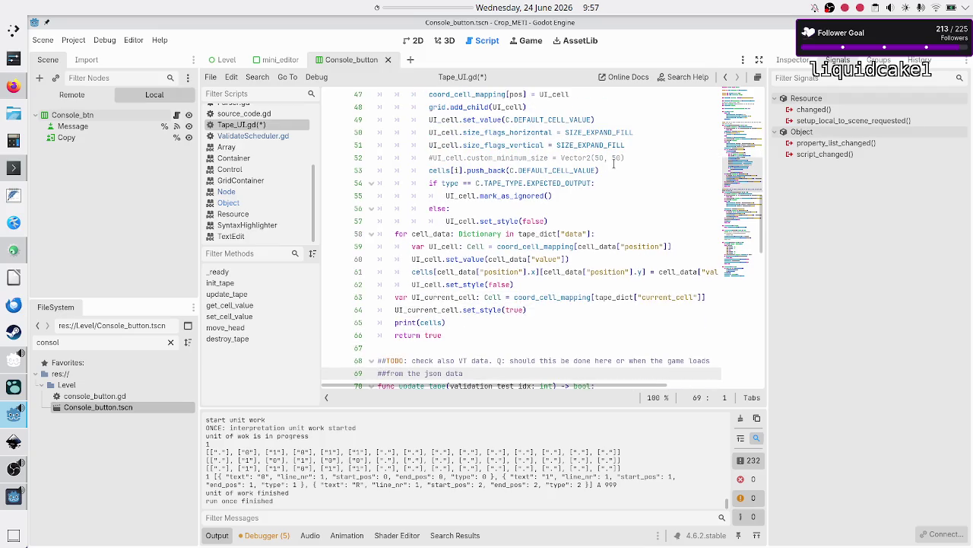
key(Down)
key(Down)
key(Down)
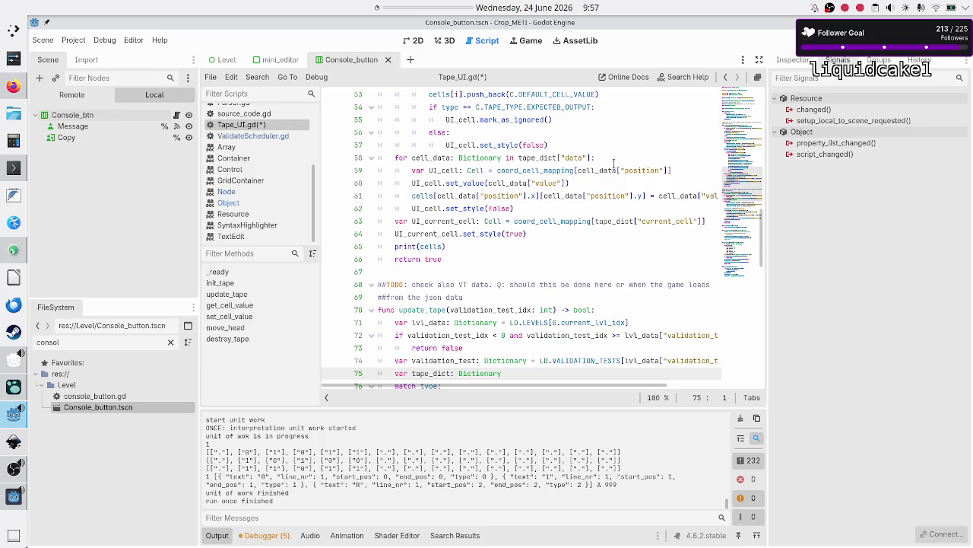
key(Down)
key(Down)
key(Down)
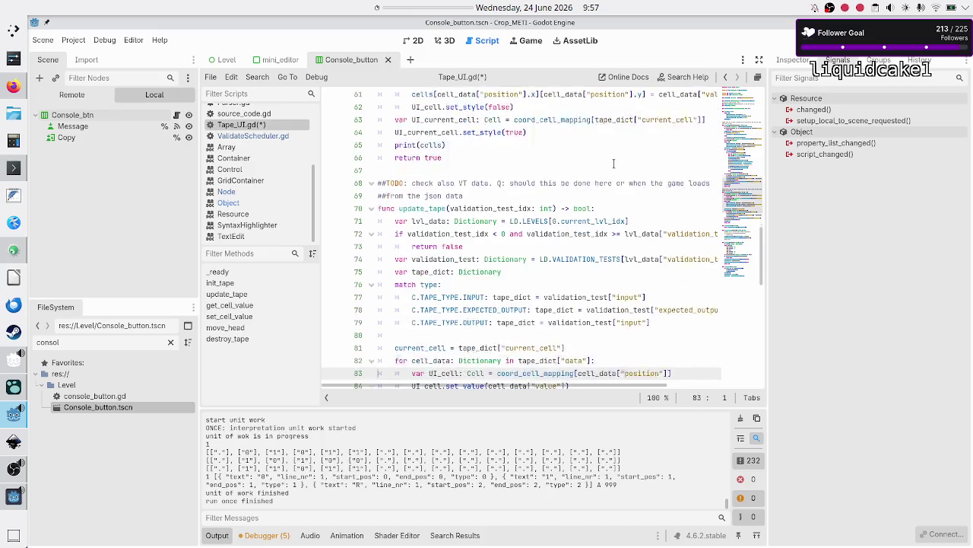
key(Down)
key(Down)
key(Down)
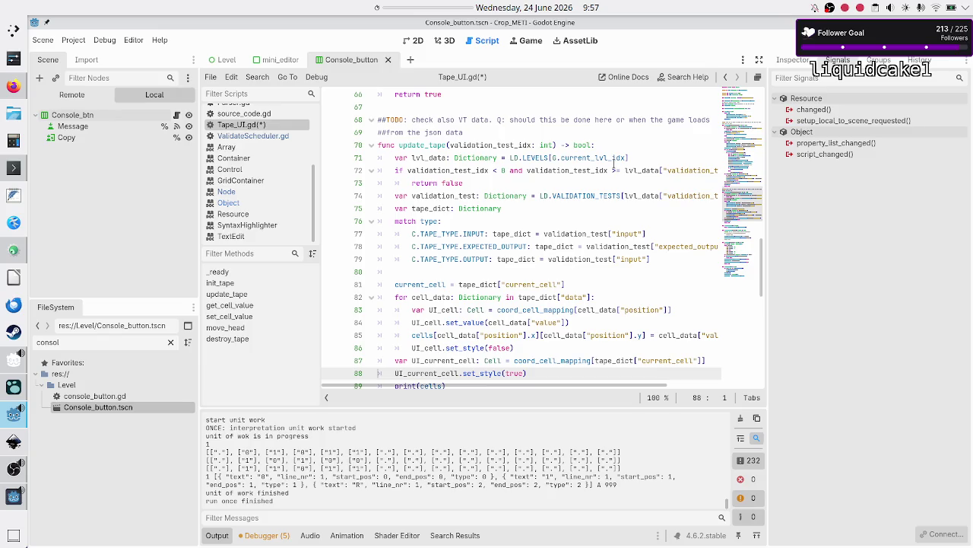
scroll(613, 162, down, 1)
key(Down)
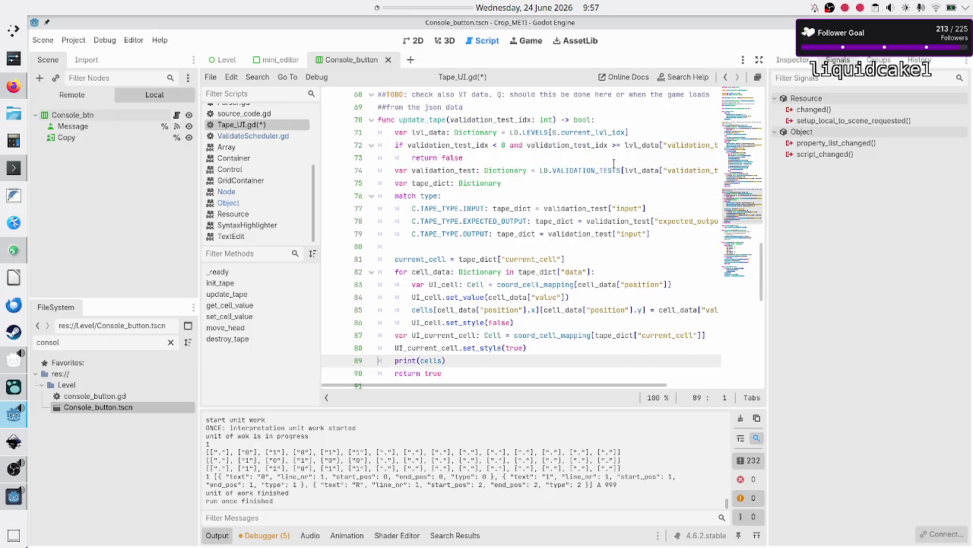
- Select the whole update_tape function, lines 70–90
key(Up)
key(Up)
key(Up)
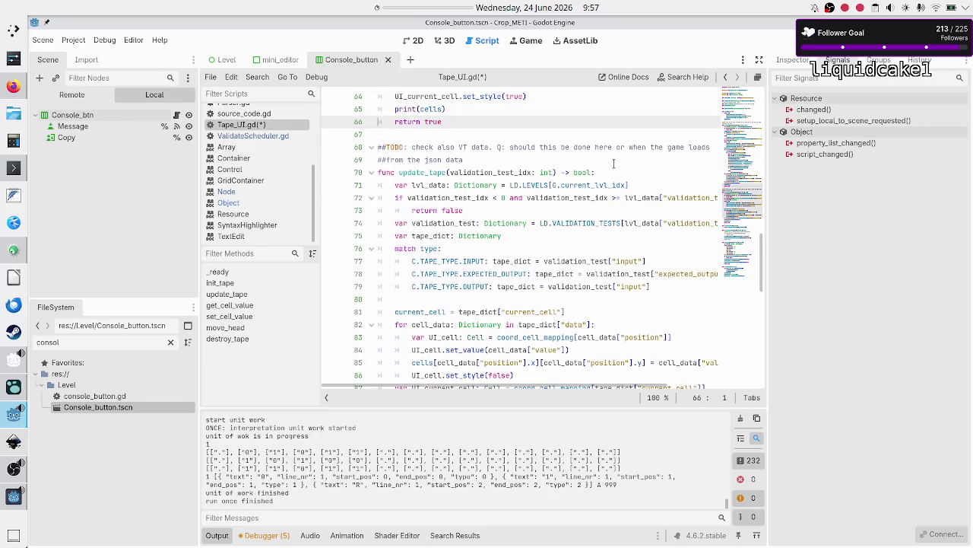
key(Down)
key(Down)
key(Down)
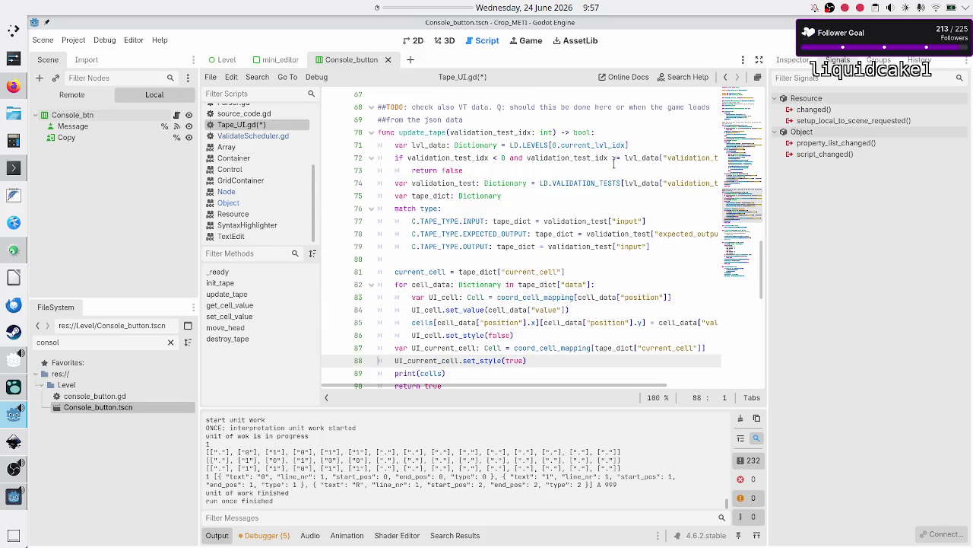
key(Up)
key(Up)
key(Up)
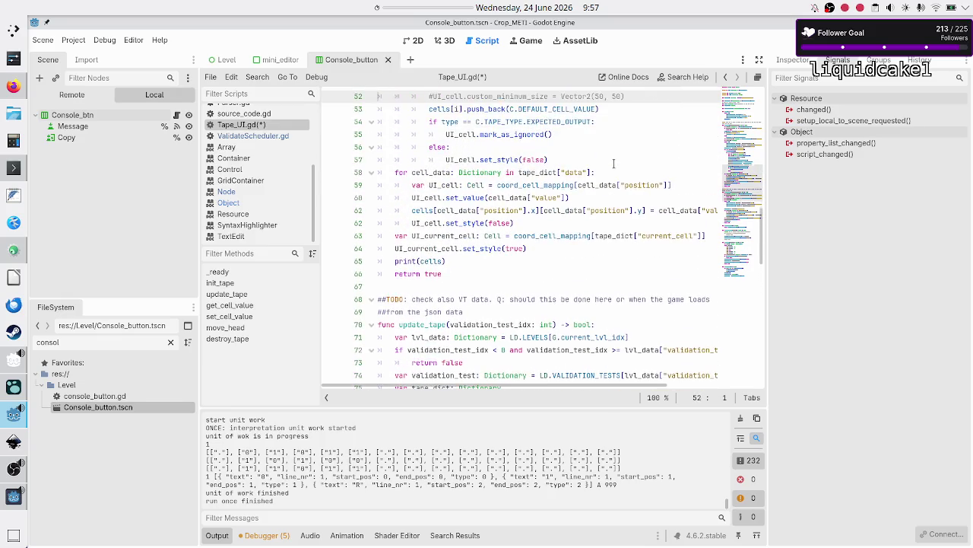
key(Down)
key(Down)
key(Down)
key(Up)
key(shift+Down)
key(shift+Down)
key(shift+Down)
key(shift+Down)
key(shift+Down)
key(shift+Down)
key(shift+Up)
key(shift+Up)
key(shift+Up)
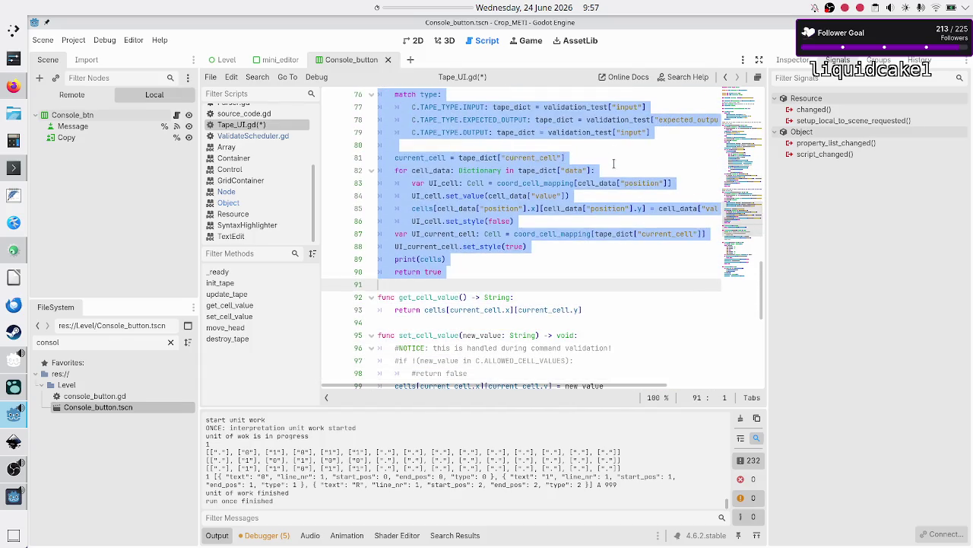
key(shift+Left)
key(ctrl+k)
key(Up)
key(Up)
key(Up)
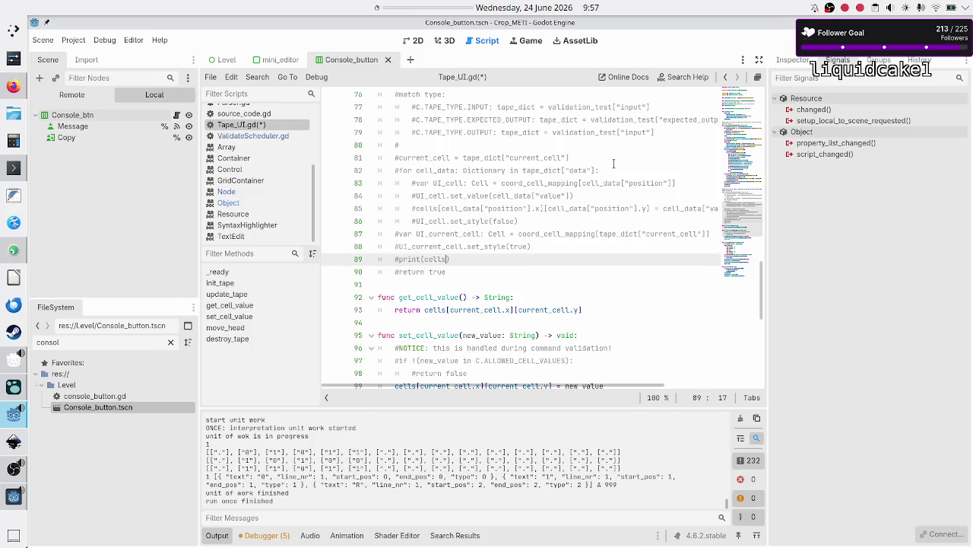
key(Up)
key(Up)
key(Up)
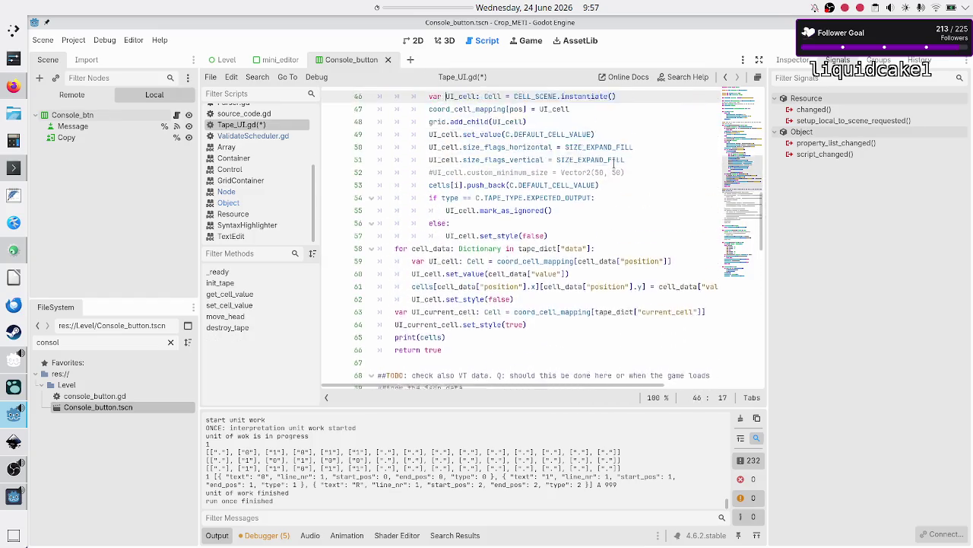
key(Up)
key(Up)
key(Up)
key(Down)
key(Down)
key(Down)
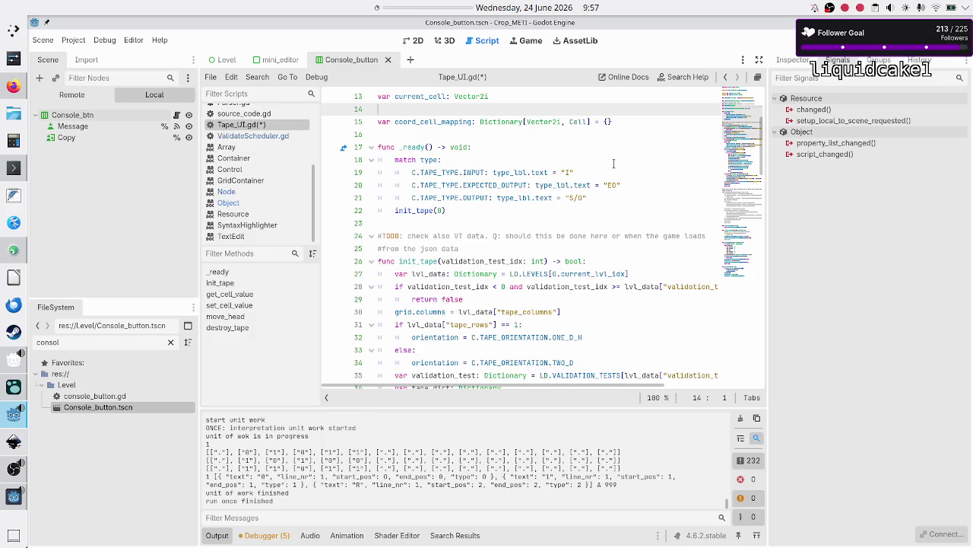
key(Down)
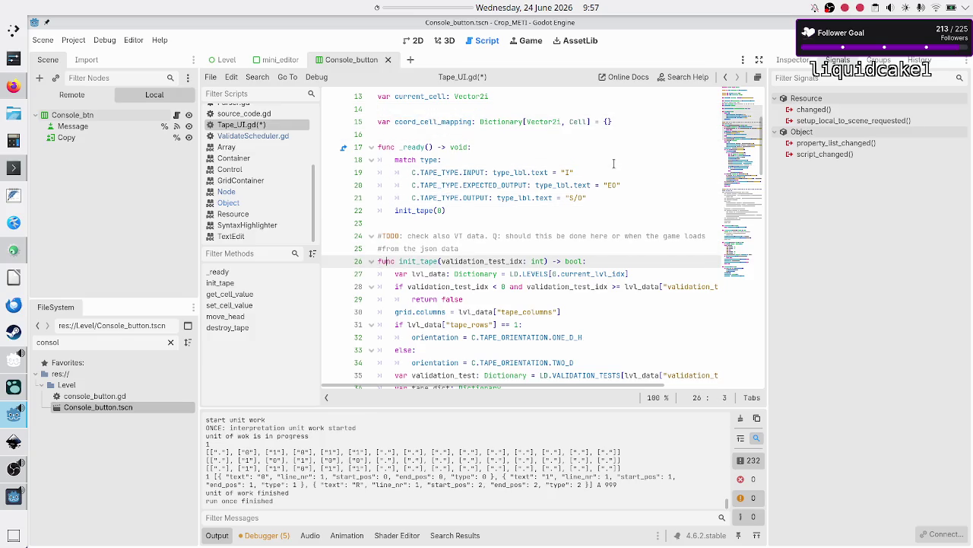
key(BackSpace)
key(BackSpace)
key(BackSpace)
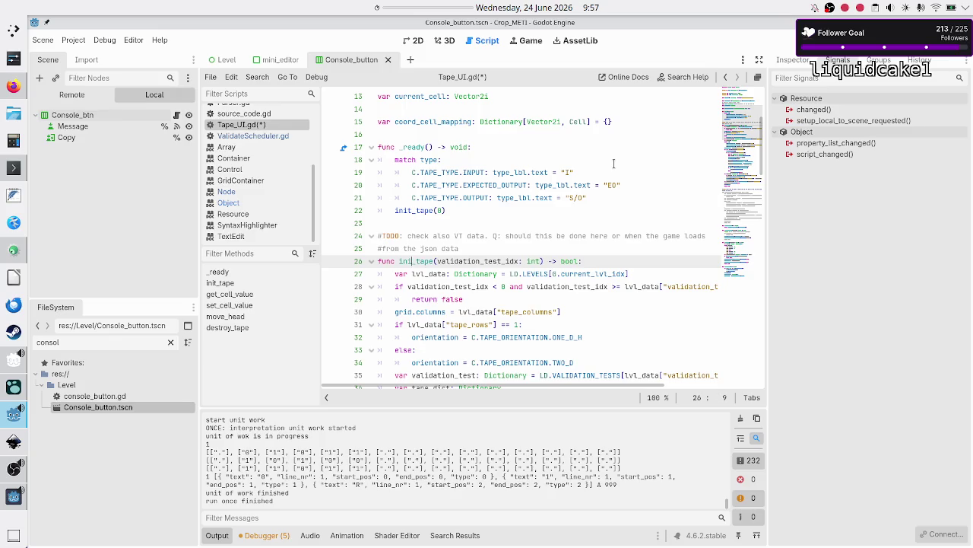
text(set_)
key(Right)
key(Right)
key(Right)
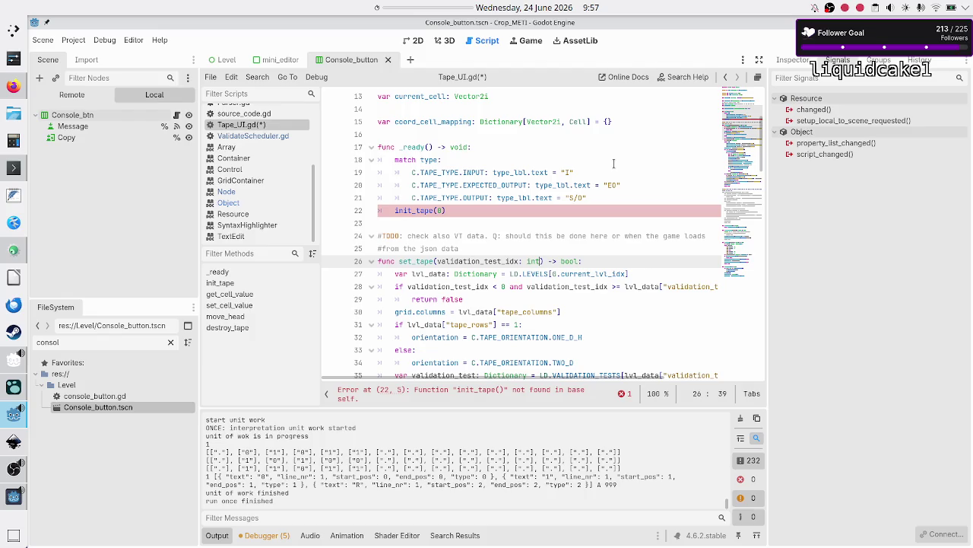
key(Left)
key(Left)
key(Left)
text(init)
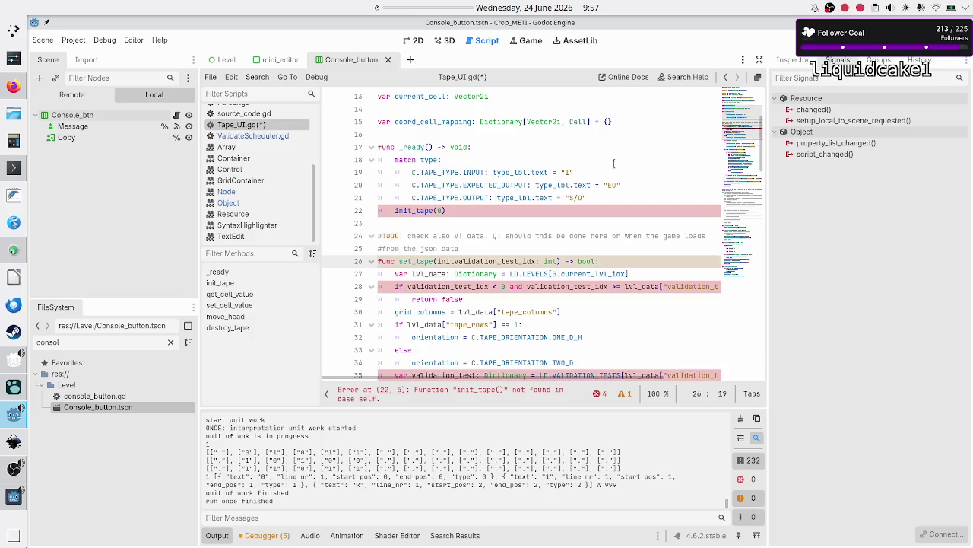
text(: bool)
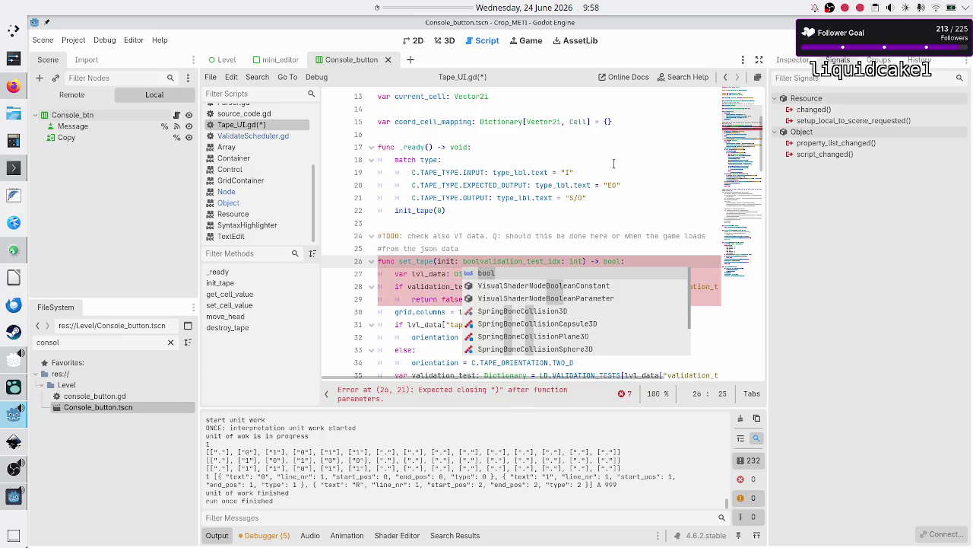
text(,)
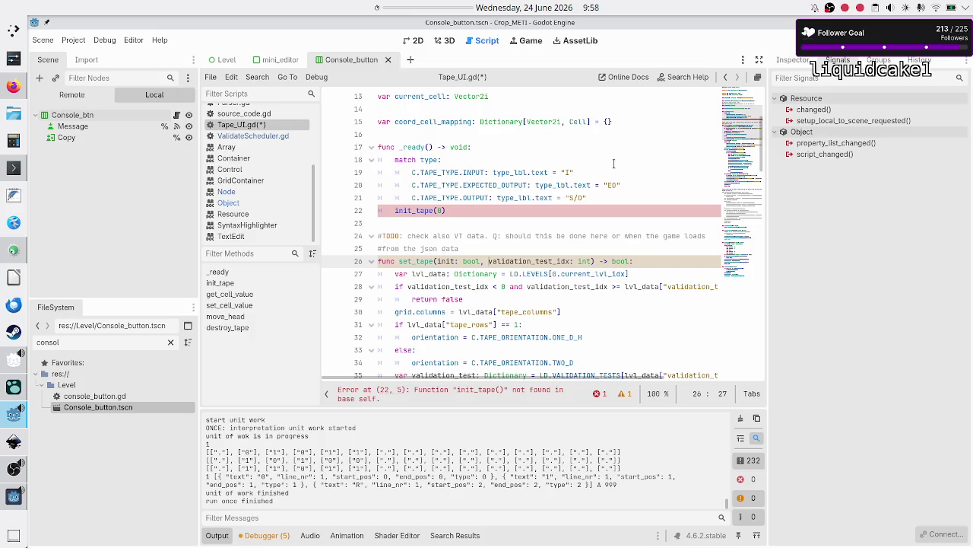
key(shift+Left)
key(shift+Left)
key(shift+Left)
key(shift+Left)
key(shift+Left)
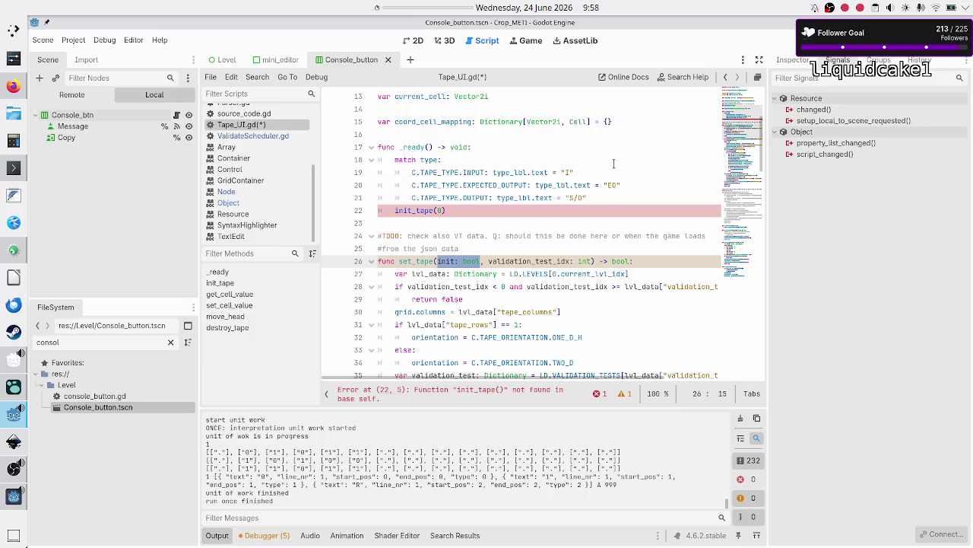
key(Right)
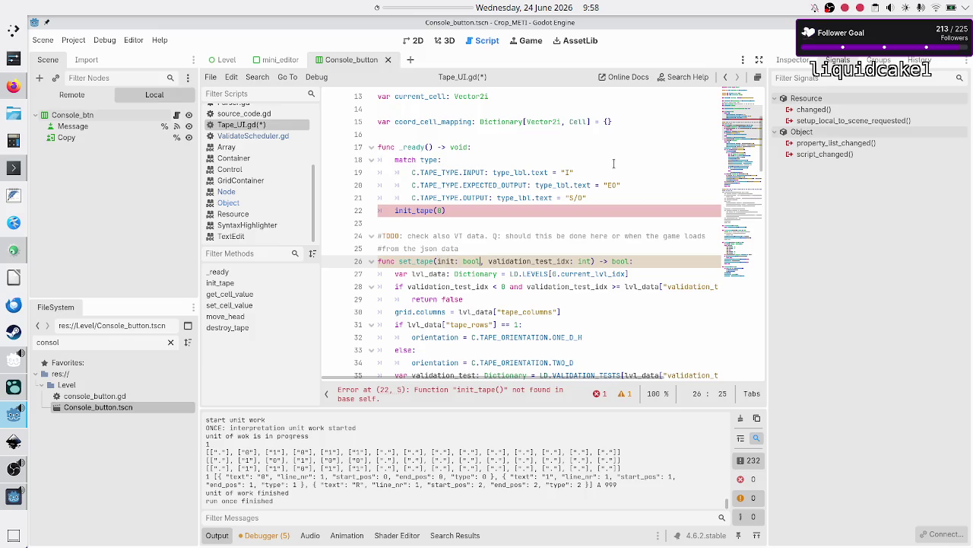
key(BackSpace)
key(BackSpace)
key(BackSpace)
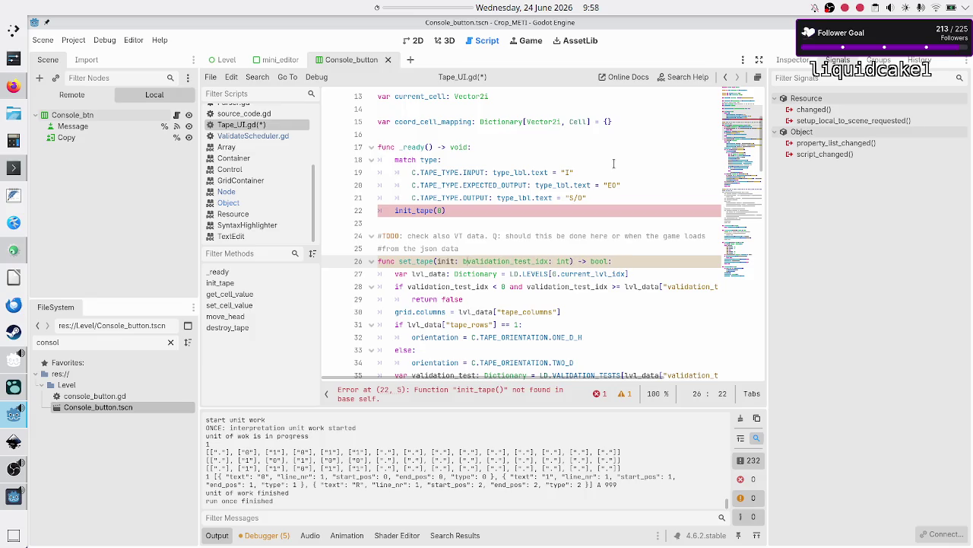
key(BackSpace)
key(Up)
key(Up)
key(Up)
key(Down)
key(Down)
key(Down)
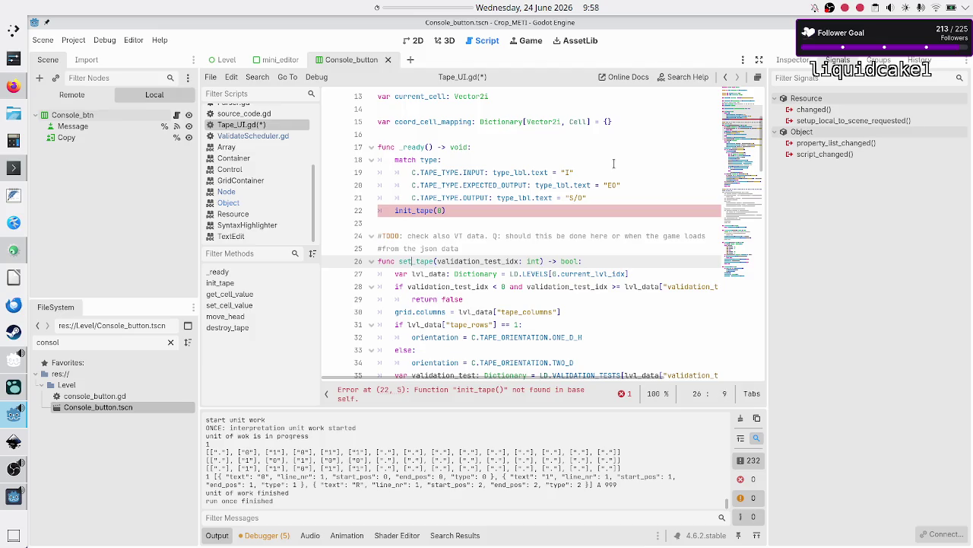
key(BackSpace)
key(BackSpace)
key(BackSpace)
text(init)
key(Escape)
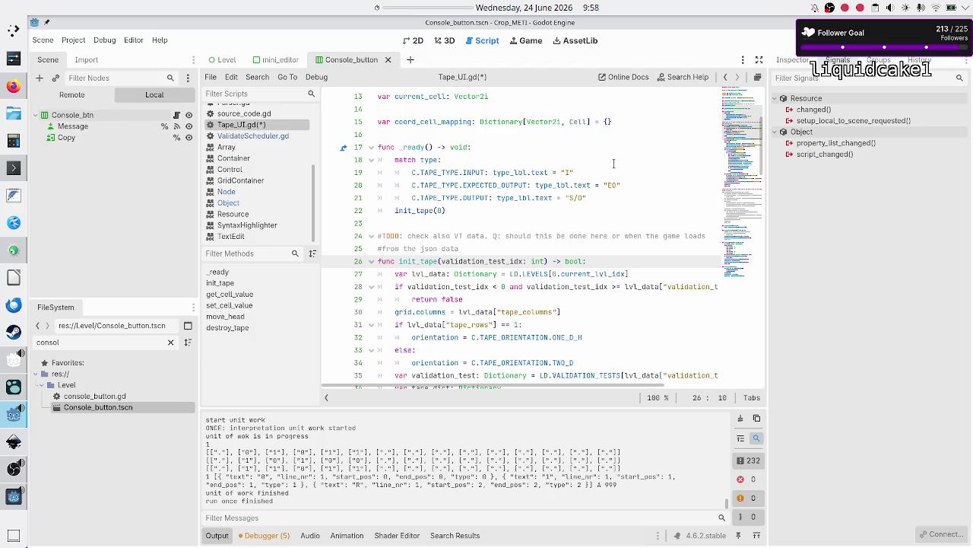
- Compare the commented update_tape block with the active cell-styling loop above it
key(Down)
key(Down)
key(Down)
key(Down)
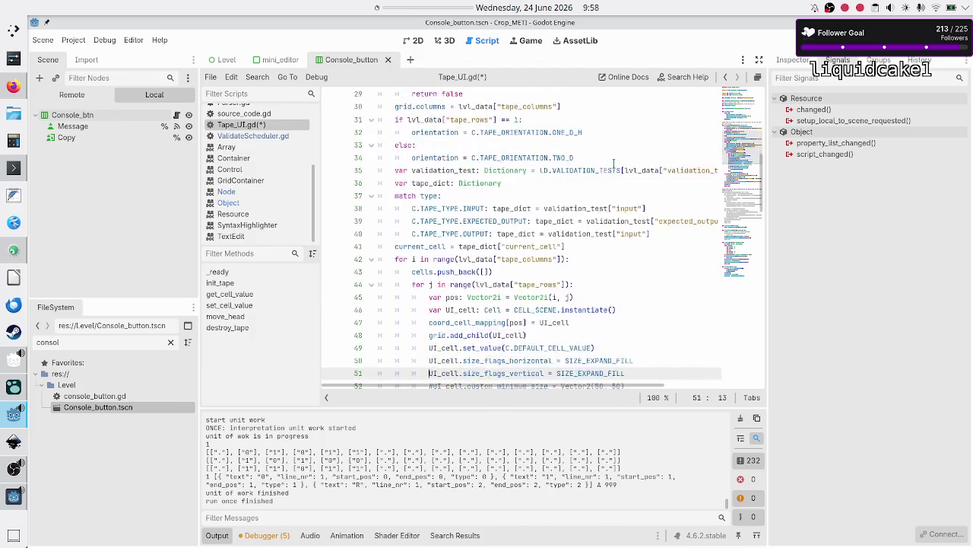
key(Down)
key(Down)
key(Down)
key(Up)
key(Up)
key(Up)
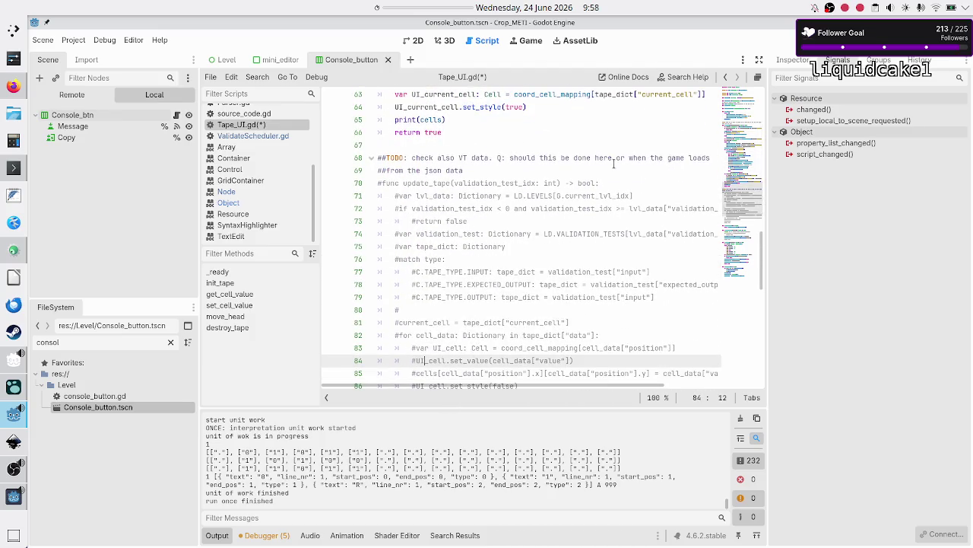
key(Up)
key(Down)
key(Down)
key(Down)
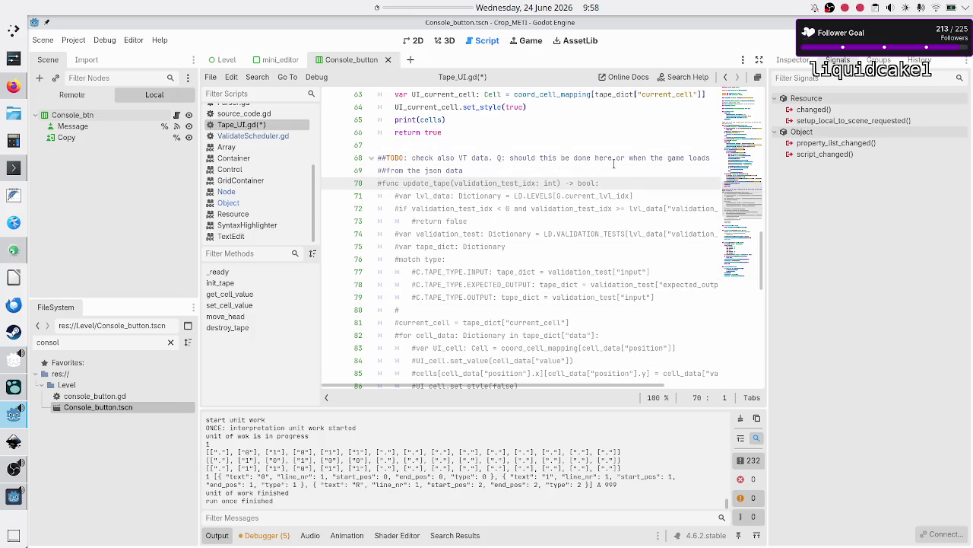
key(shift+Down)
key(shift+Down)
key(shift+Down)
key(Up)
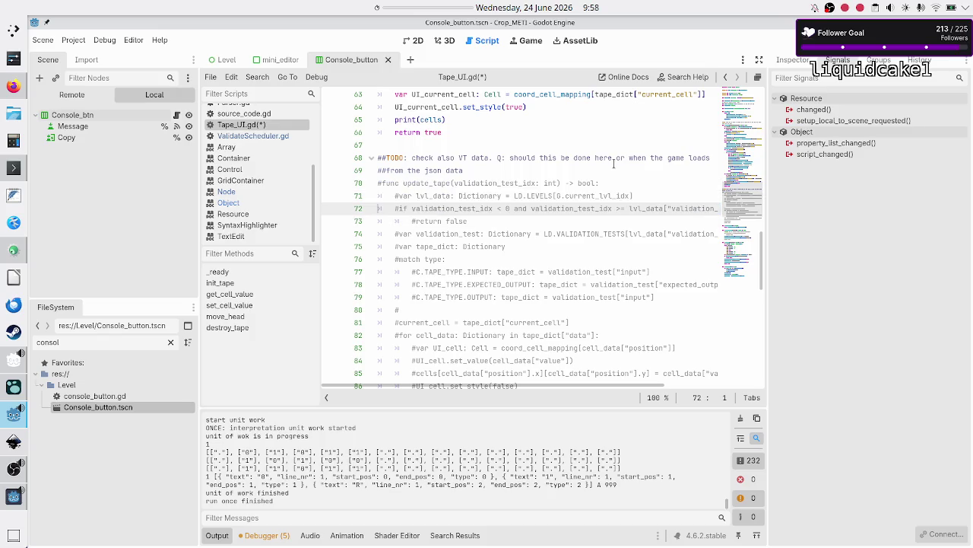
key(Up)
key(Up)
key(Up)
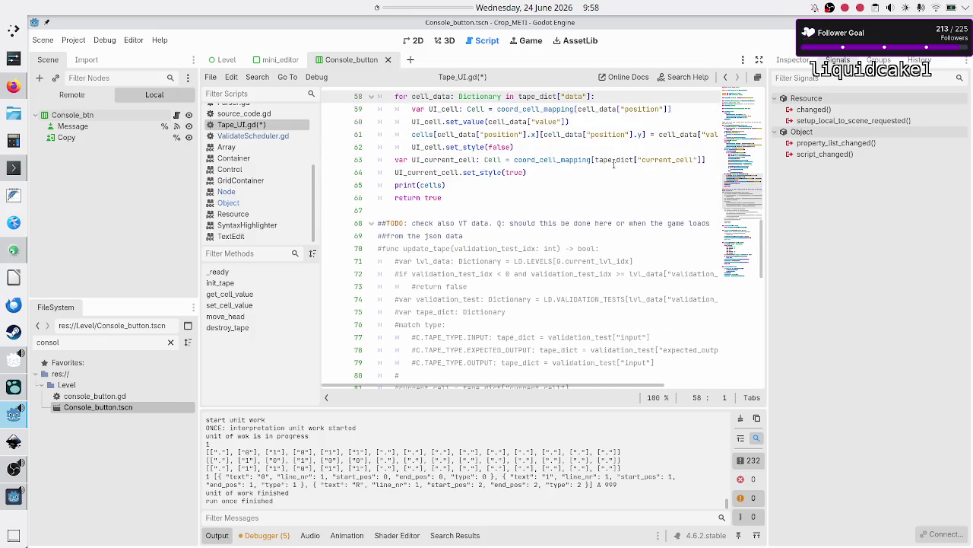
key(Down)
key(Down)
key(Down)
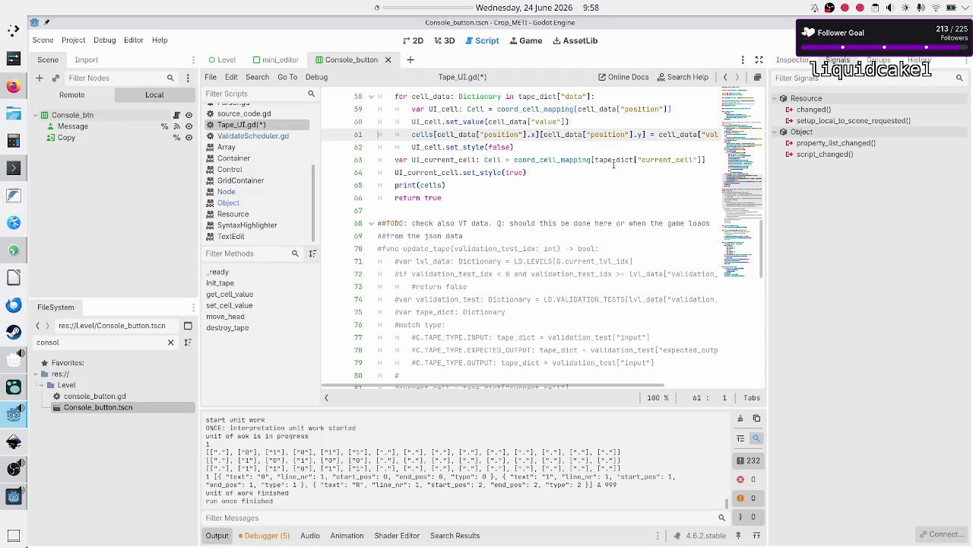
key(Down)
key(Down)
key(Down)
key(Down)
key(Down)
key(Down)
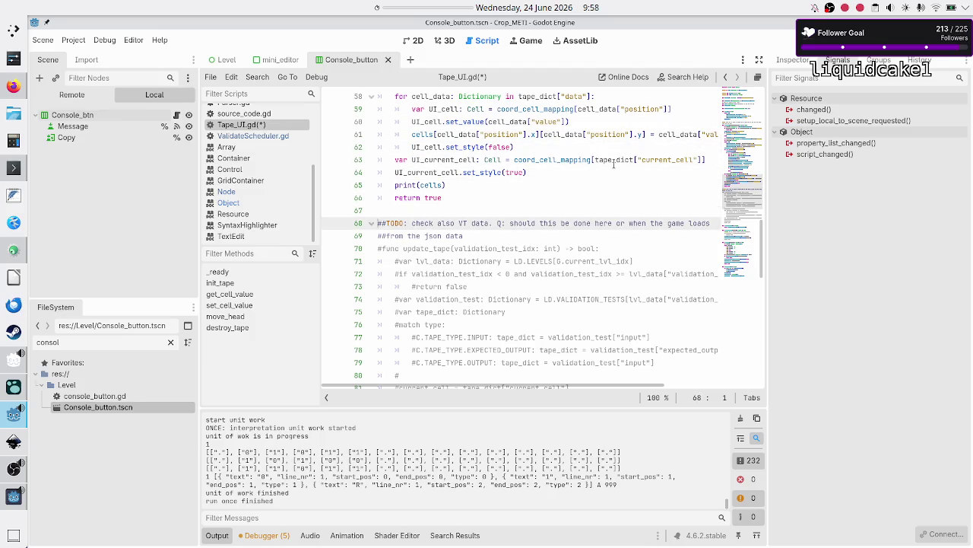
- Select lines 70–90 and uncomment update_tape with Ctrl+K
key(Up)
key(shift+Down)
key(shift+Down)
key(shift+Down)
key(shift+Down)
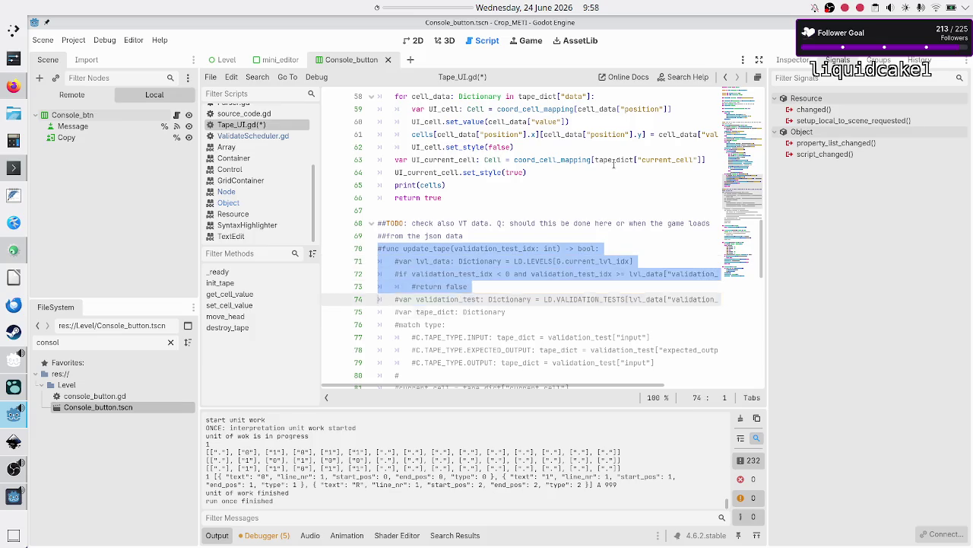
key(shift+Down)
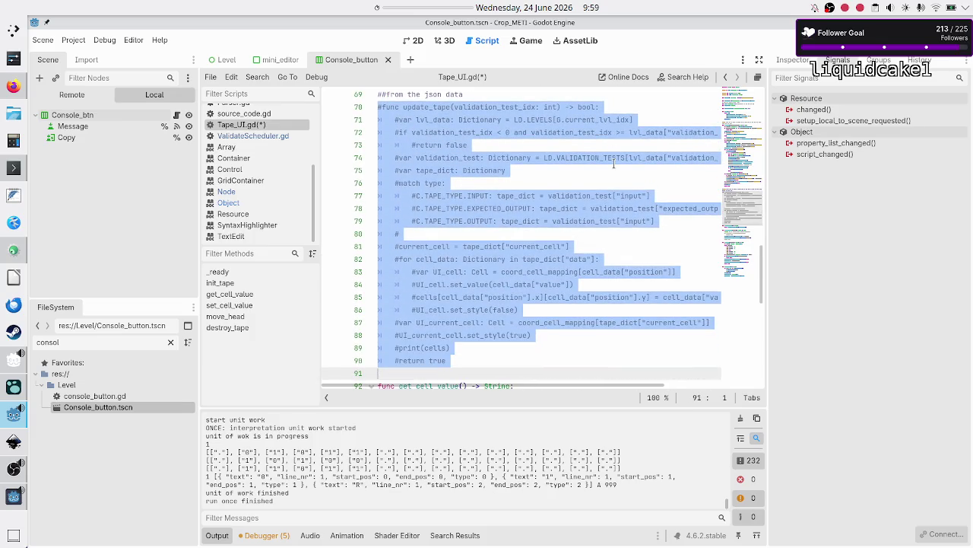
key(shift+End)
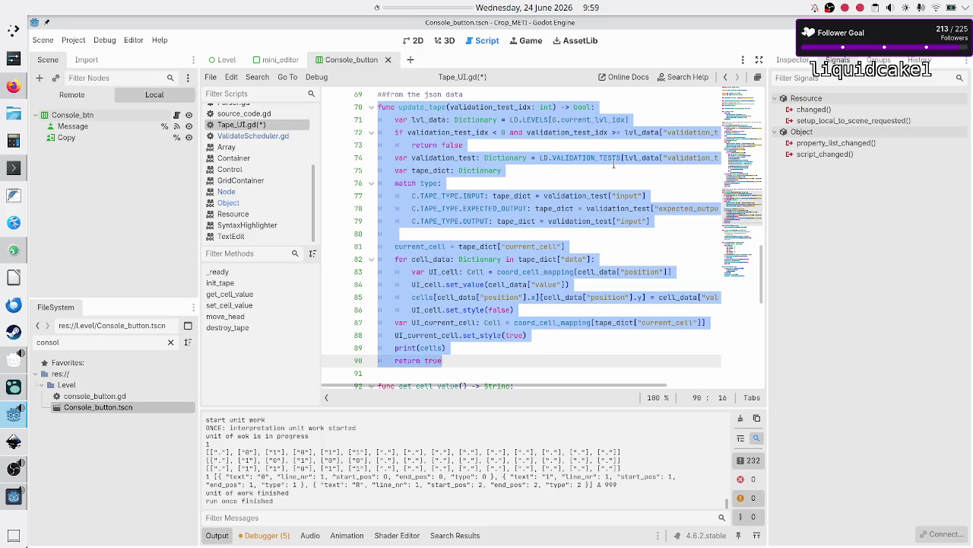
key(ctrl+k)
key(Up)
key(Up)
key(Up)
key(Up)
key(Up)
key(Up)
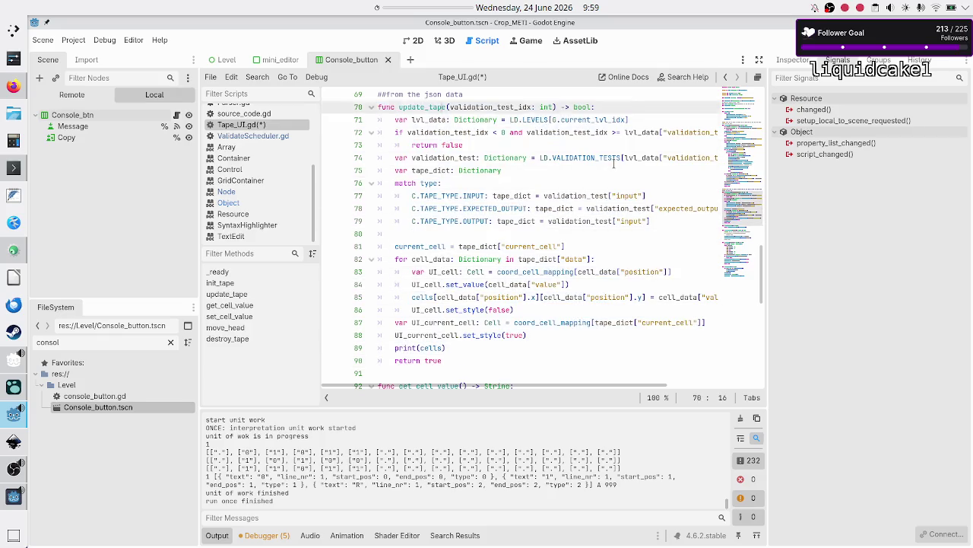
key(Down)
key(Down)
key(Down)
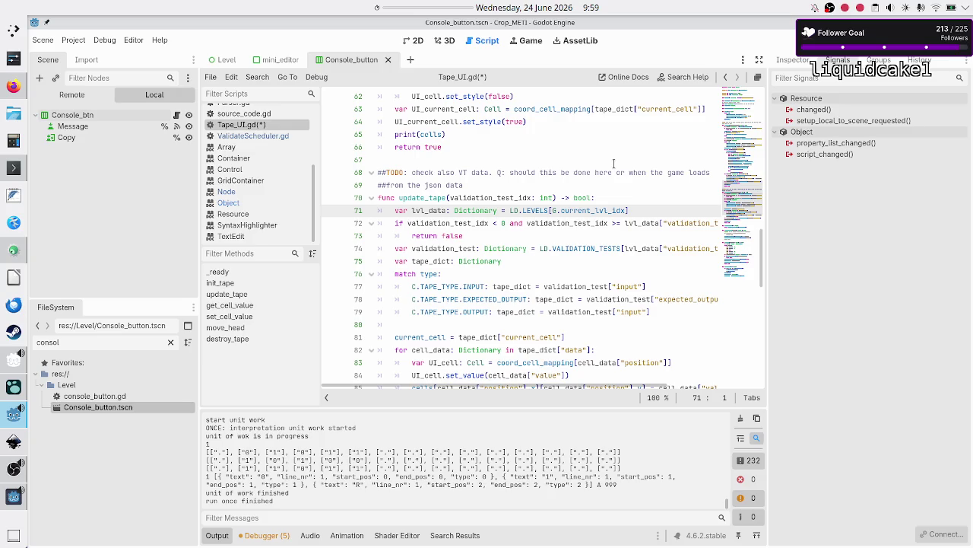
- Review update_tape's match on tape type and the other uses of current_cell
key(Down)
key(Down)
key(Down)
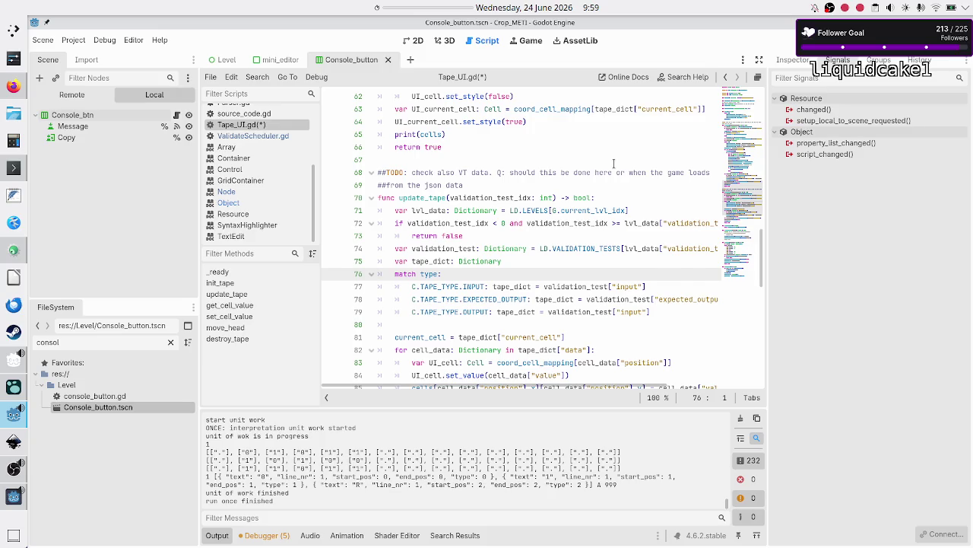
key(Down)
key(Down)
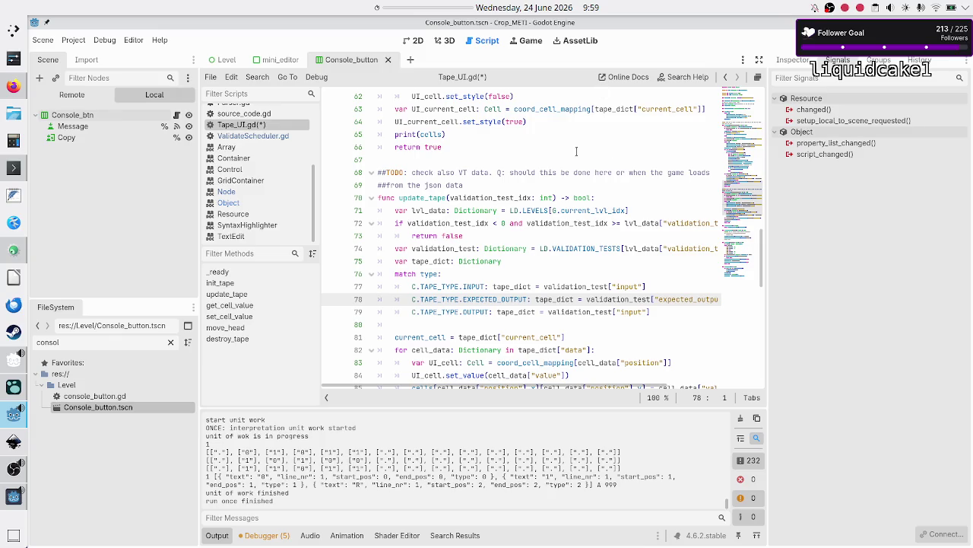
scroll(577, 151, down, 3)
scroll(576, 152, up, 1)
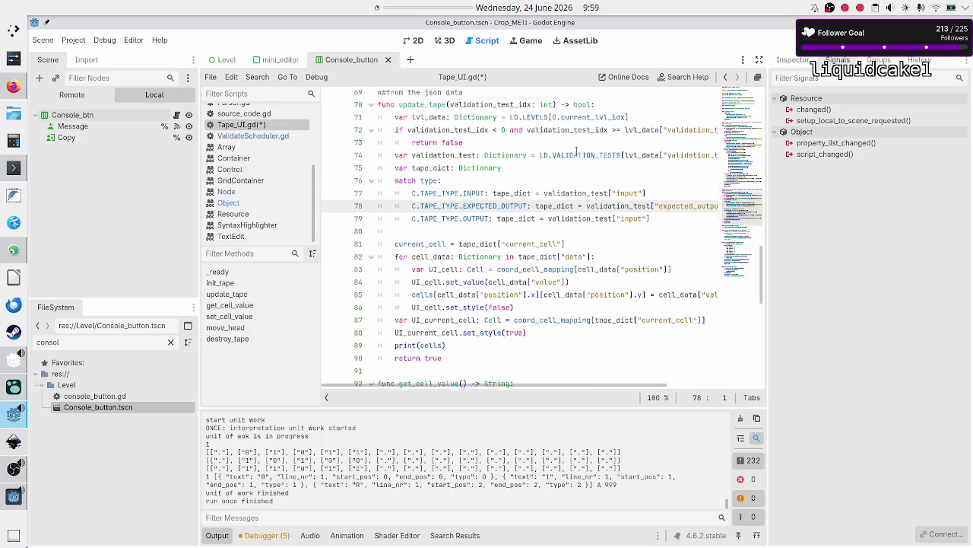
scroll(576, 152, down, 1)
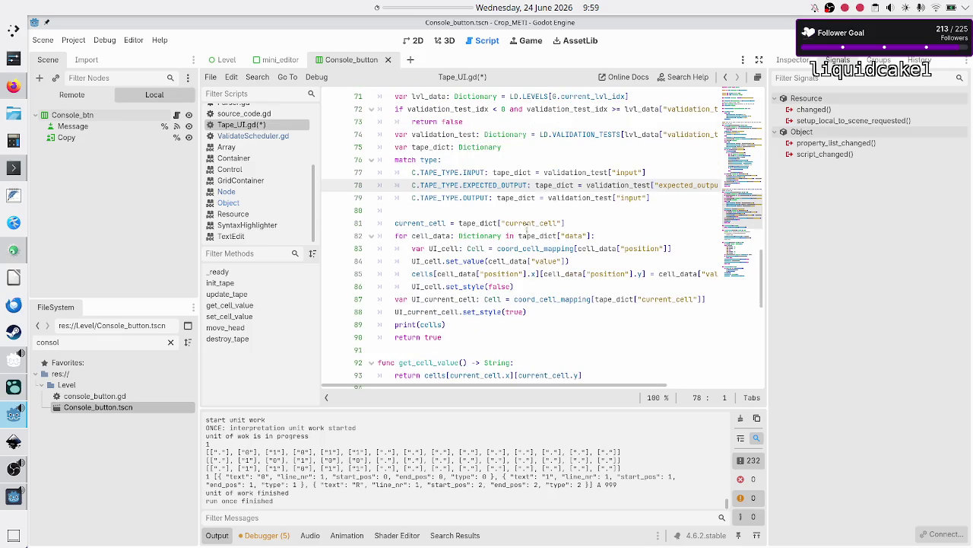
double_click(666, 299)
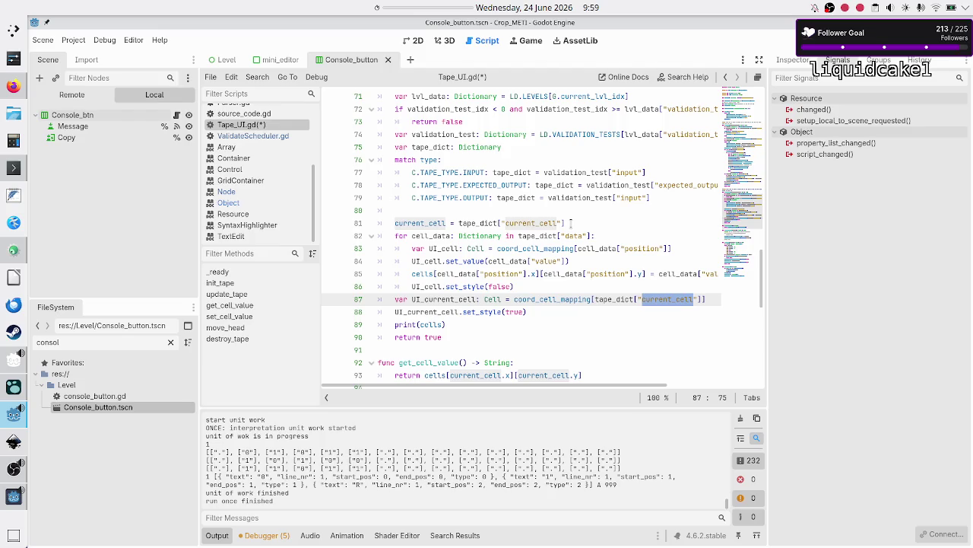
click(571, 223)
- Write '#TODO: reset all cells and their style from the previous VT' on line 80, then start a new line
key(Up)
text(#TODO:)
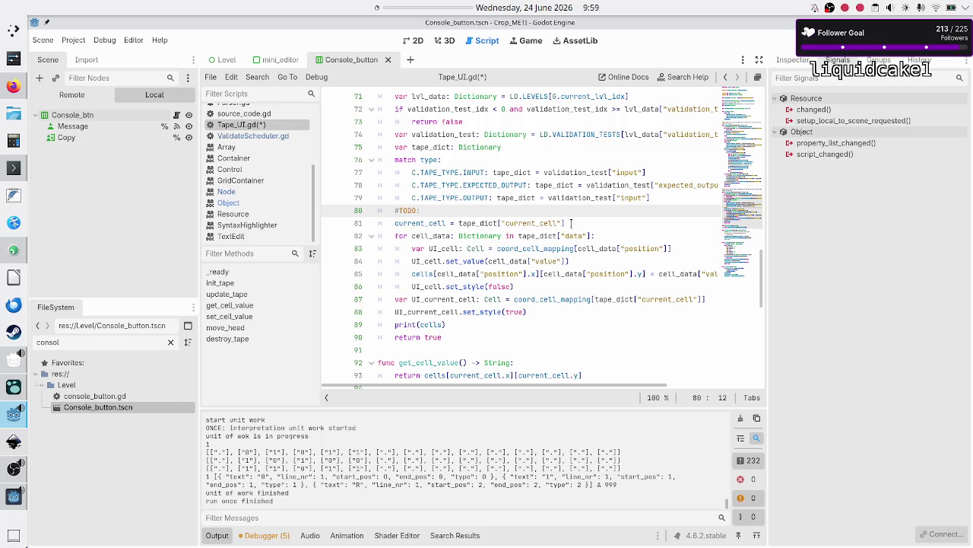
text(reset )
text(all cell values and)
key(BackSpace)
key(BackSpace)
key(BackSpace)
text(s )
text(and )
text(their style )
text(f)
key(BackSpace)
text(as)
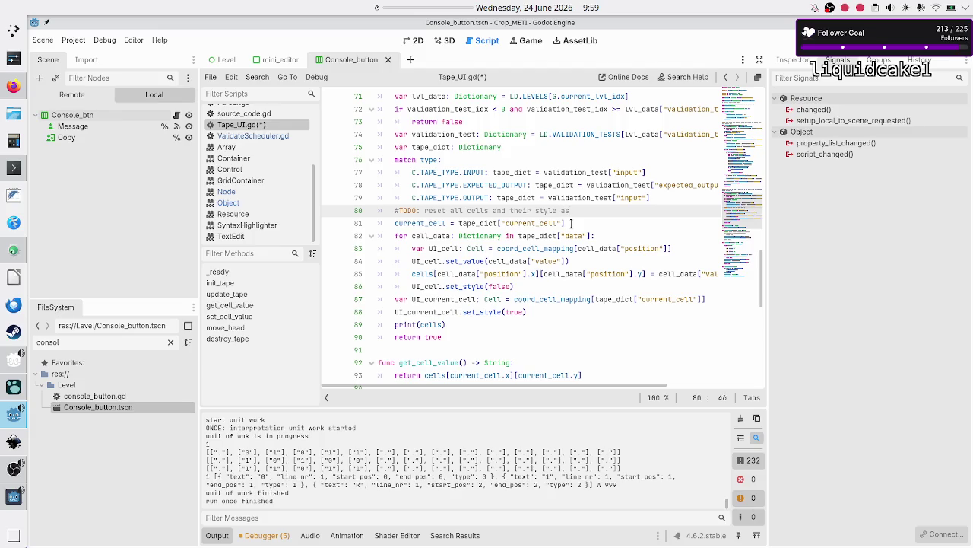
key(BackSpace)
key(BackSpace)
text(as)
key(BackSpace)
key(BackSpace)
text(from the )
text(previous V)
text(T)
key(Return)
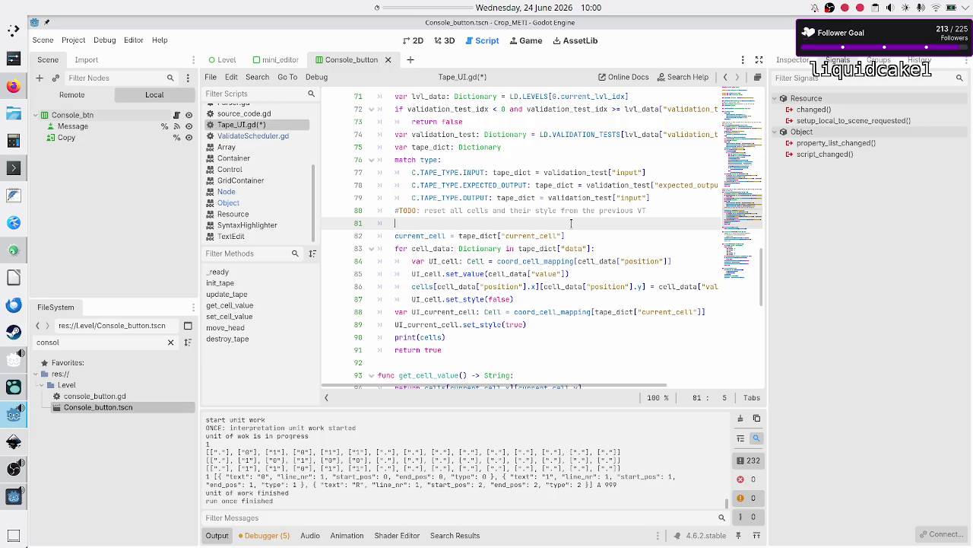
- Highlight current_cell's uses in update_tape and place the caret on blank line 81
double_click(434, 237)
scroll(433, 237, up, 10)
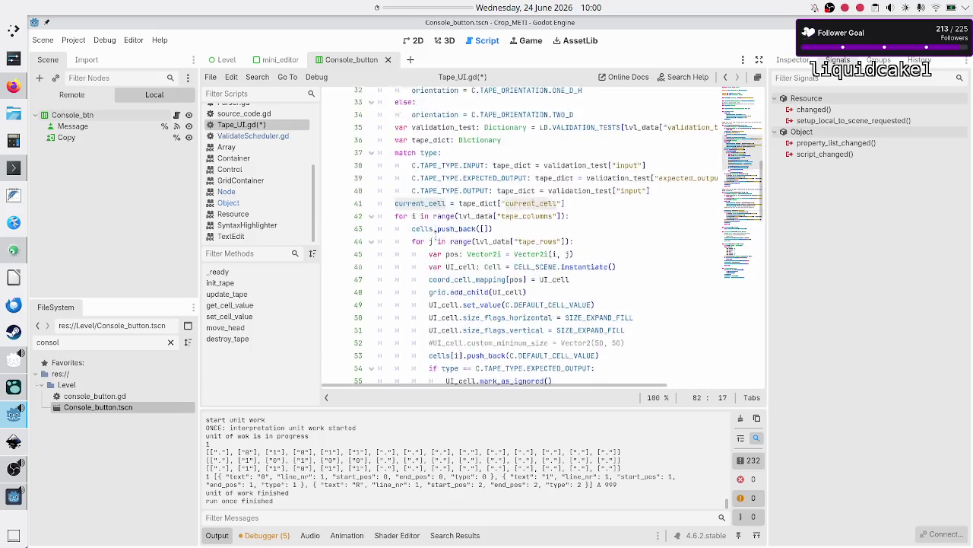
scroll(434, 238, up, 9)
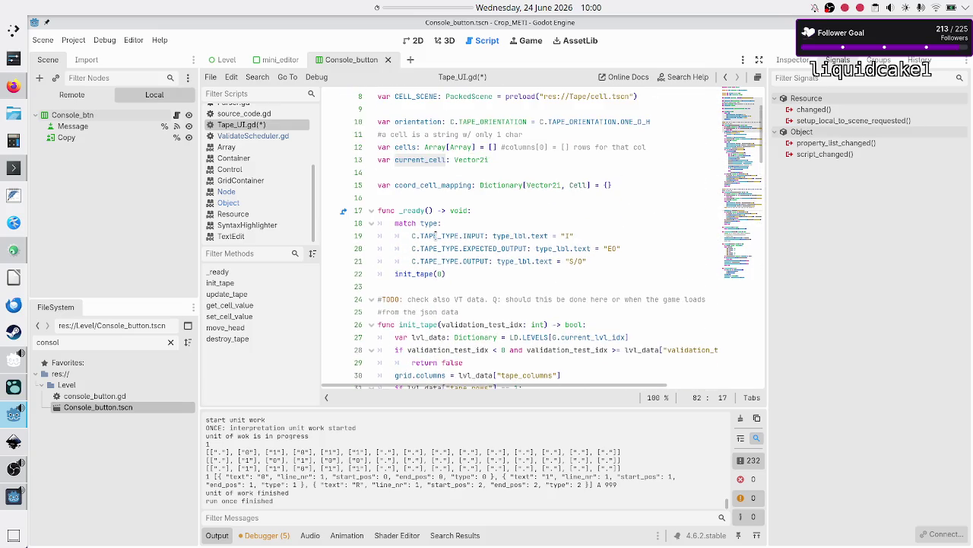
scroll(436, 236, down, 17)
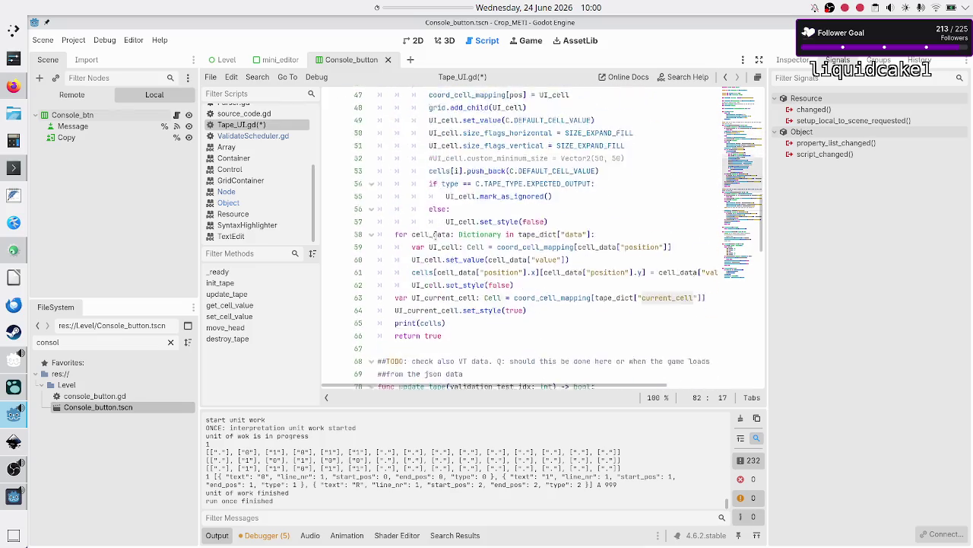
scroll(436, 237, down, 8)
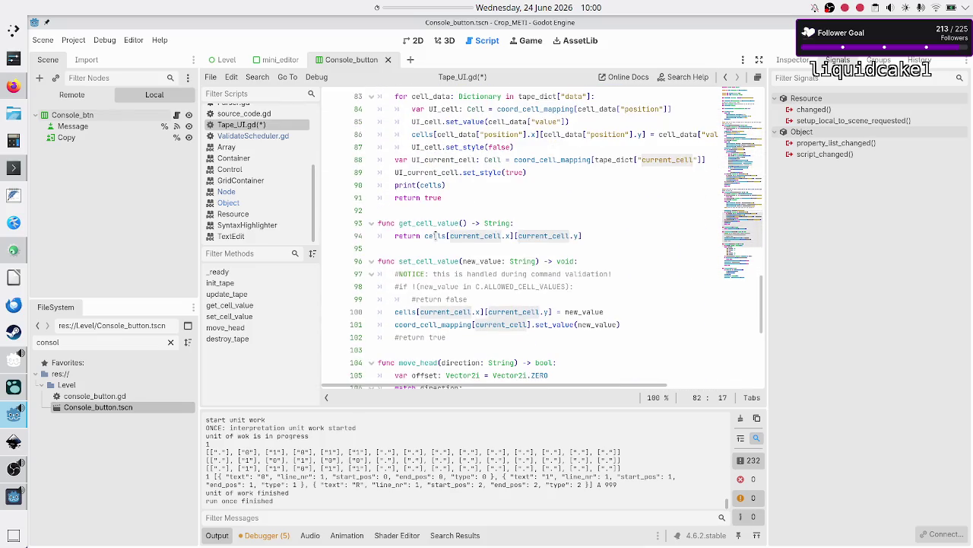
scroll(435, 237, up, 6)
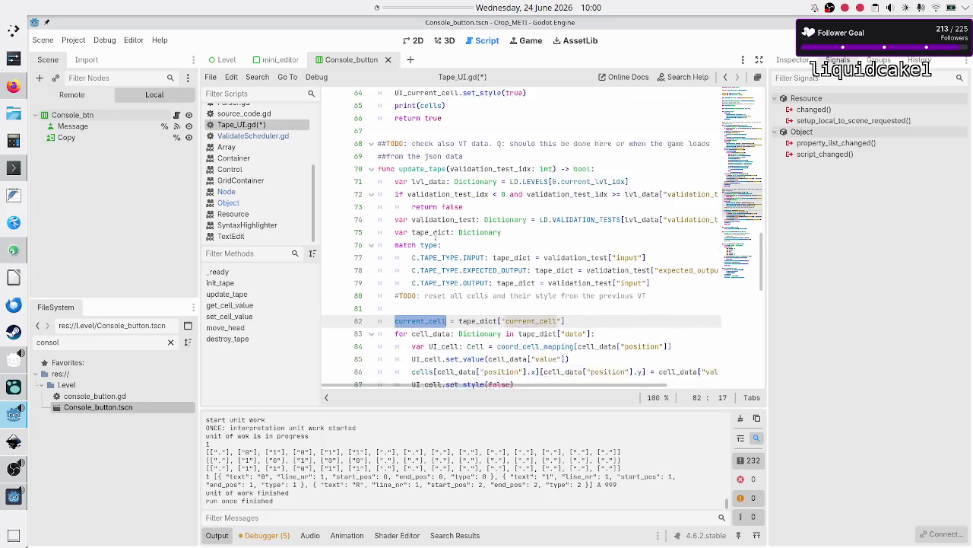
click(432, 295)
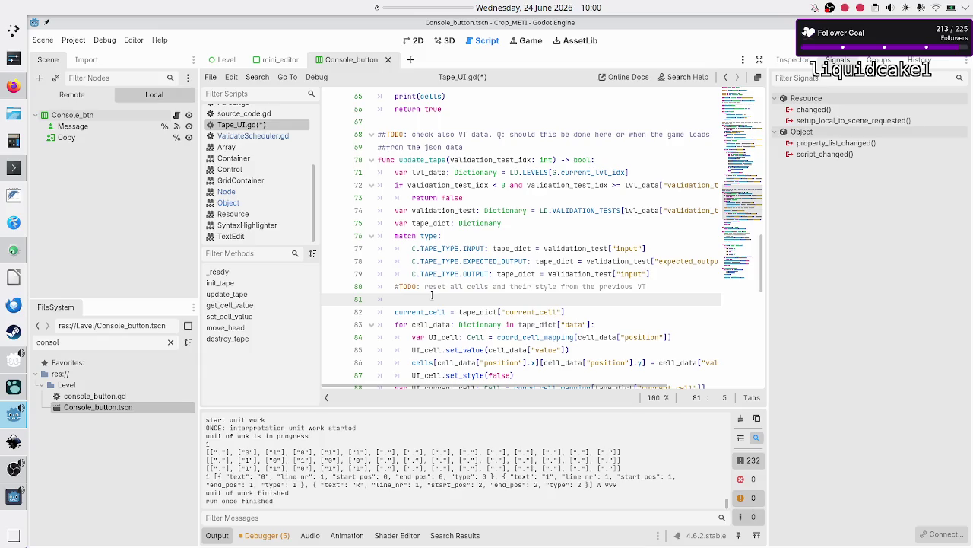
- Copy the UI current-cell lookup and set_style(true) lines onto line 81
scroll(449, 287, down, 4)
key(Down)
key(Down)
key(Down)
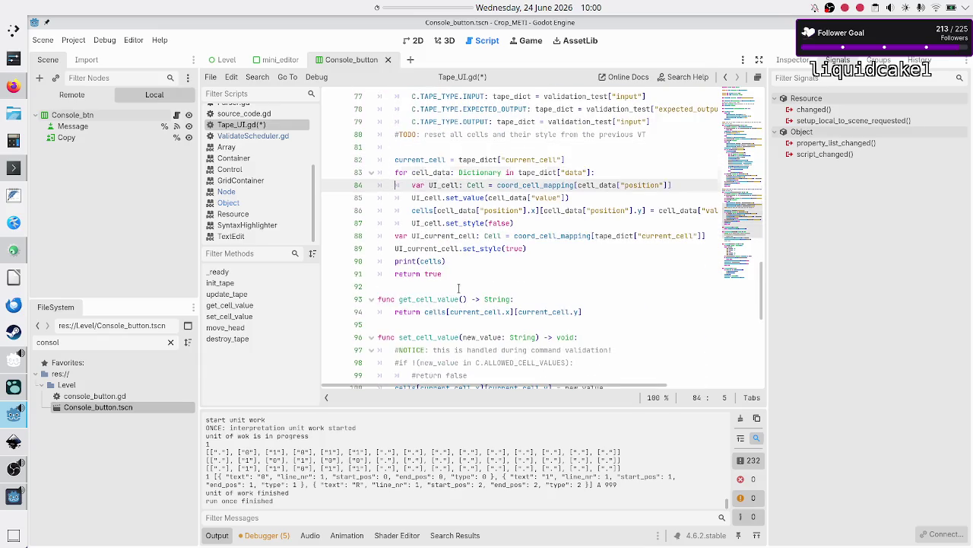
key(Down)
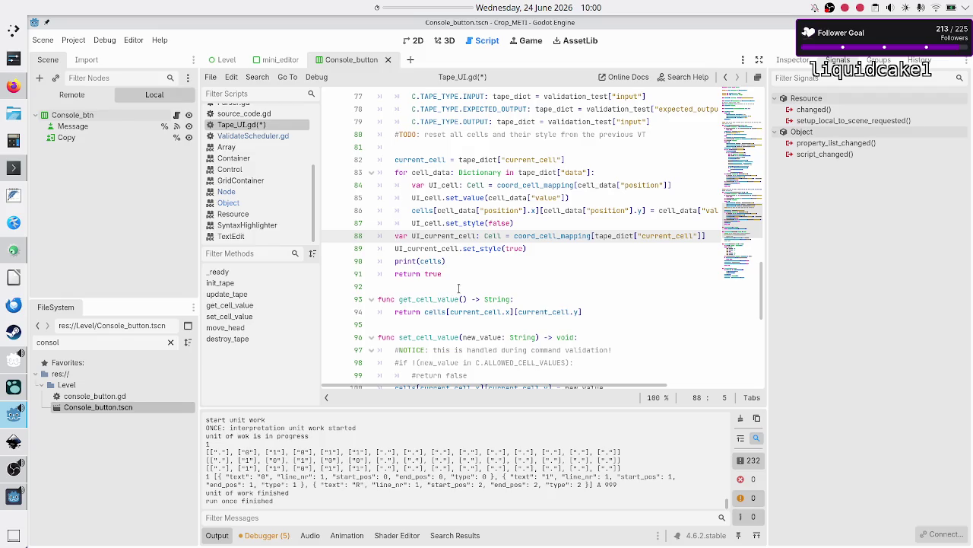
key(shift+End)
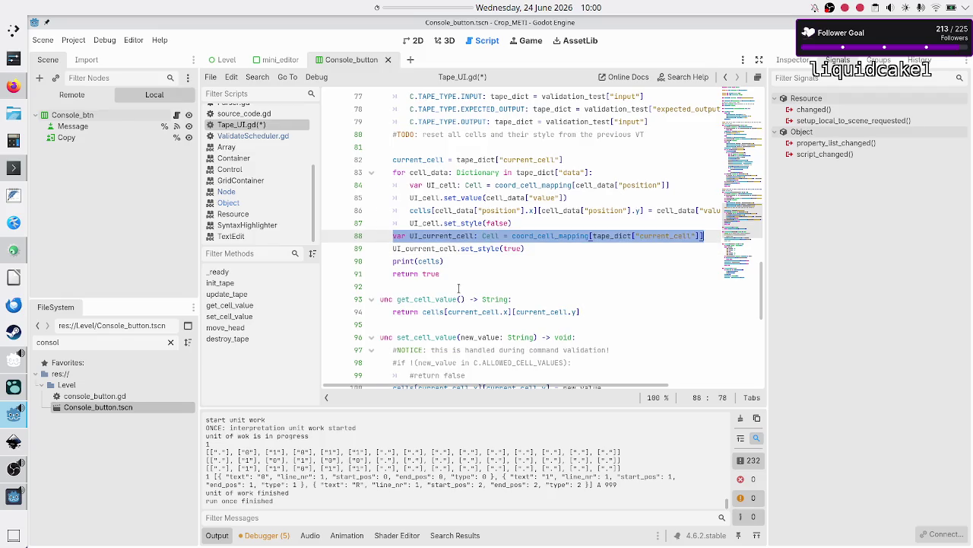
key(shift+Down)
key(ctrl+c)
key(Up)
key(Up)
key(Up)
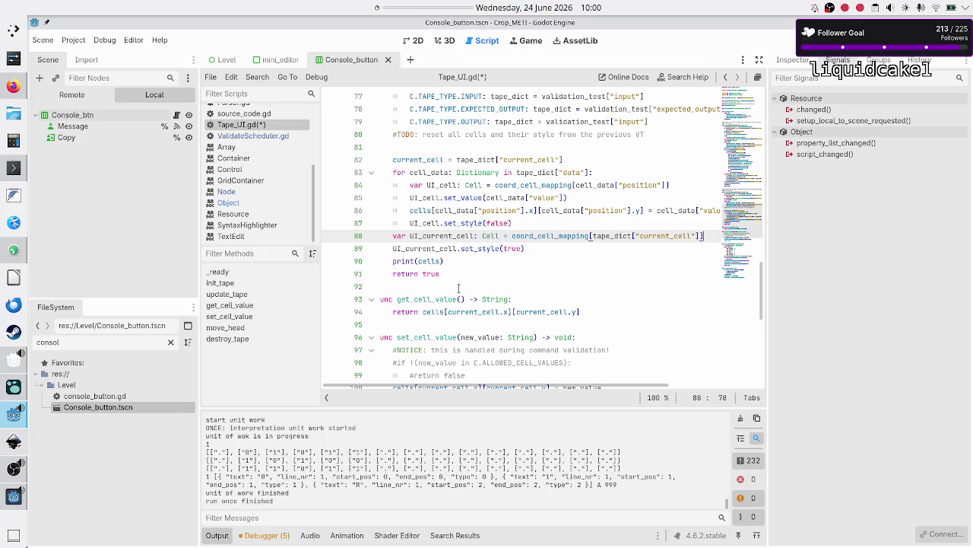
key(ctrl+v)
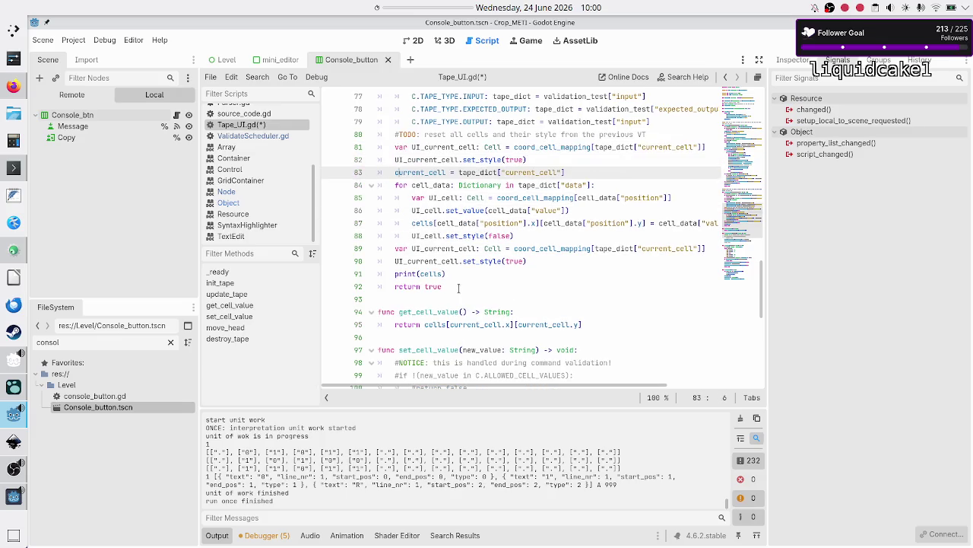
- Select and check the pasted lookup and set_style(true) lines
key(shift+End)
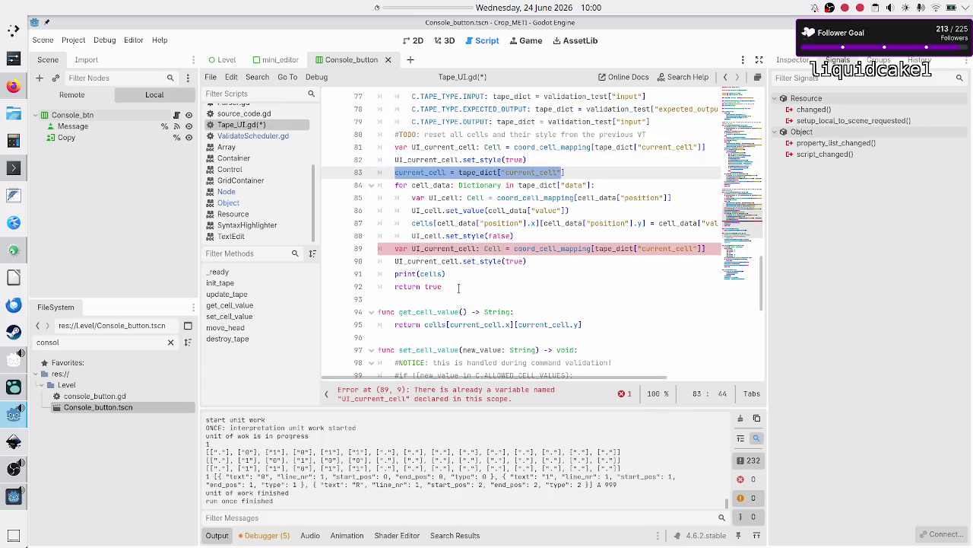
key(shift+Right)
key(Up)
key(Up)
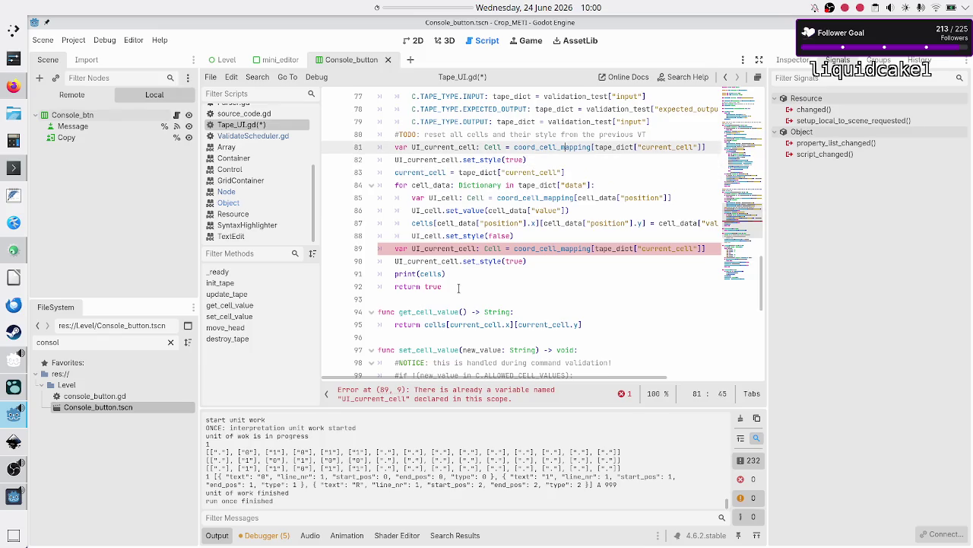
key(Home)
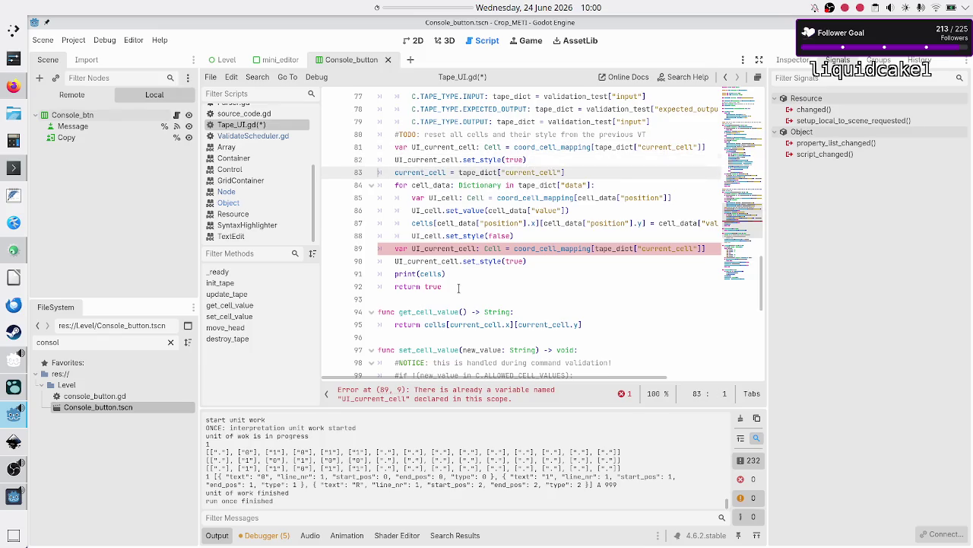
key(shift+End)
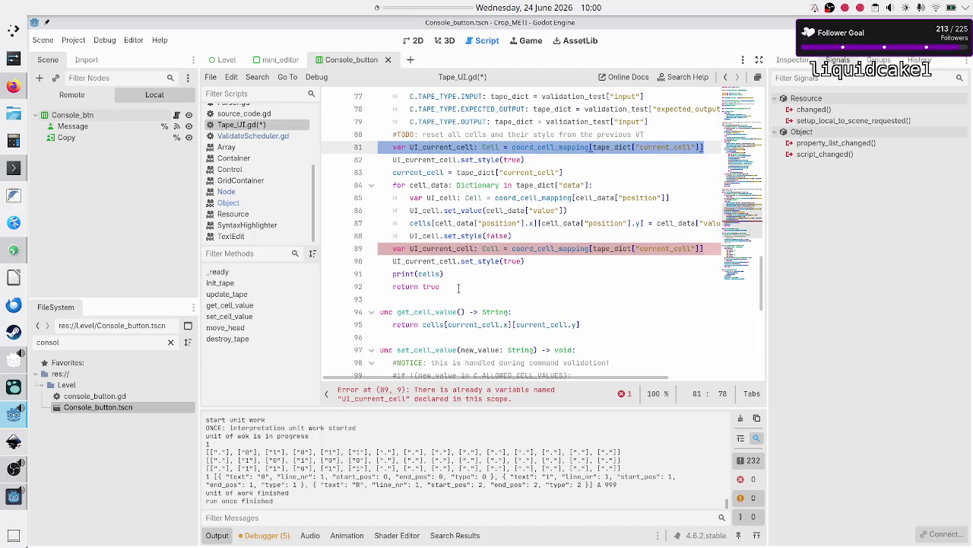
key(Down)
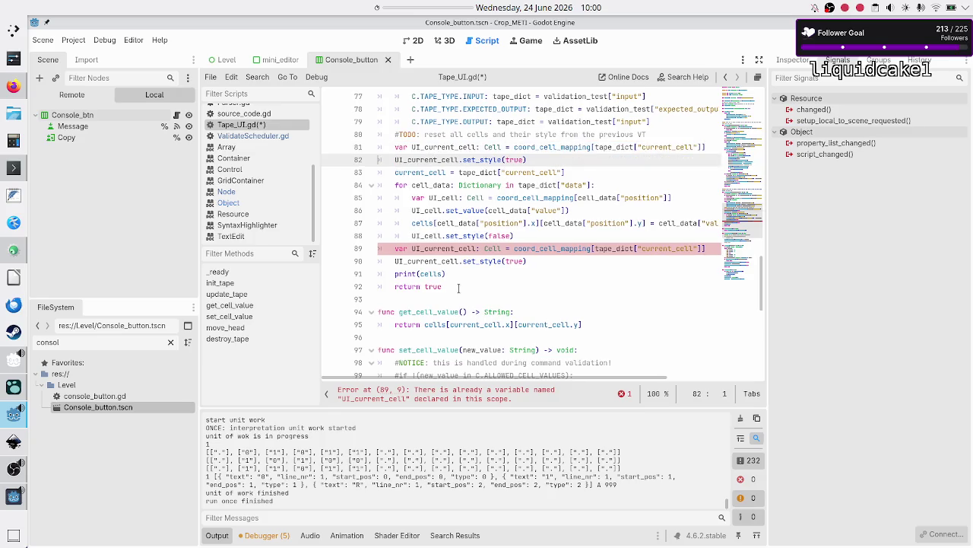
- Filter the FileSystem dock by 'cell' to show only cell files
scroll(397, 311, down, 5)
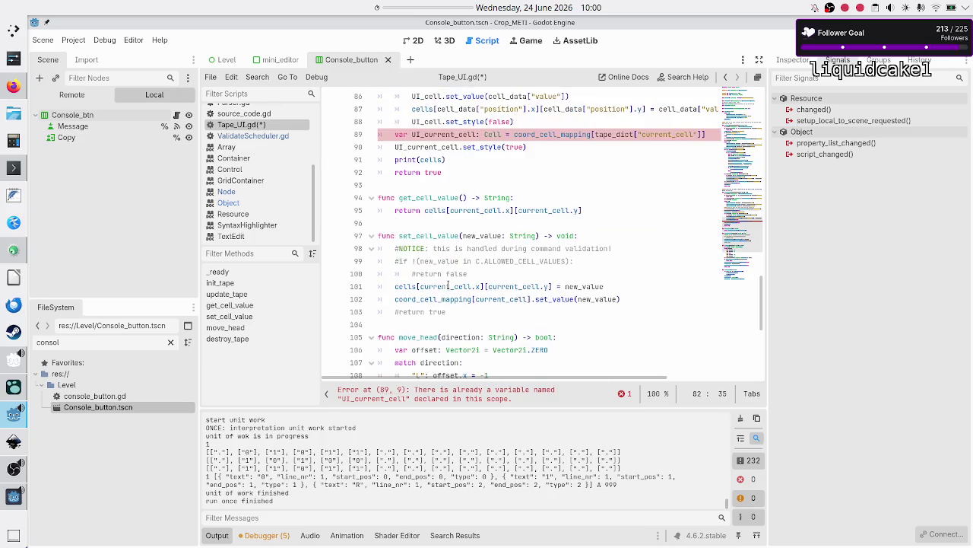
scroll(449, 286, down, 5)
scroll(449, 286, up, 5)
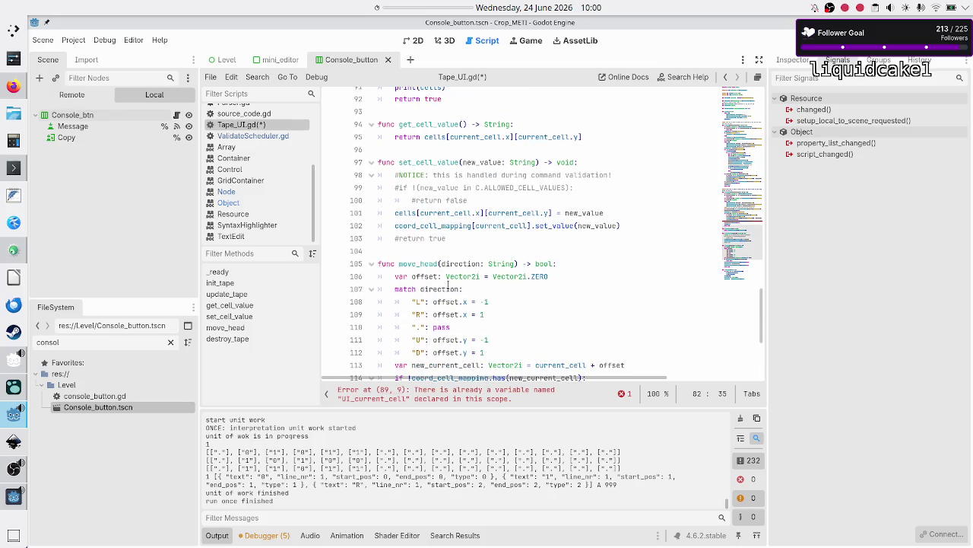
scroll(448, 286, up, 1)
scroll(449, 286, right, 2)
scroll(448, 284, left, 2)
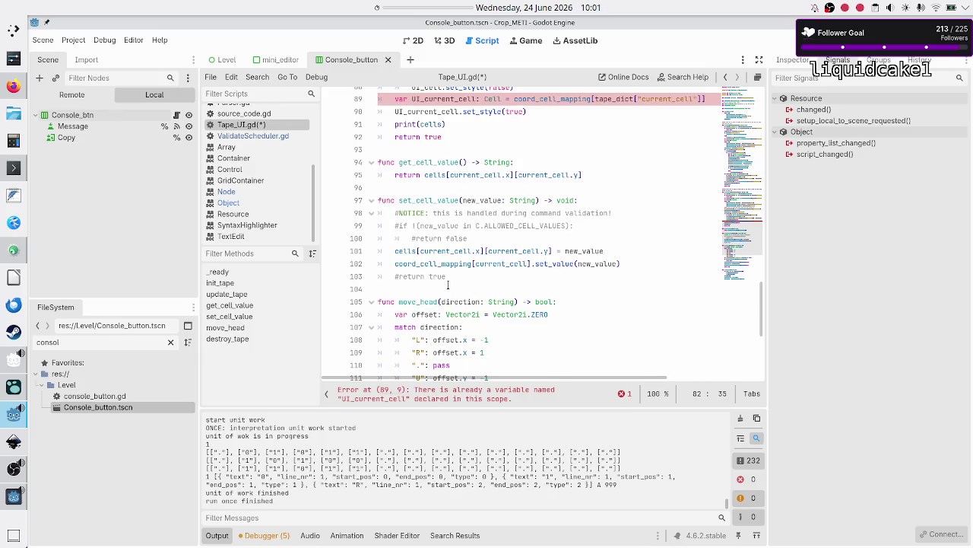
scroll(448, 285, up, 11)
scroll(448, 284, right, 2)
scroll(448, 284, left, 2)
scroll(448, 285, up, 6)
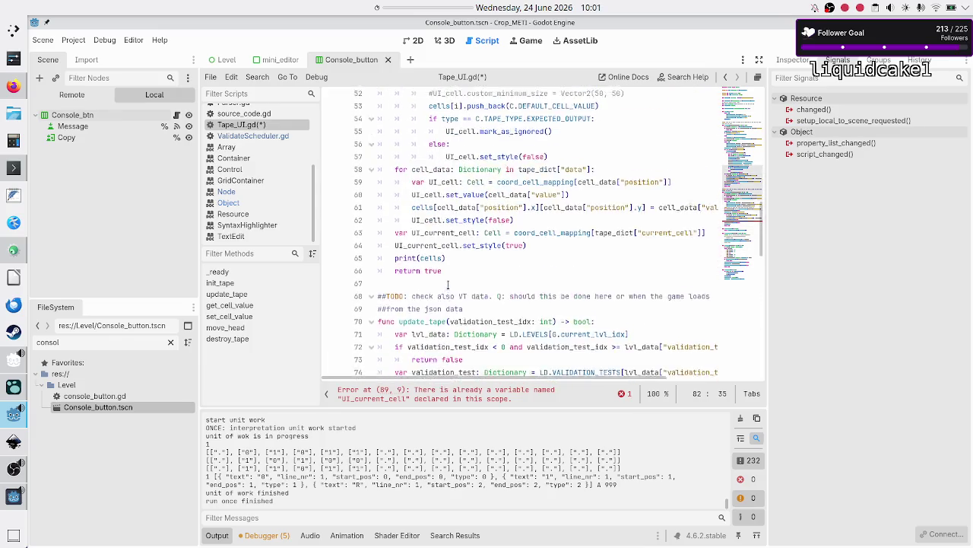
scroll(448, 284, up, 7)
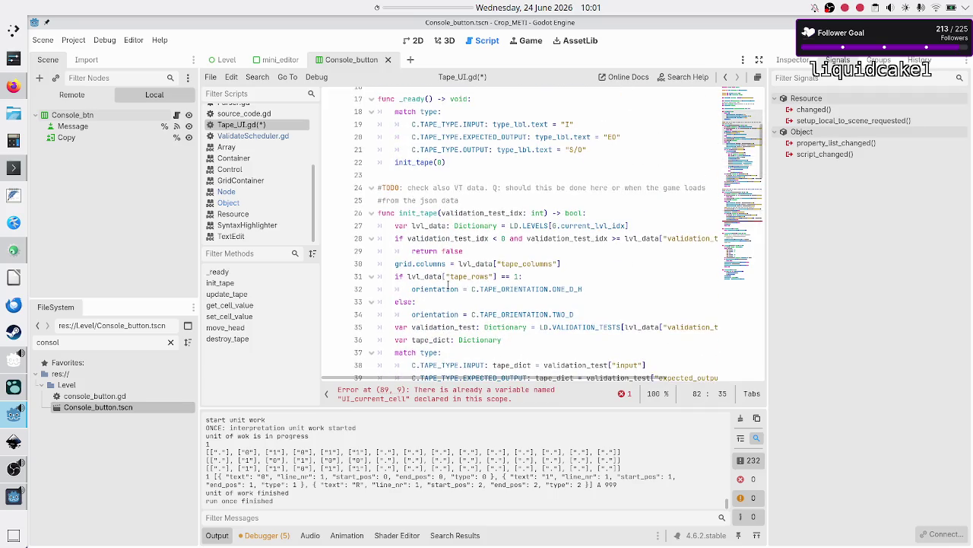
scroll(448, 285, up, 3)
scroll(448, 285, down, 1)
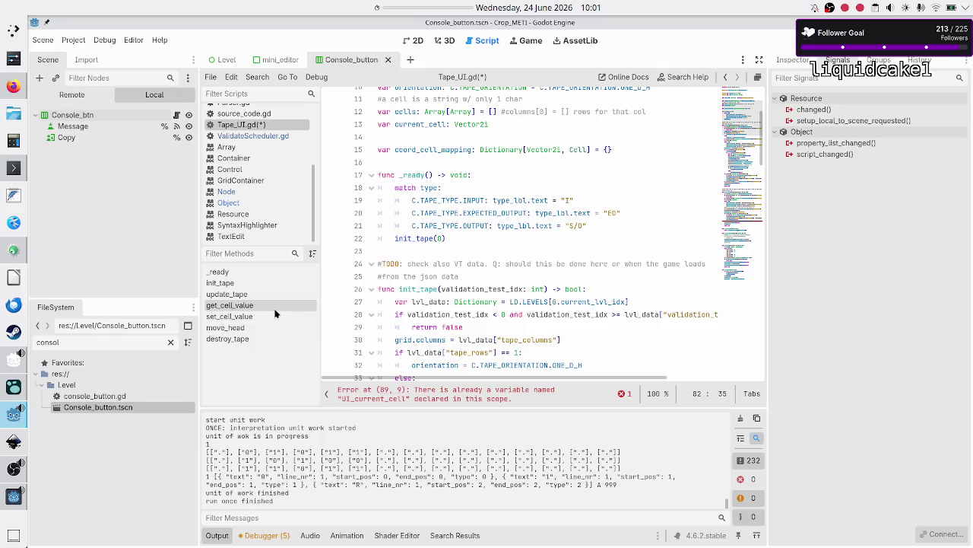
scroll(567, 267, down, 7)
scroll(568, 266, down, 12)
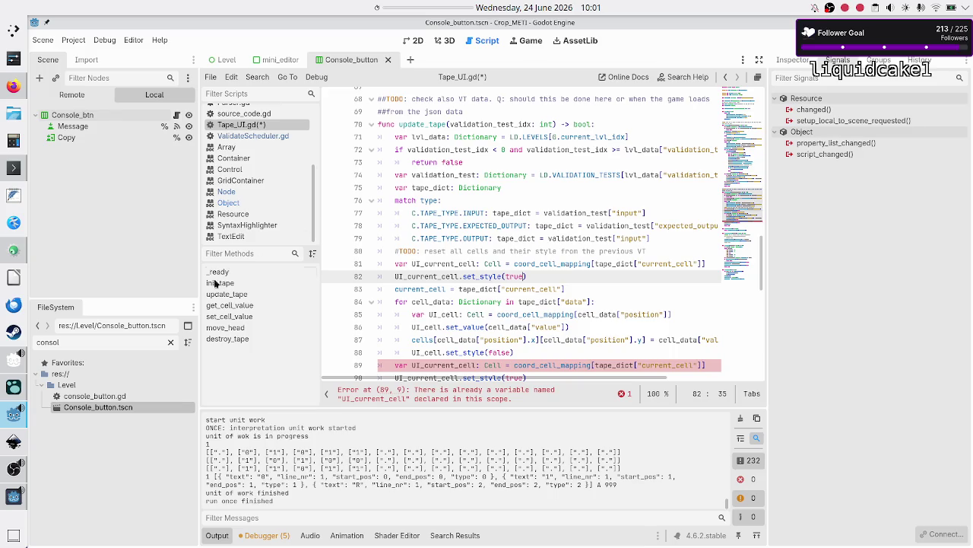
double_click(115, 344)
text(cell)
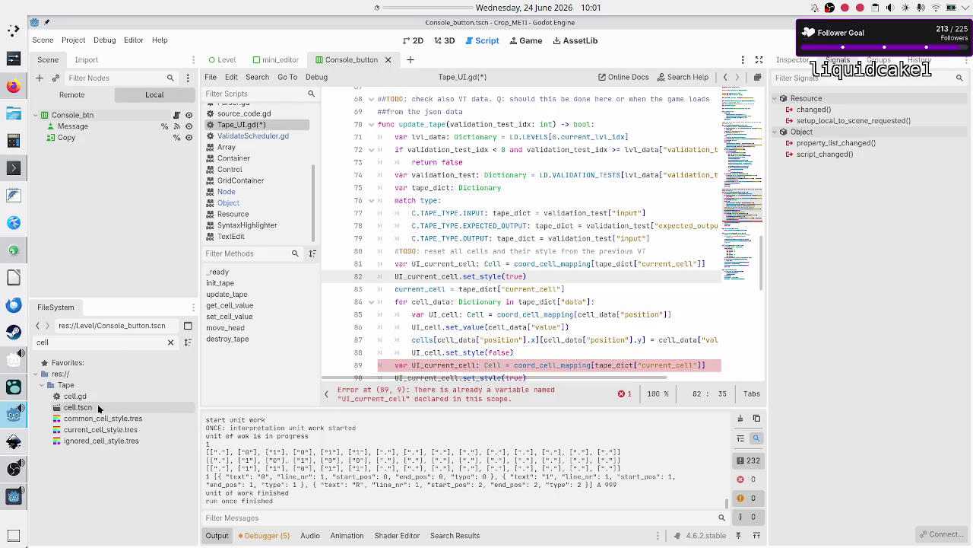
double_click(95, 397)
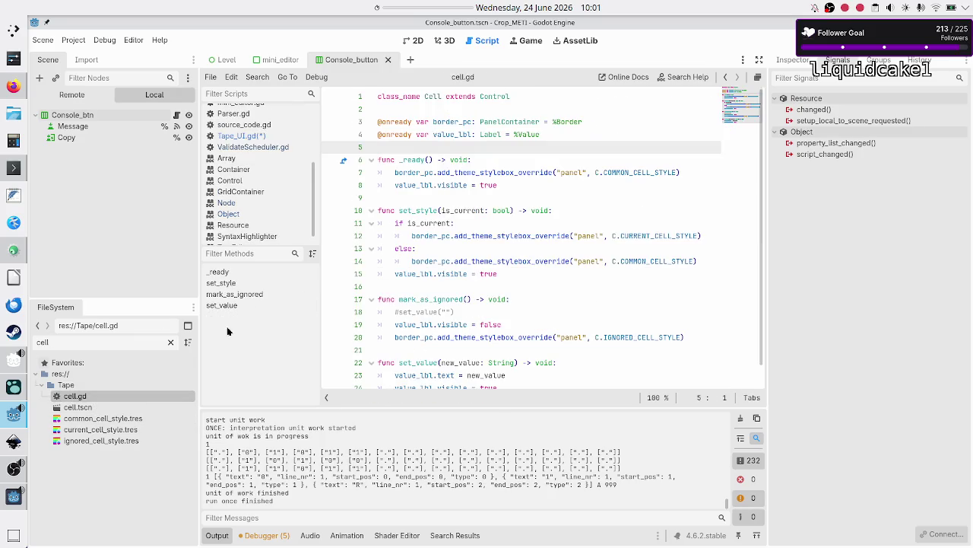
scroll(416, 266, down, 1)
scroll(416, 266, up, 1)
double_click(418, 210)
click(480, 212)
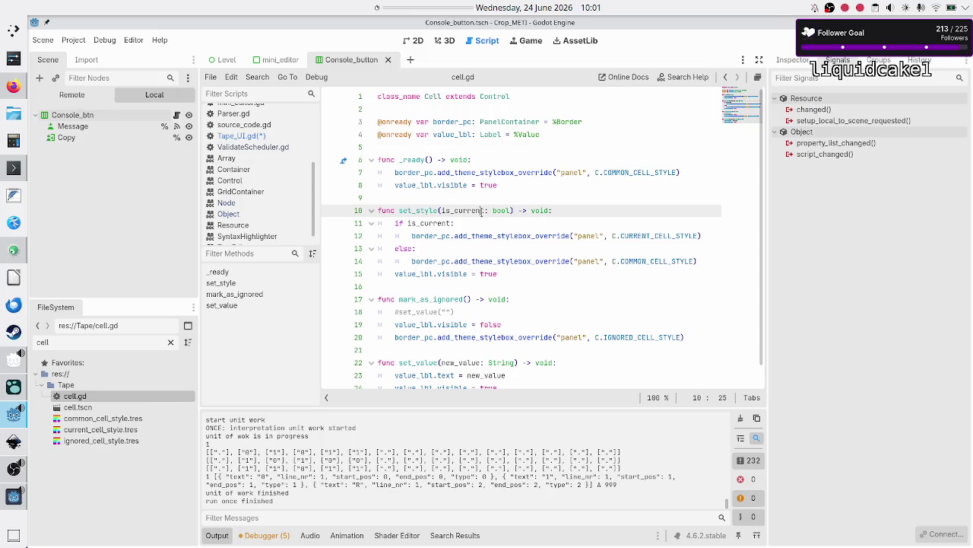
click(273, 137)
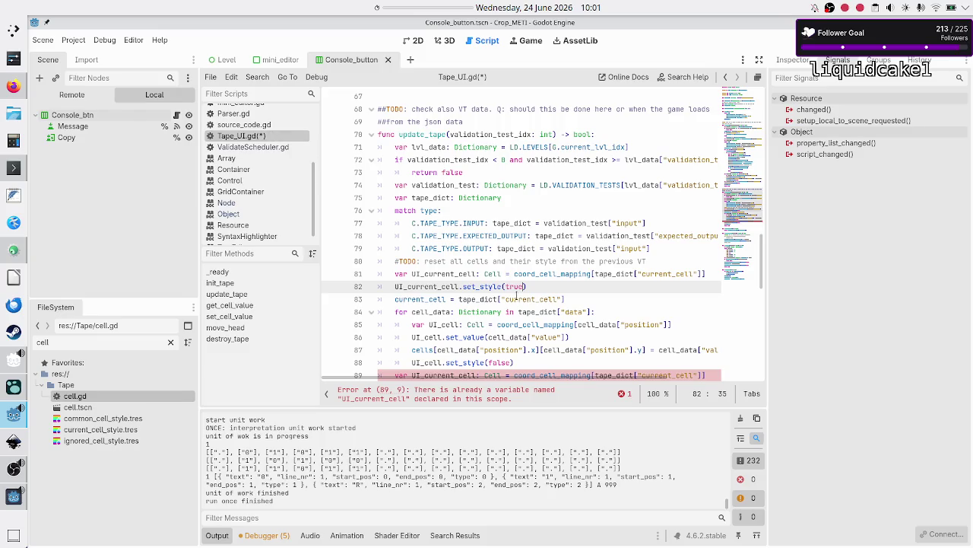
scroll(587, 298, down, 1)
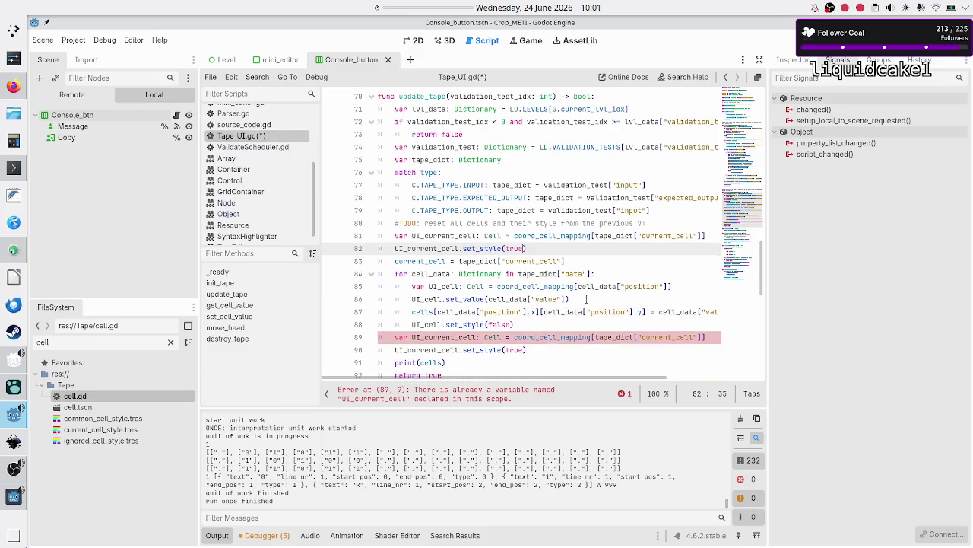
key(BackSpace)
key(BackSpace)
key(BackSpace)
text(false)
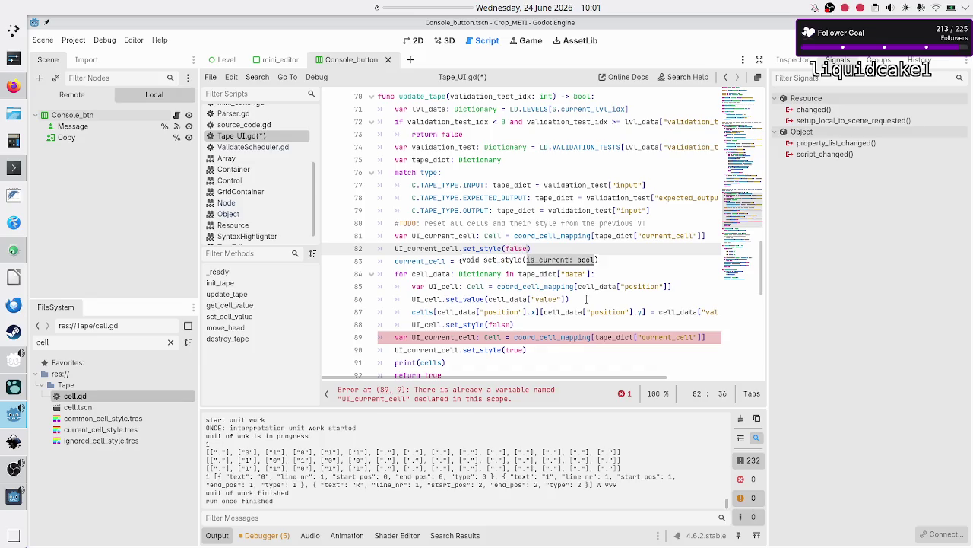
key(Up)
key(Down)
key(Home)
key(Home)
key(shift+Right)
key(shift+Right)
key(shift+Right)
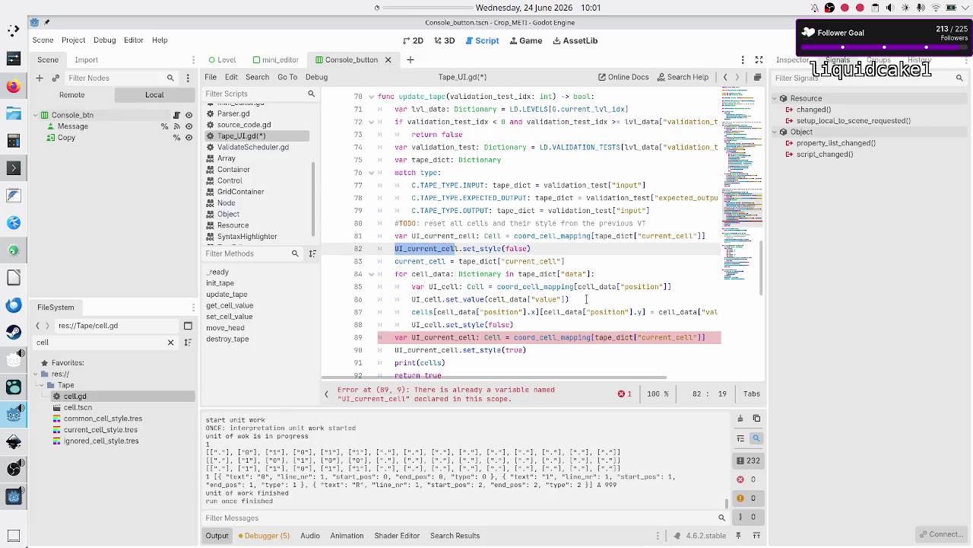
key(Right)
key(Right)
key(End)
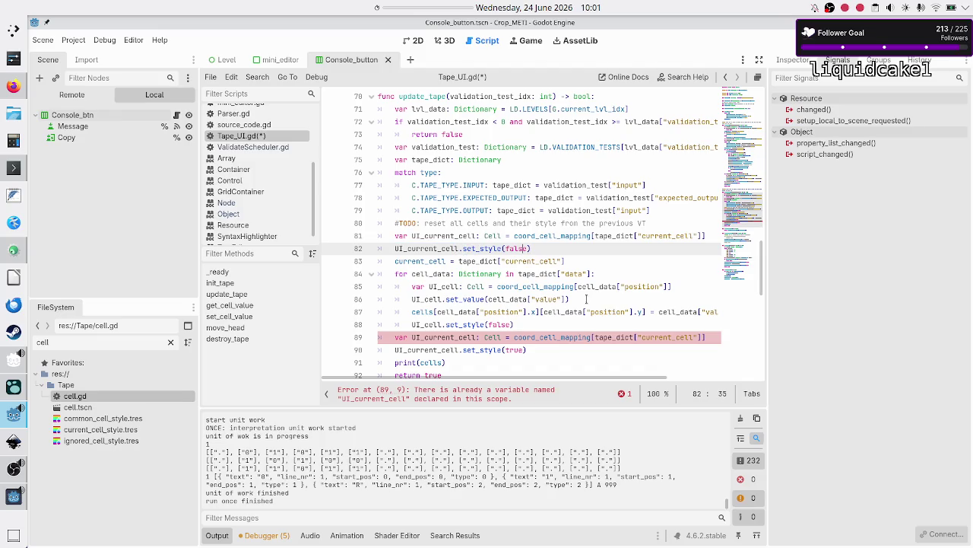
key(Right)
key(Up)
key(Down)
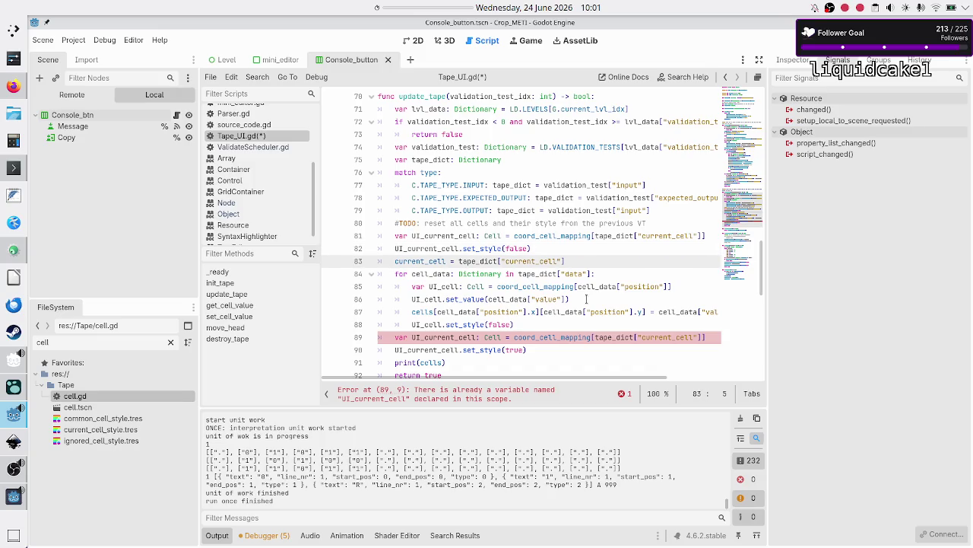
key(shift+End)
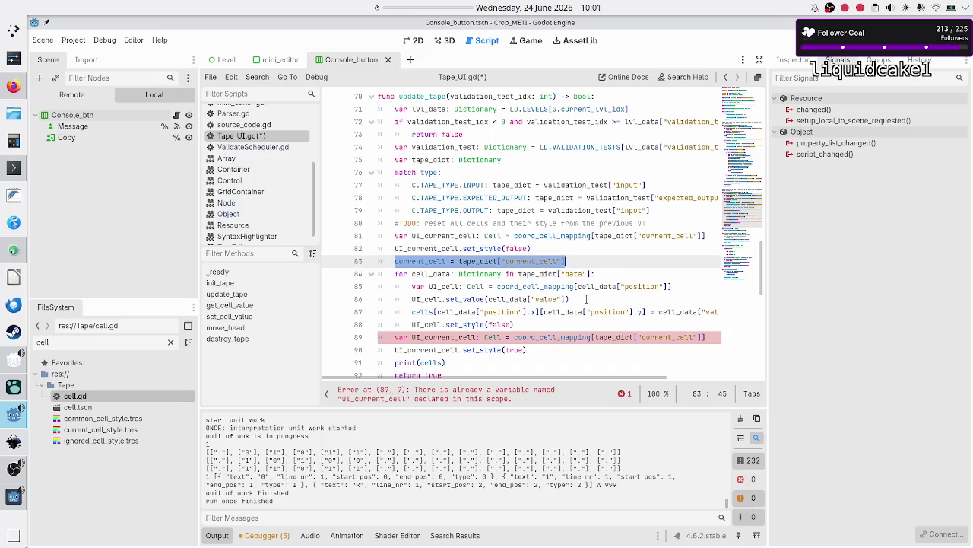
scroll(611, 210, down, 2)
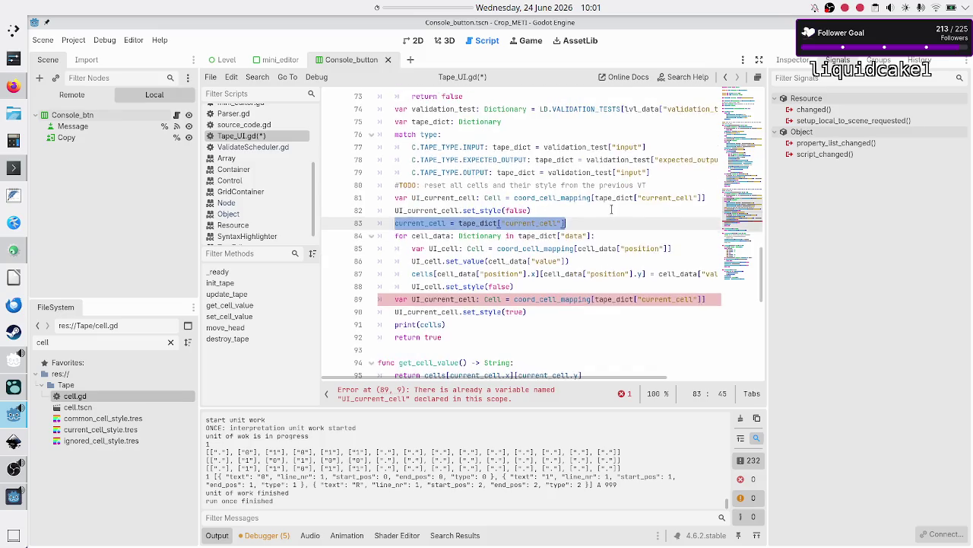
key(Down)
key(Down)
key(Down)
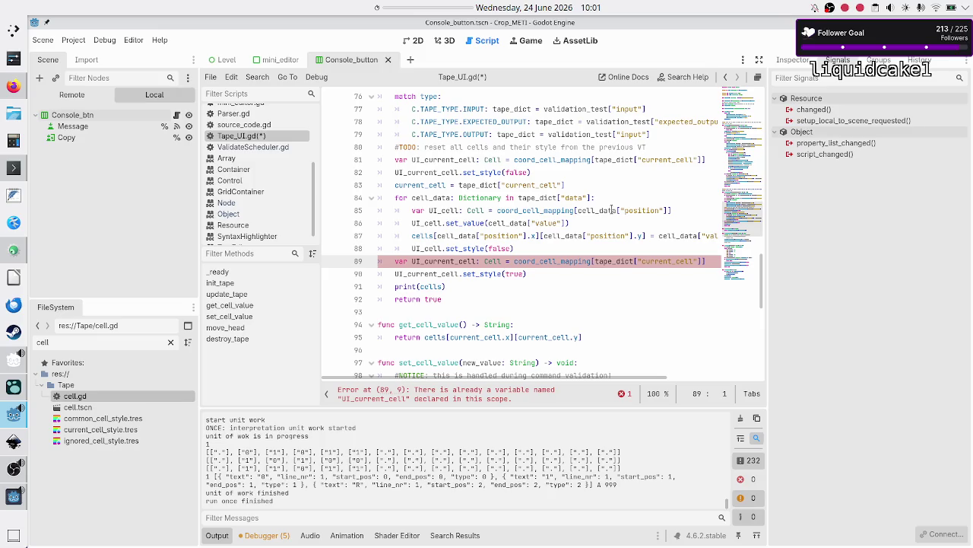
key(Up)
key(Up)
key(Up)
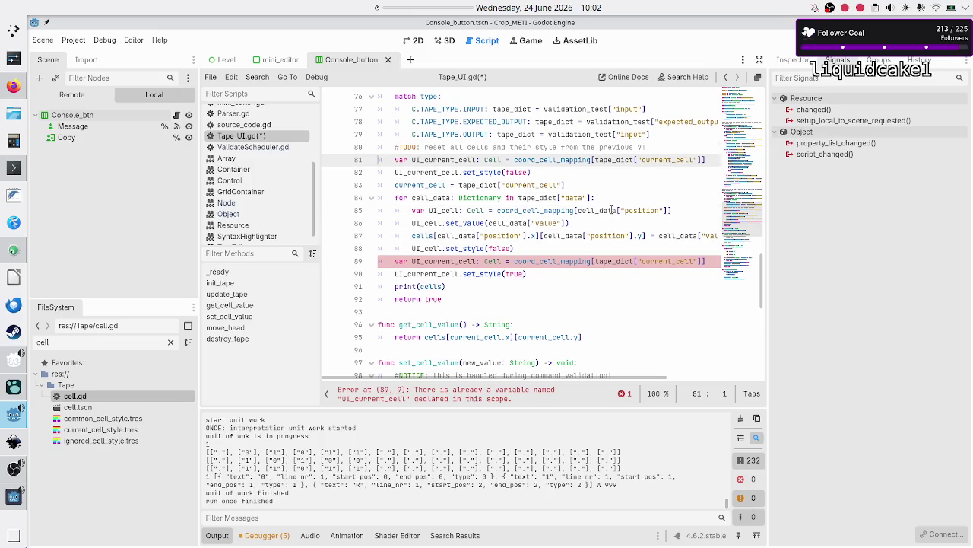
- Rename the first UI_current_cell on lines 81–82 to old_UI_current_cell
key(Down)
key(Right)
key(Right)
text(old_)
key(Down)
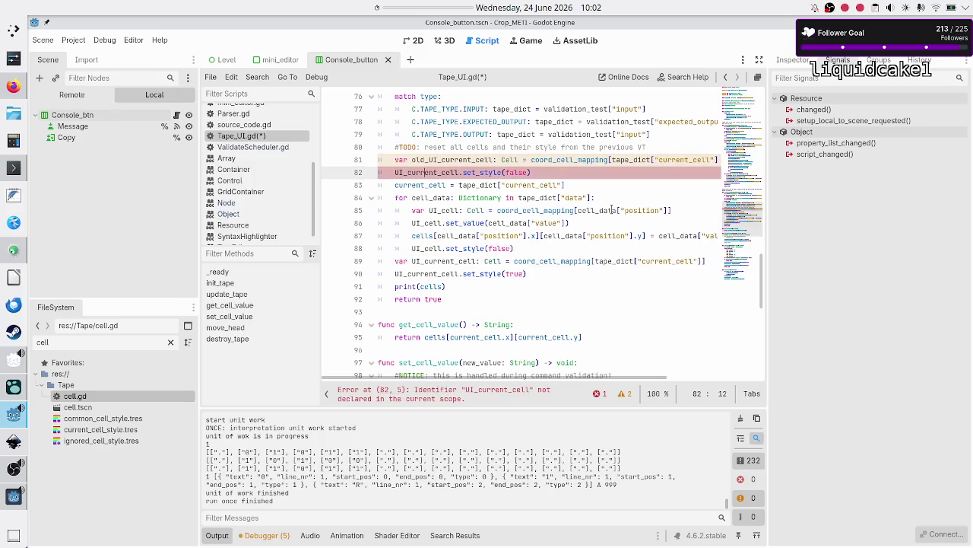
key(Left)
key(Left)
key(Left)
text(old_)
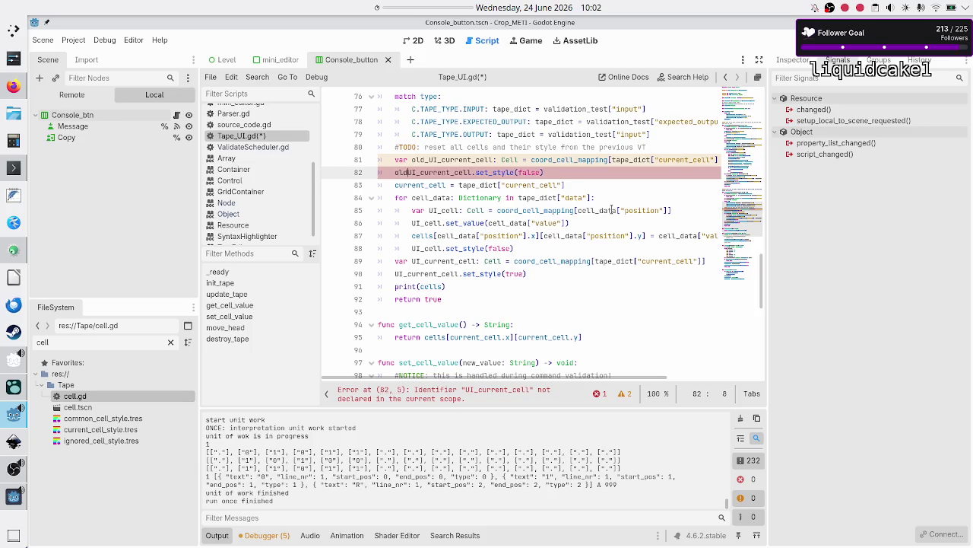
- Rename the second UI_current_cell on lines 89–90 to new_UI_current_cell
key(Down)
key(Down)
key(Down)
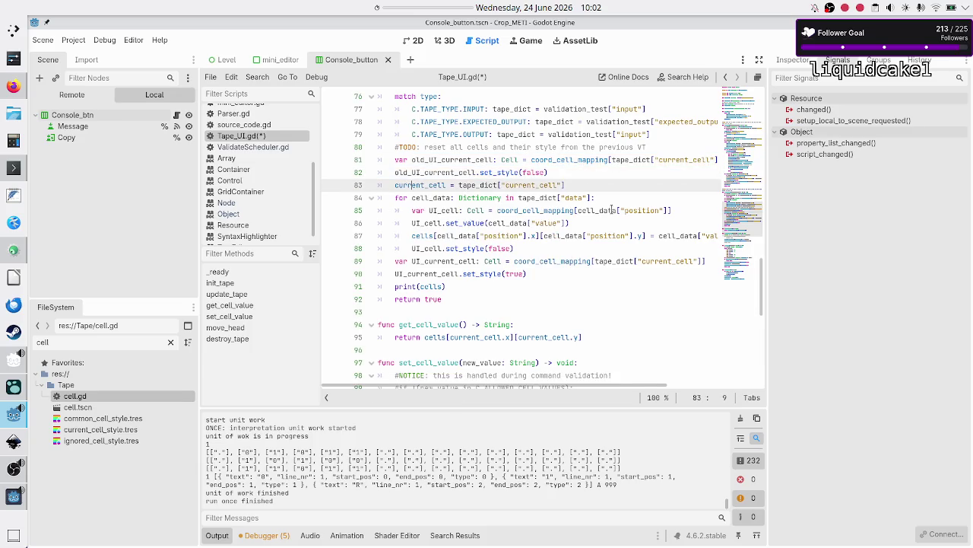
key(Up)
key(Up)
text(new_)
key(Down)
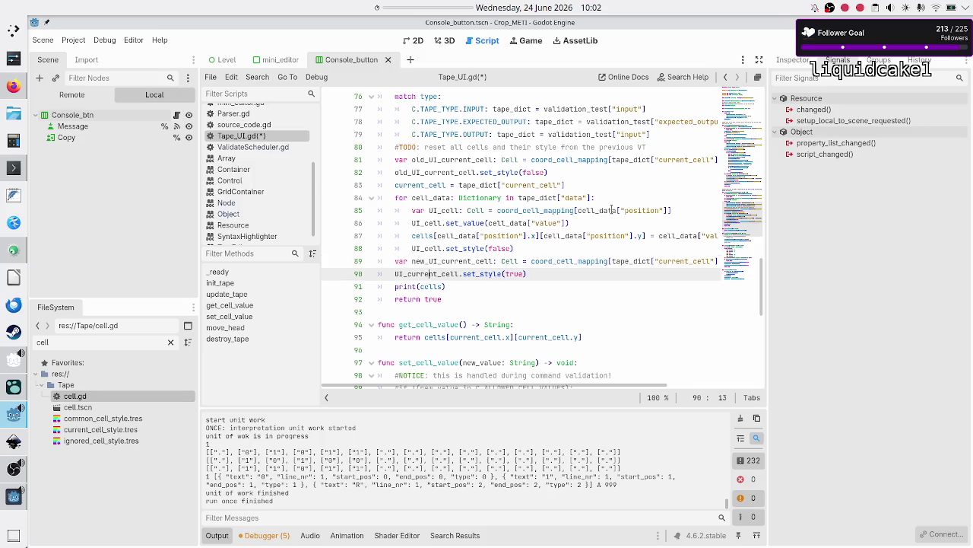
key(Left)
key(Left)
key(Left)
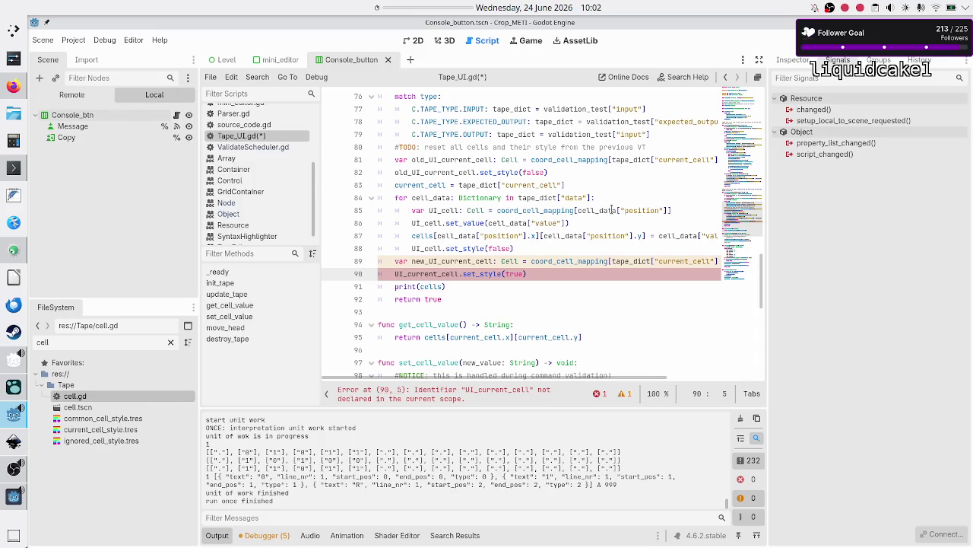
text(new_)
- Save Tape_UI.gd and launch the game with F5
key(Escape)
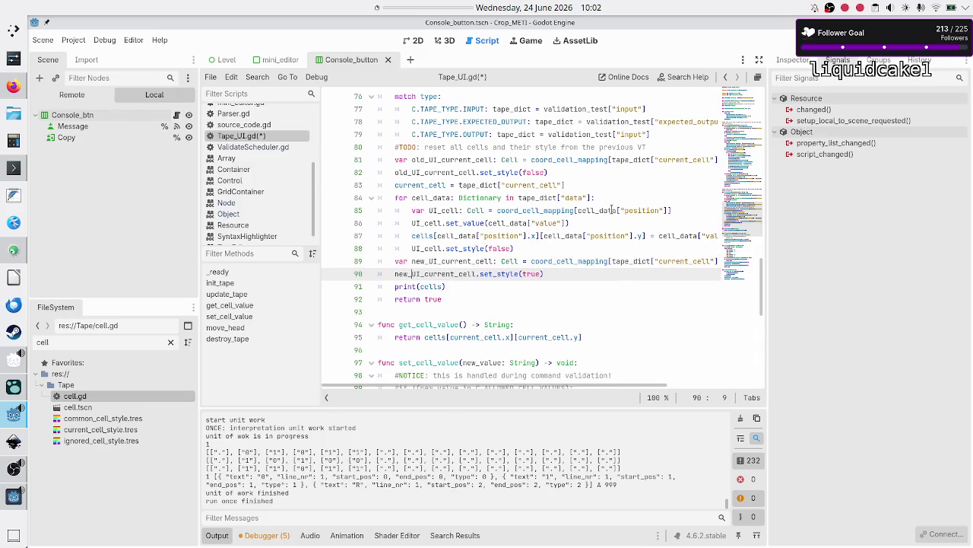
key(ctrl+s)
key(F5)
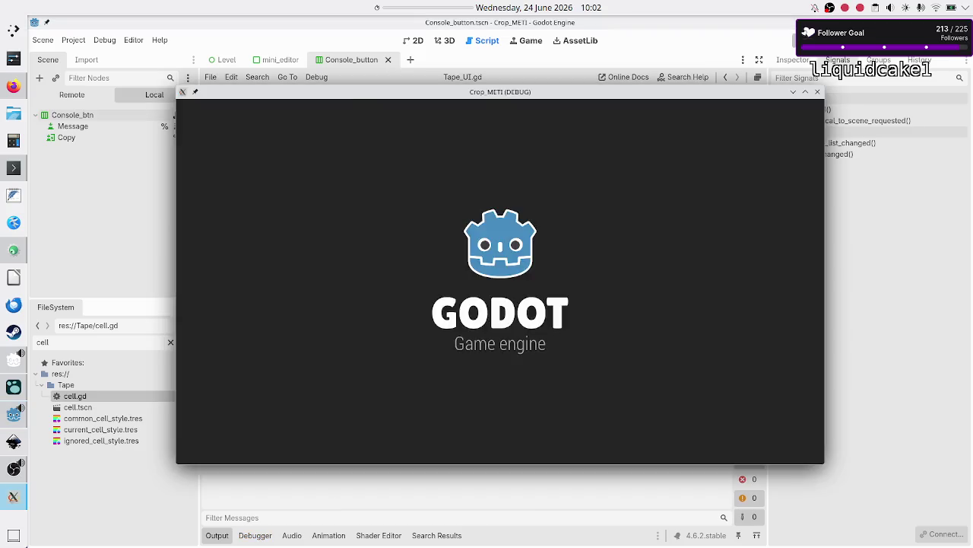
- Enter 01R, 10R and ..$ as Rule A's lines and step the program once
click(199, 134)
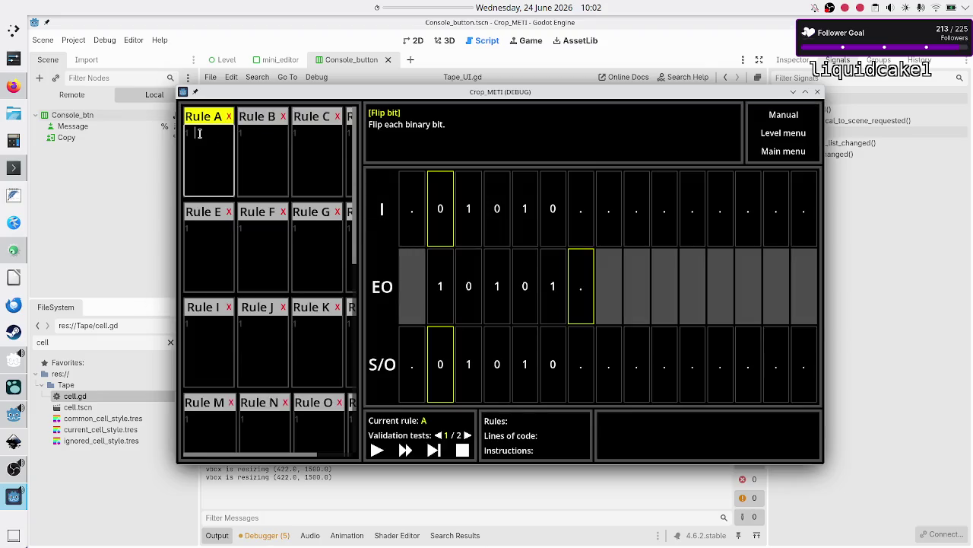
key(ctrl+v)
key(ctrl+z)
text(01R)
key(Return)
text(10R)
key(Return)
text(.)
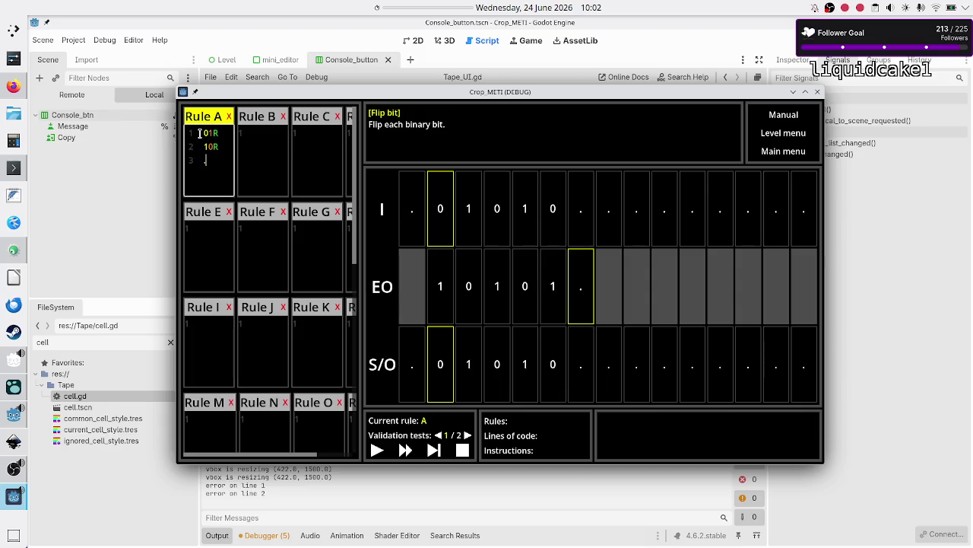
text(.$)
click(434, 450)
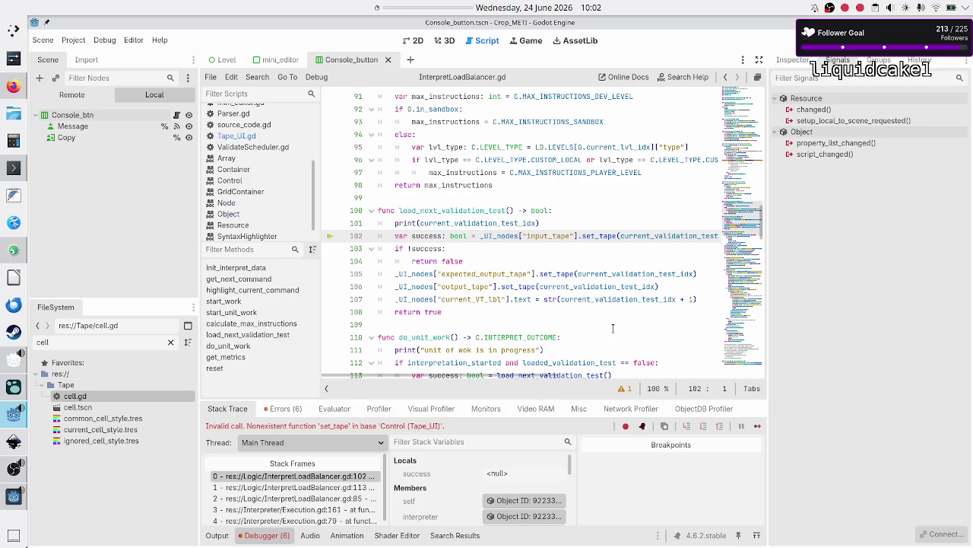
- Change set_tape to update_tape on lines 102, 105 and 106, save, and stop the game
click(604, 237)
key(BackSpace)
key(BackSpace)
key(BackSpace)
text(update)
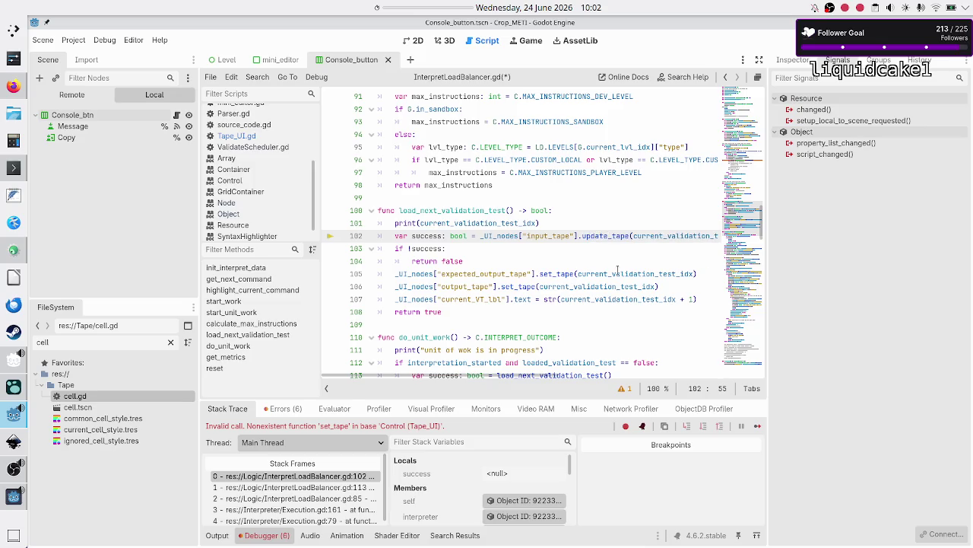
key(Down)
key(Down)
key(Down)
key(ctrl+Left)
key(BackSpace)
key(BackSpace)
key(BackSpace)
text(update_)
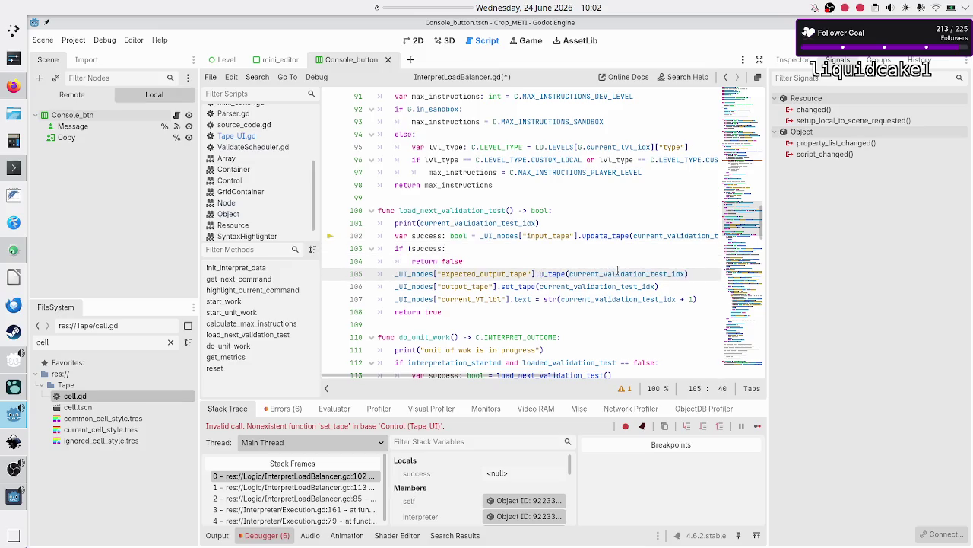
key(Down)
key(ctrl+Left)
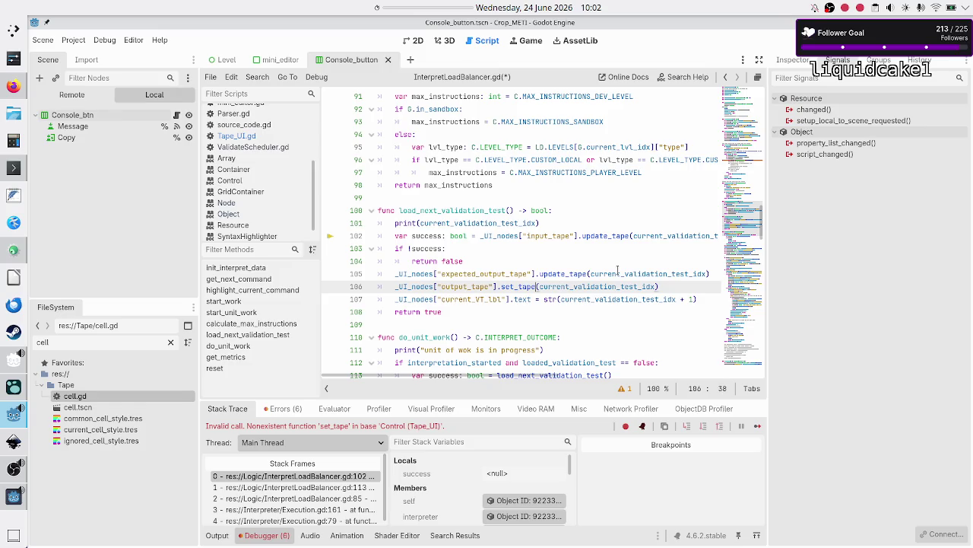
key(BackSpace)
key(BackSpace)
key(BackSpace)
text(update)
key(ctrl+s)
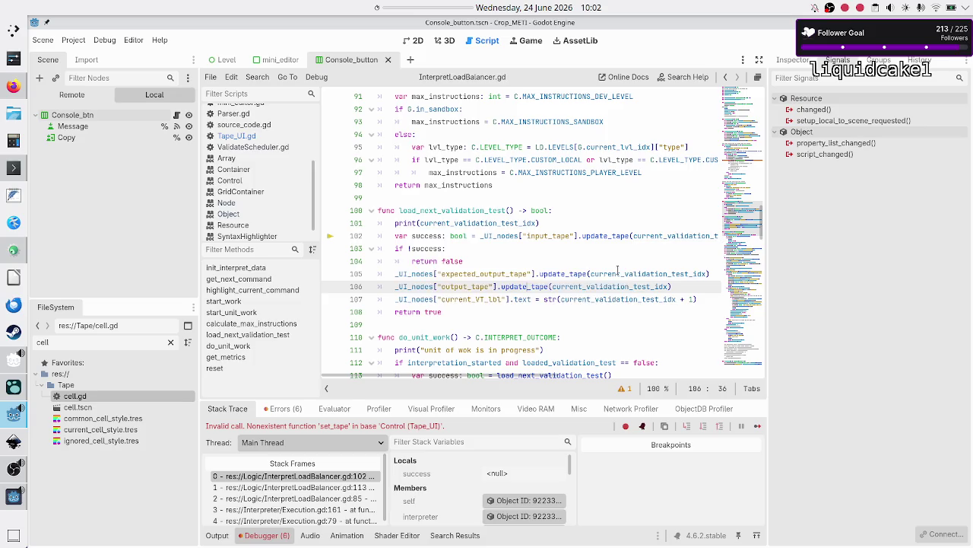
key(F8)
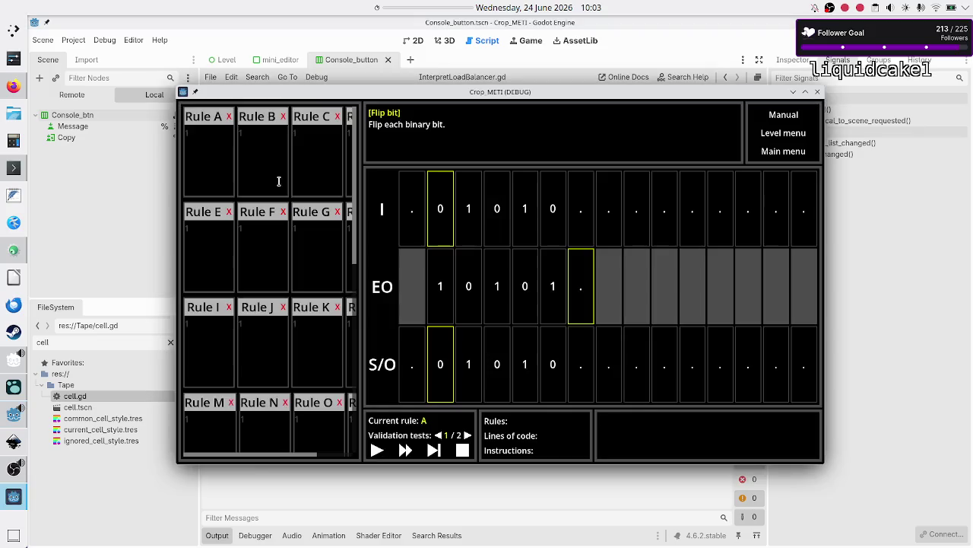
- Step Rule A until output 10101 matches expected and validation test 2/2 loads
click(435, 450)
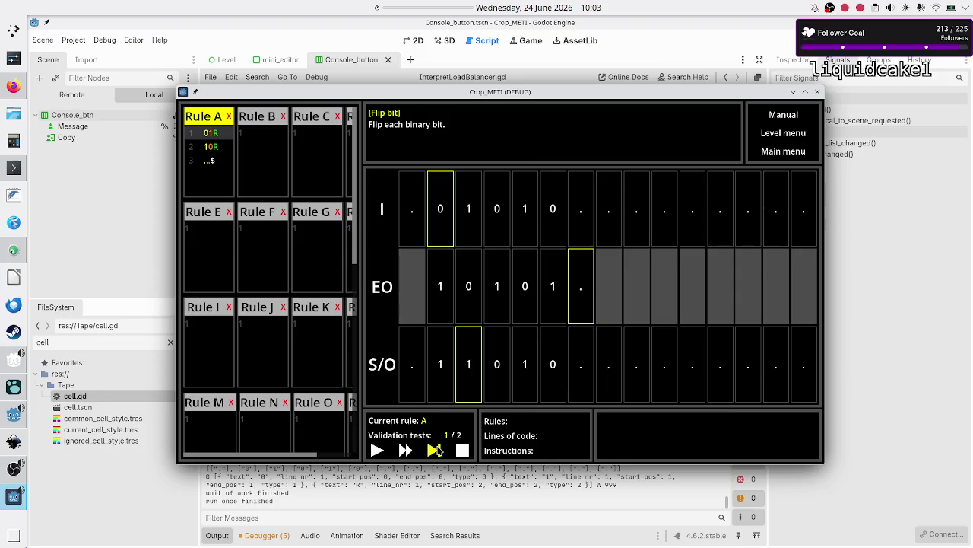
click(434, 450)
click(435, 451)
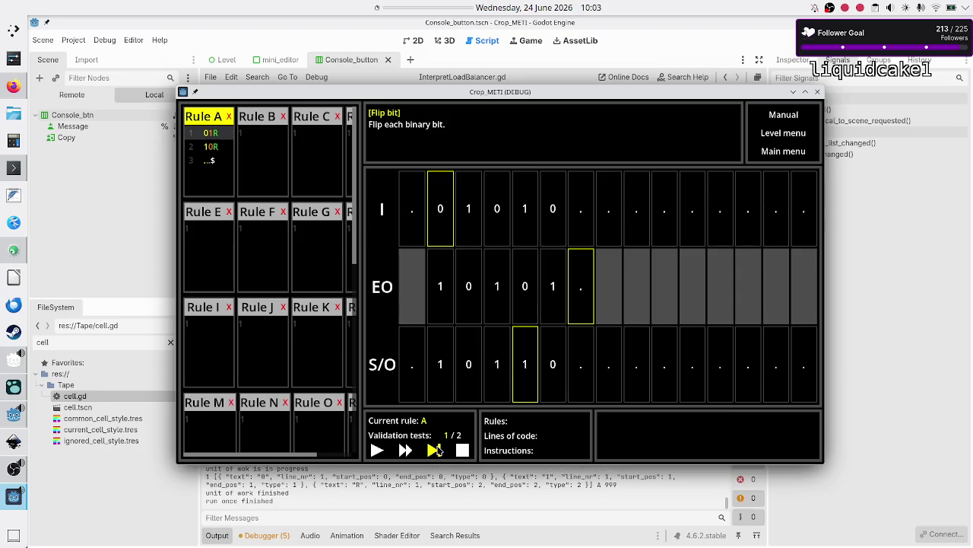
click(435, 450)
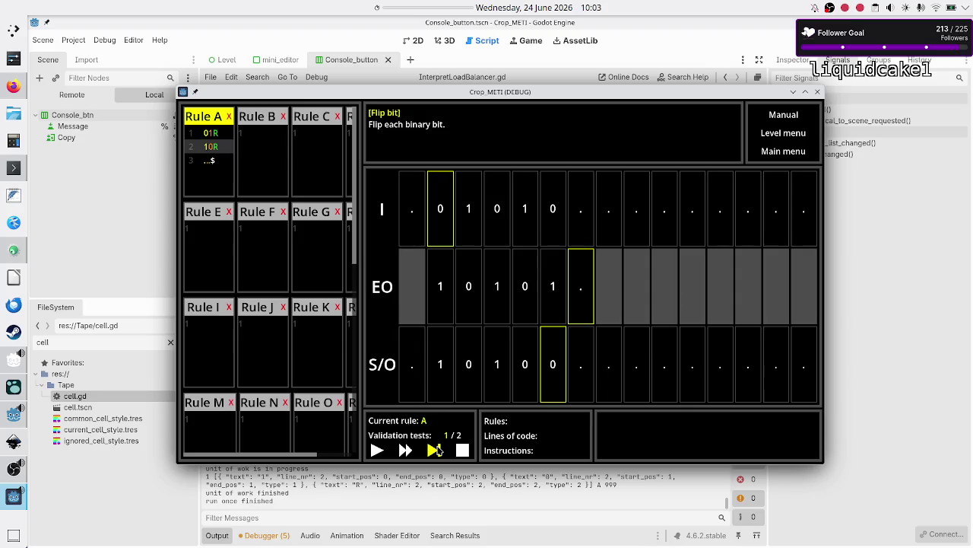
click(436, 451)
click(436, 450)
click(436, 450)
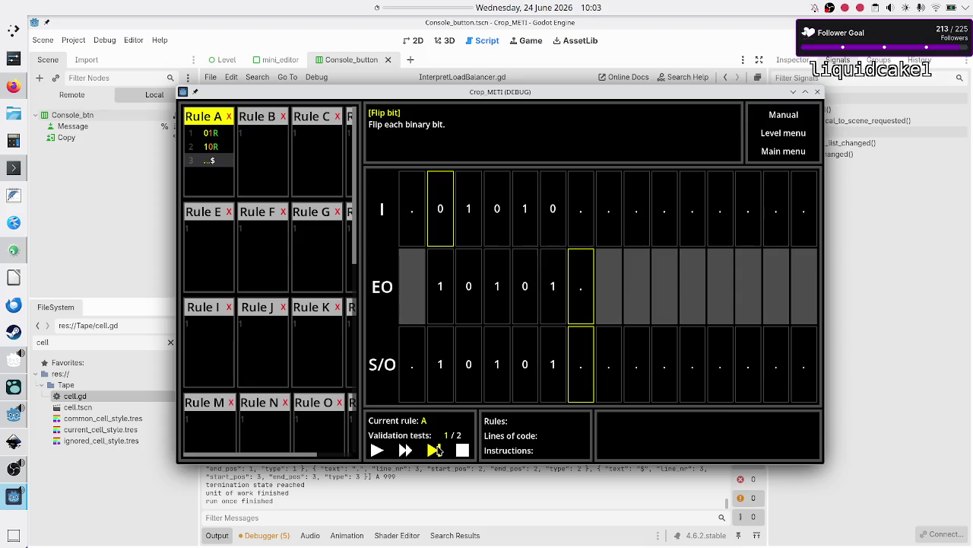
click(436, 451)
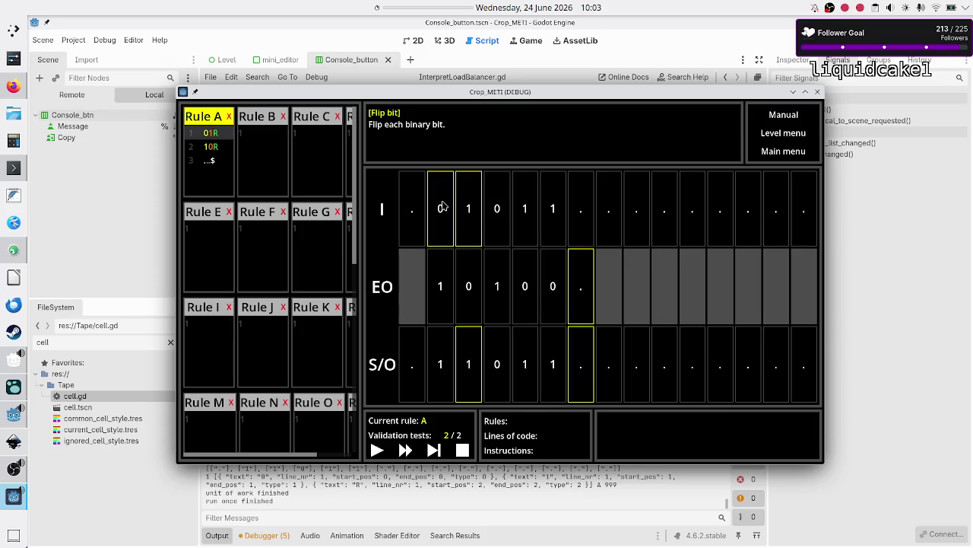
- Bring the script editor back in front of the game and switch to Tape_UI.gd
click(901, 296)
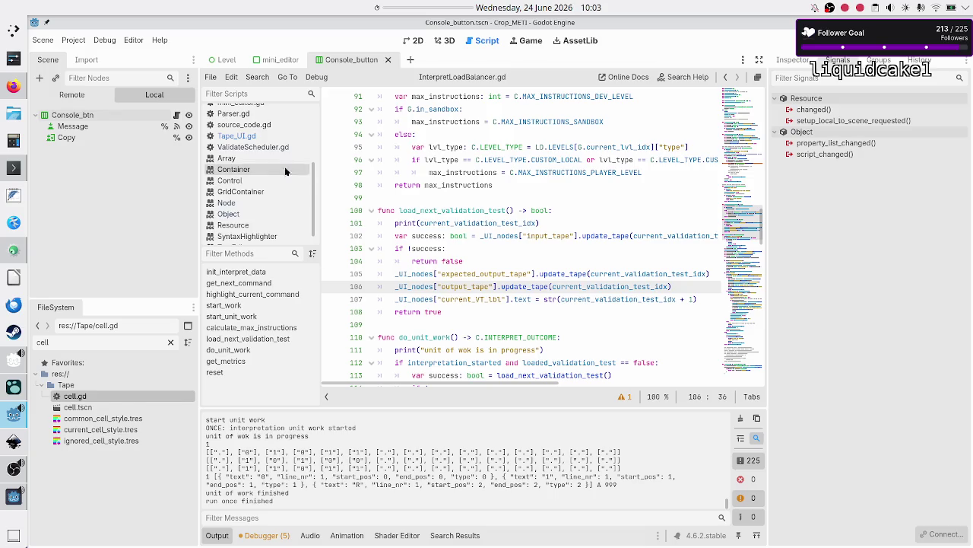
click(257, 137)
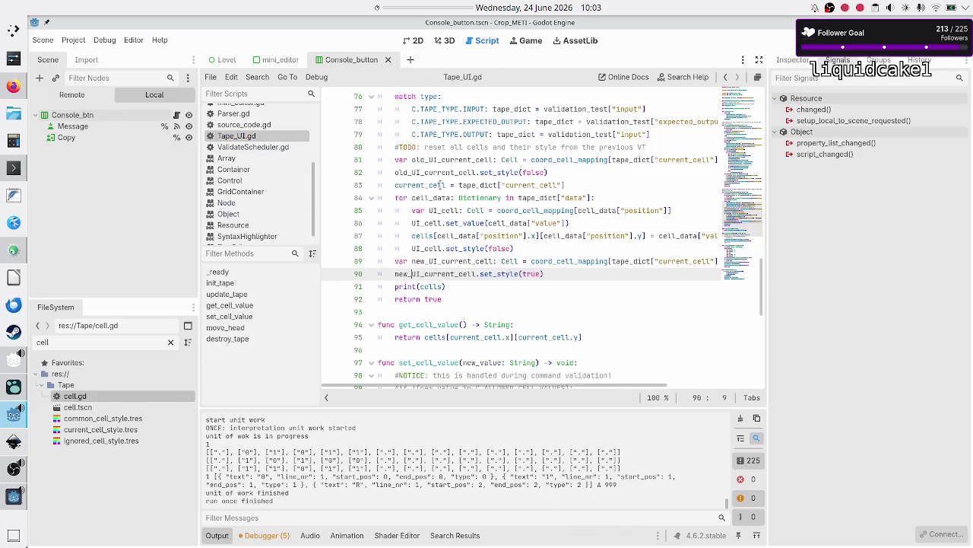
- Highlight the uses of old_UI_current_cell and tape_dict in update_tape
double_click(469, 161)
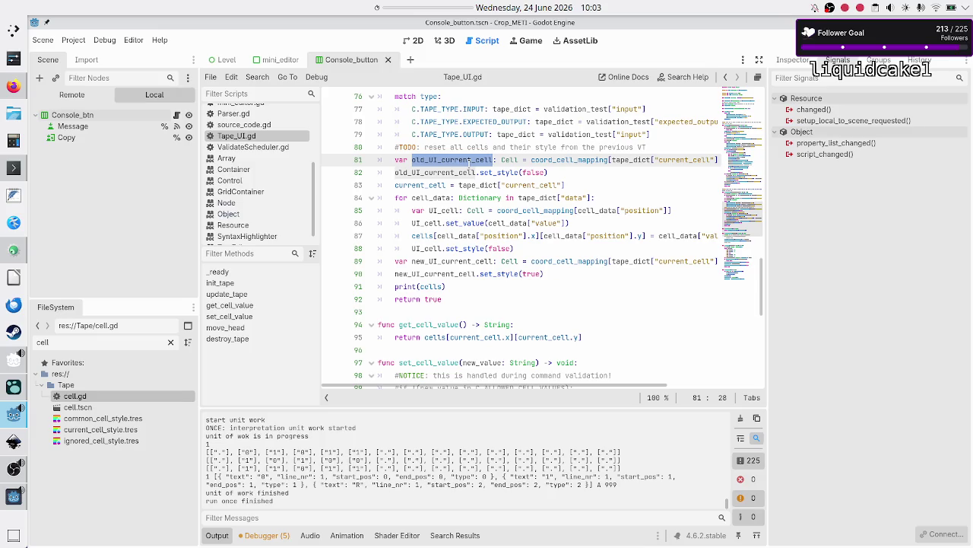
mouse_move(590, 157)
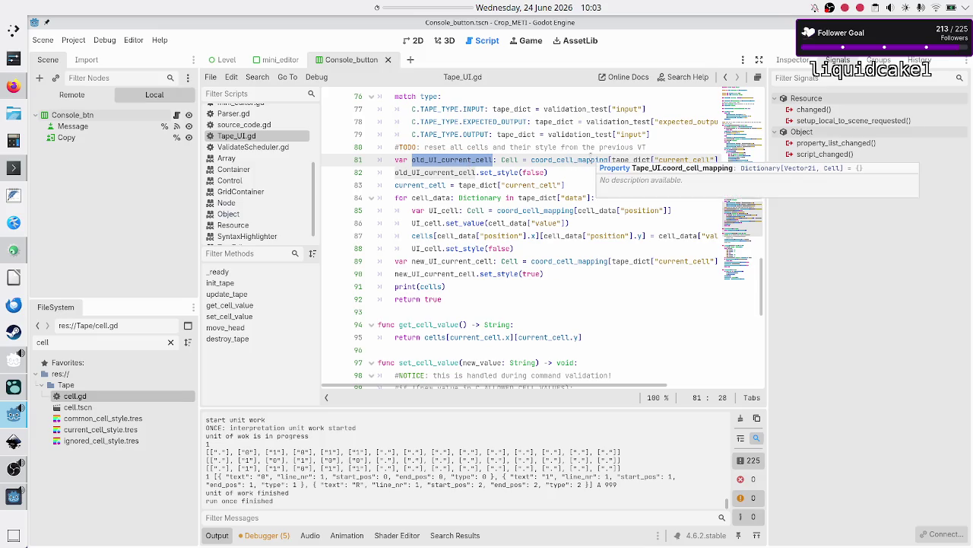
click(627, 159)
double_click(627, 159)
scroll(578, 163, up, 3)
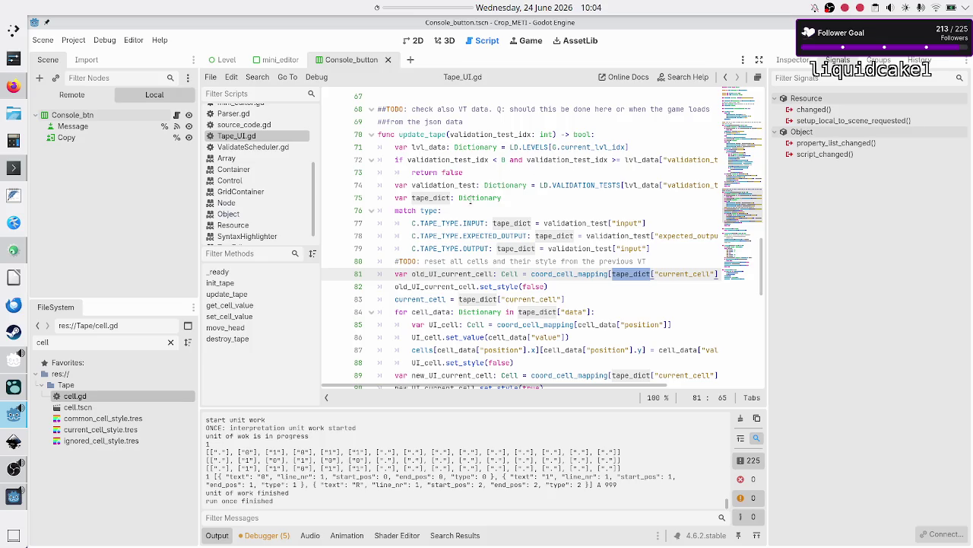
- Inspect the line 77 tape_dict assignment, then tape_dict's type and coord_cell_mapping's documentation
click(509, 223)
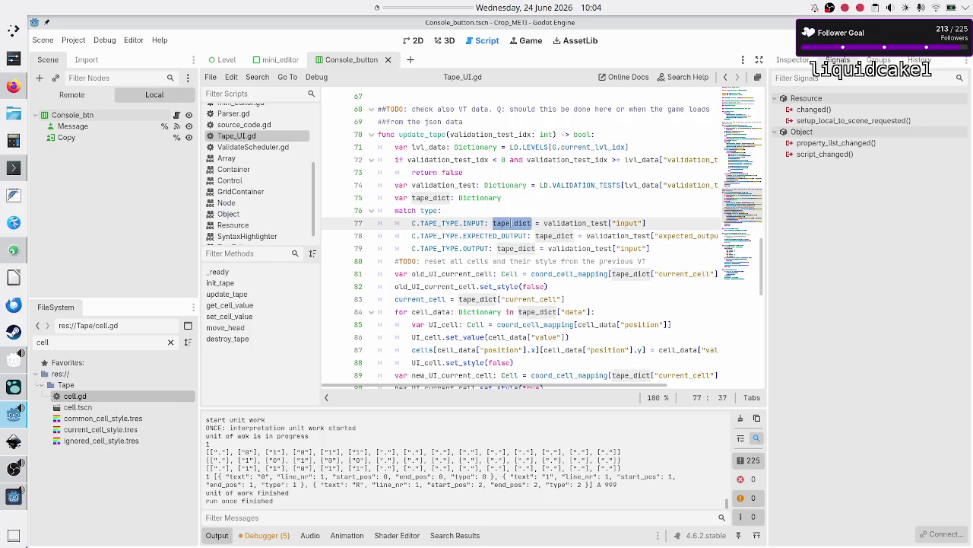
click(572, 222)
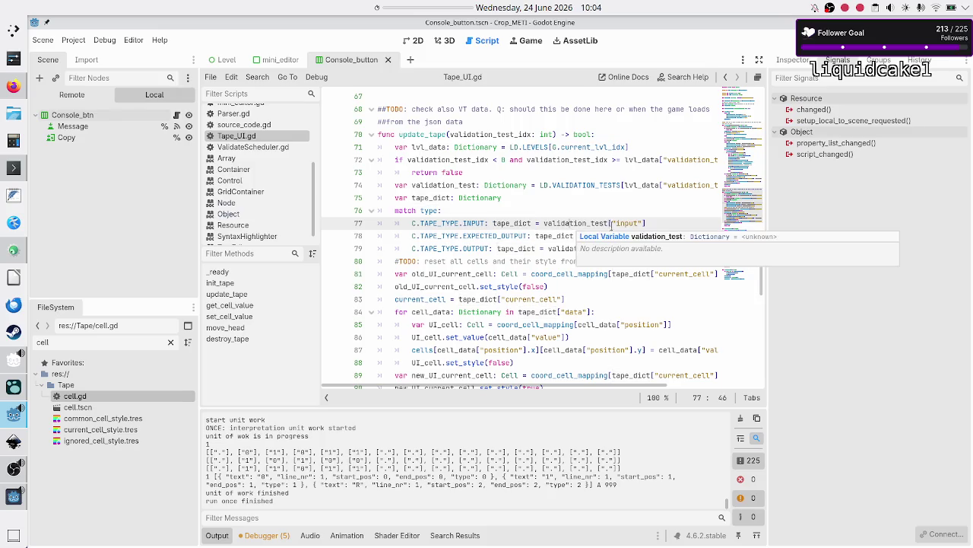
click(624, 223)
click(638, 272)
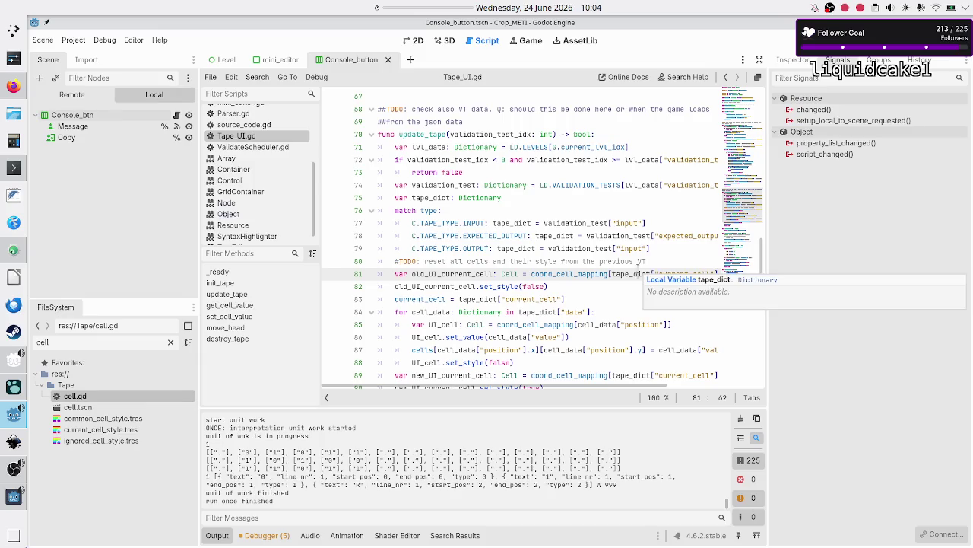
click(600, 271)
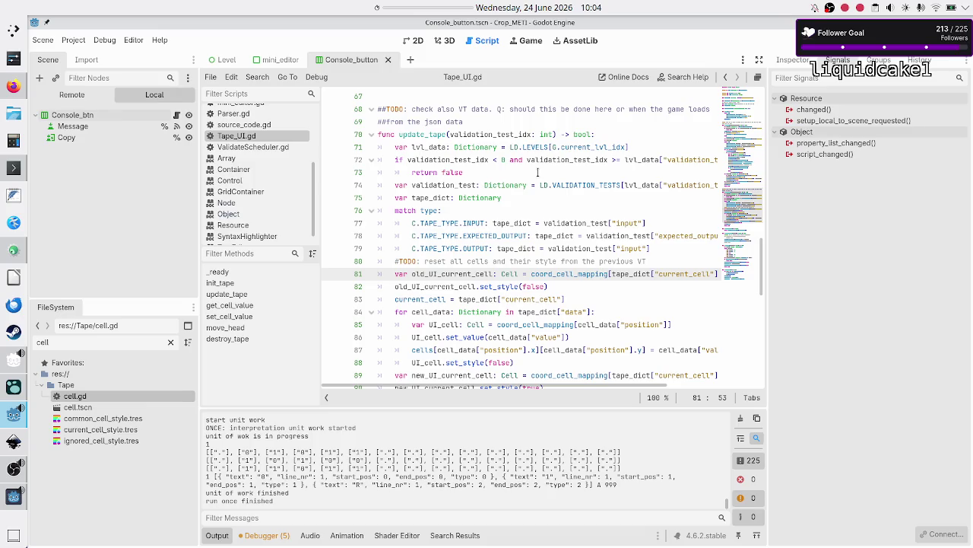
scroll(248, 207, up, 3)
- Open level_data.gd and select the input data blocks of validation tests 4 and 3
click(241, 190)
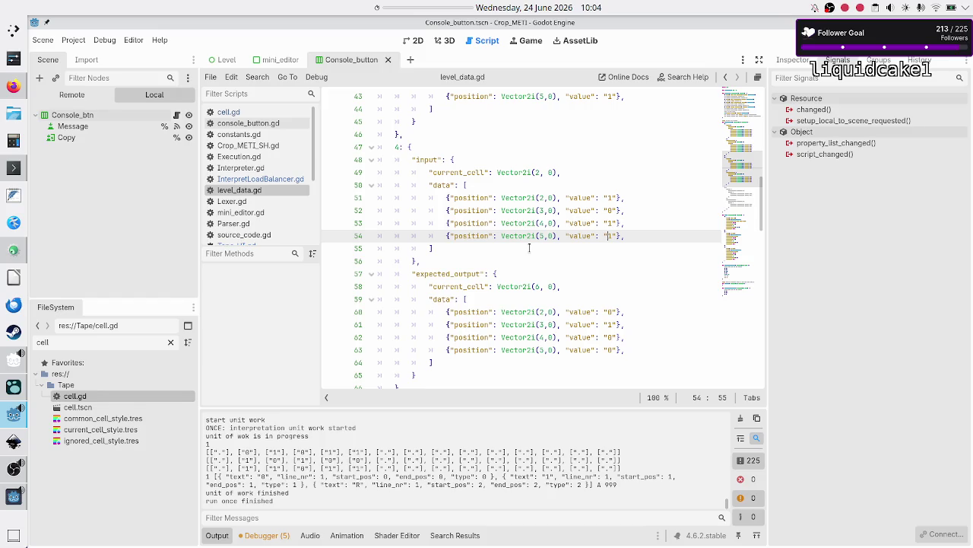
drag(419, 261, 411, 159)
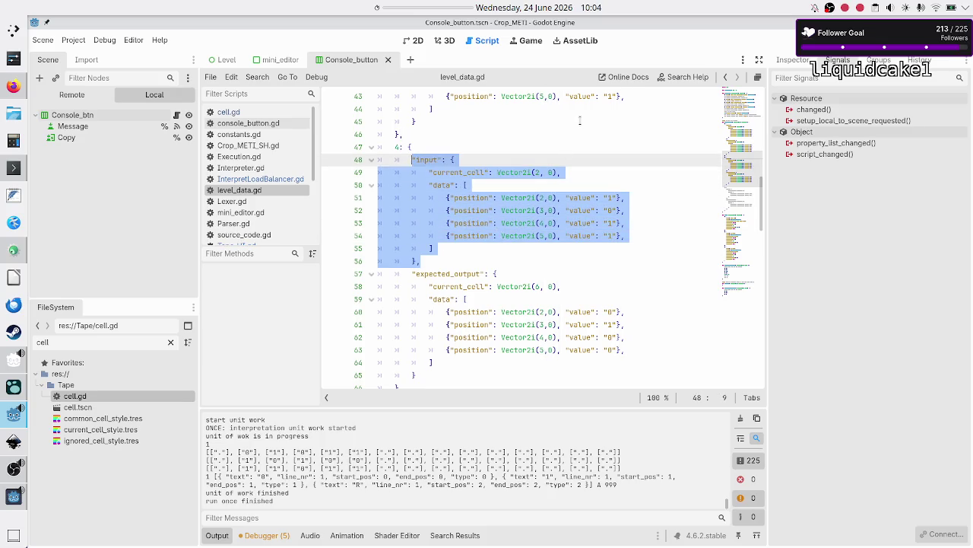
scroll(579, 119, up, 4)
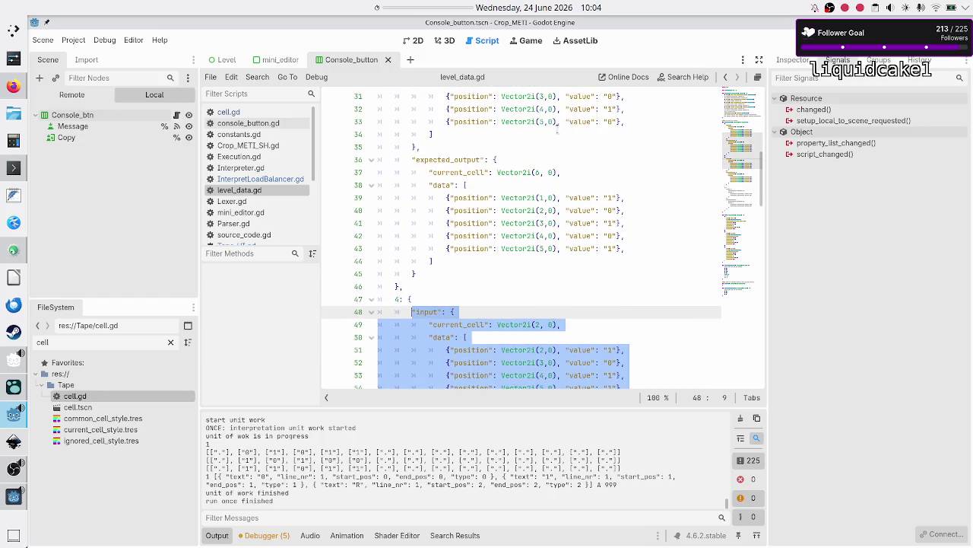
scroll(426, 246, up, 3)
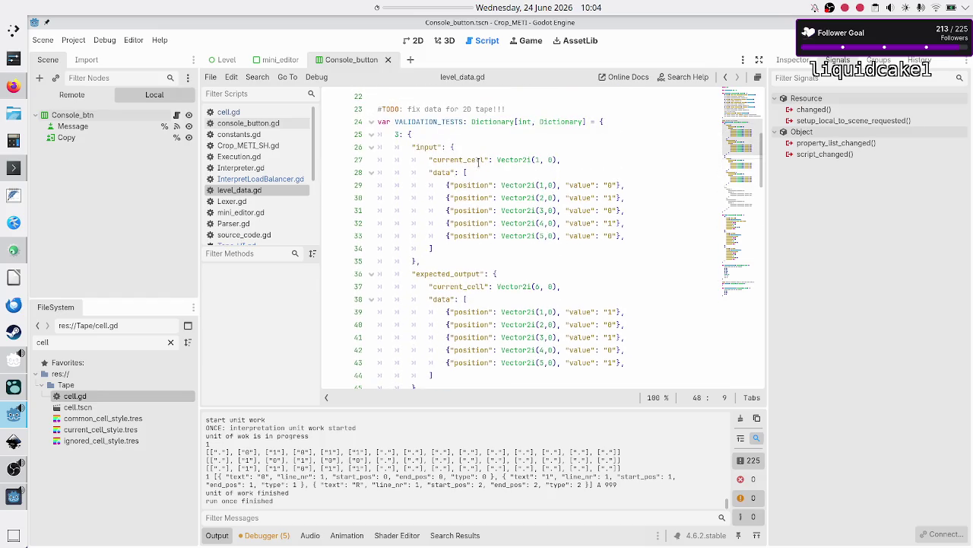
click(429, 261)
drag(429, 260, 412, 148)
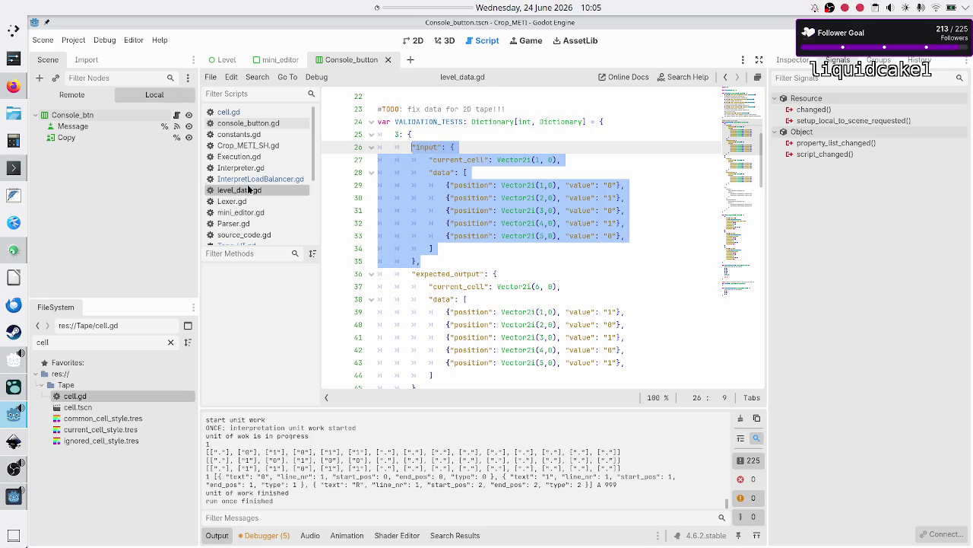
scroll(252, 181, down, 5)
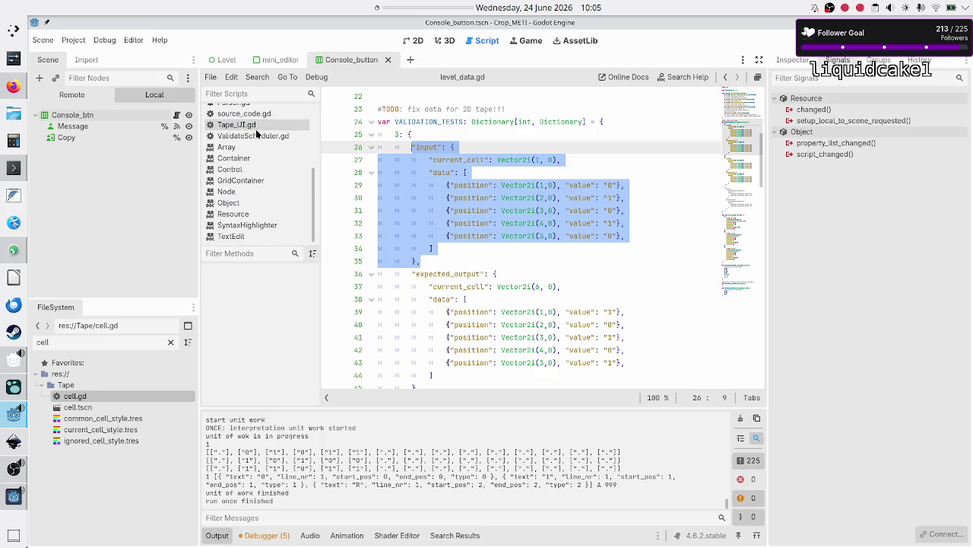
- In Tape_UI.gd, try adding -1 and then 0 to update_tape's signature, reverting both
click(236, 124)
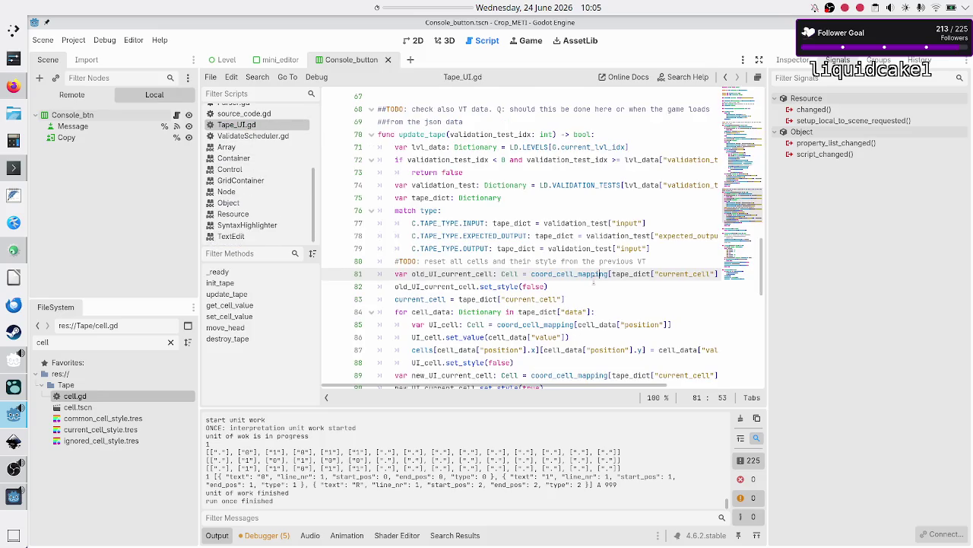
click(556, 134)
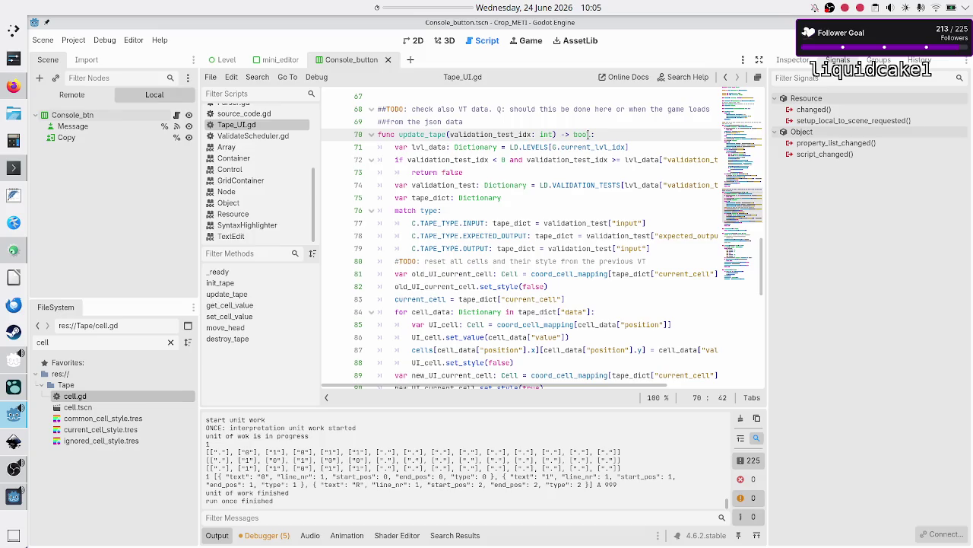
text(-1)
key(BackSpace)
key(BackSpace)
key(BackSpace)
text(0)
key(BackSpace)
- Select the update_tape signature, then select the old current-cell code on lines 81–82
key(Home)
key(shift+Down)
key(shift+Left)
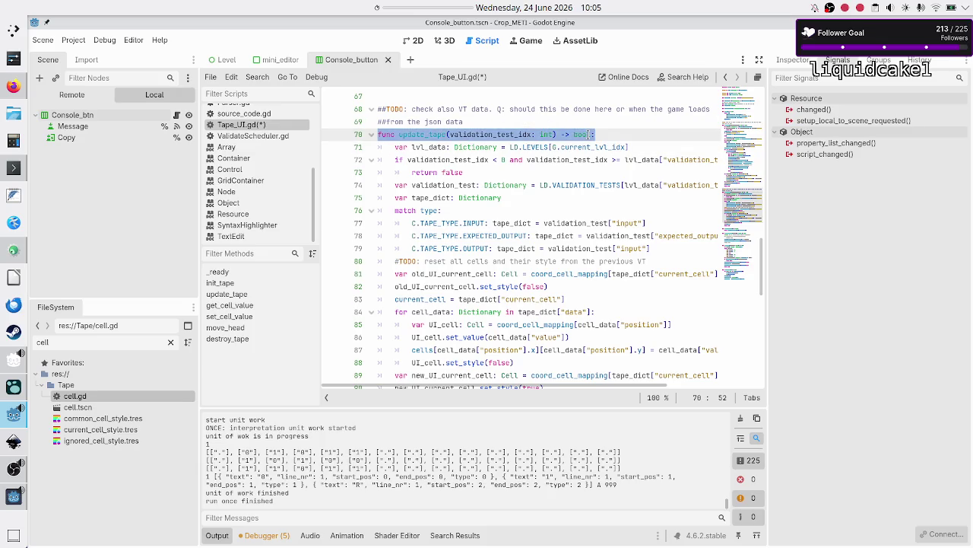
key(Right)
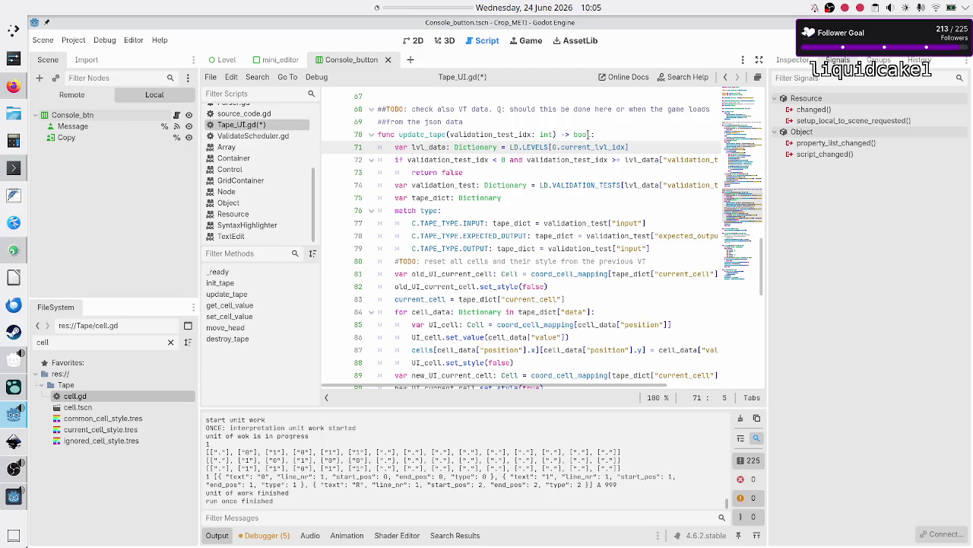
key(Down)
key(Down)
key(Down)
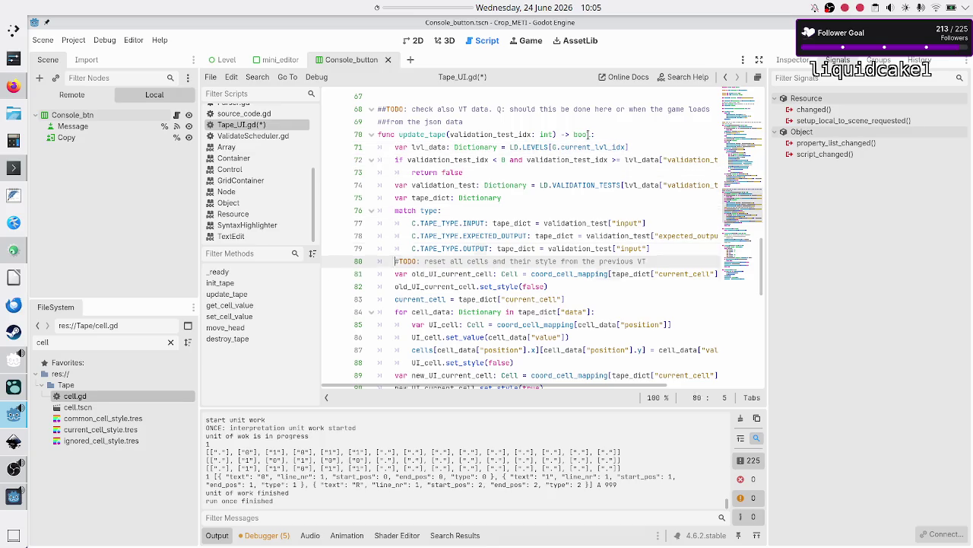
key(Up)
key(Up)
key(Up)
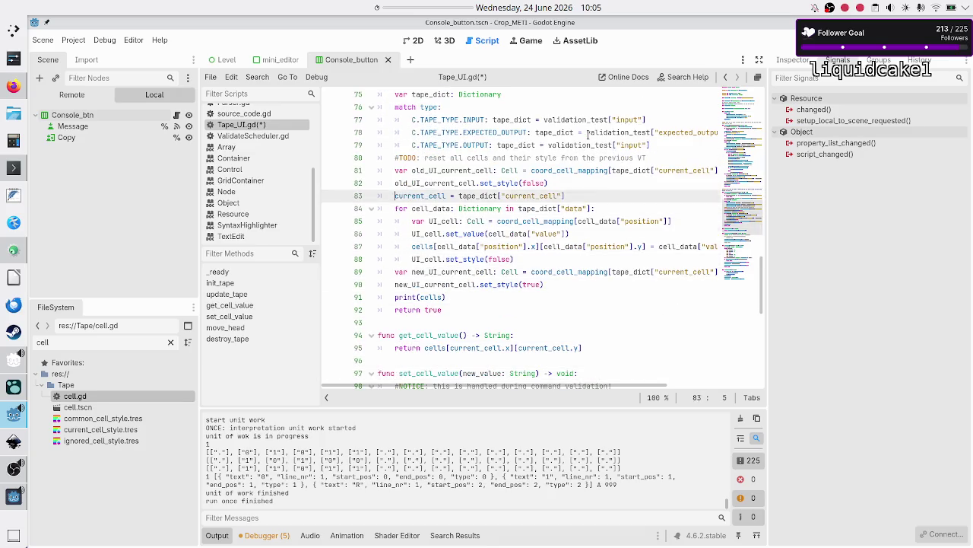
key(Down)
key(Home)
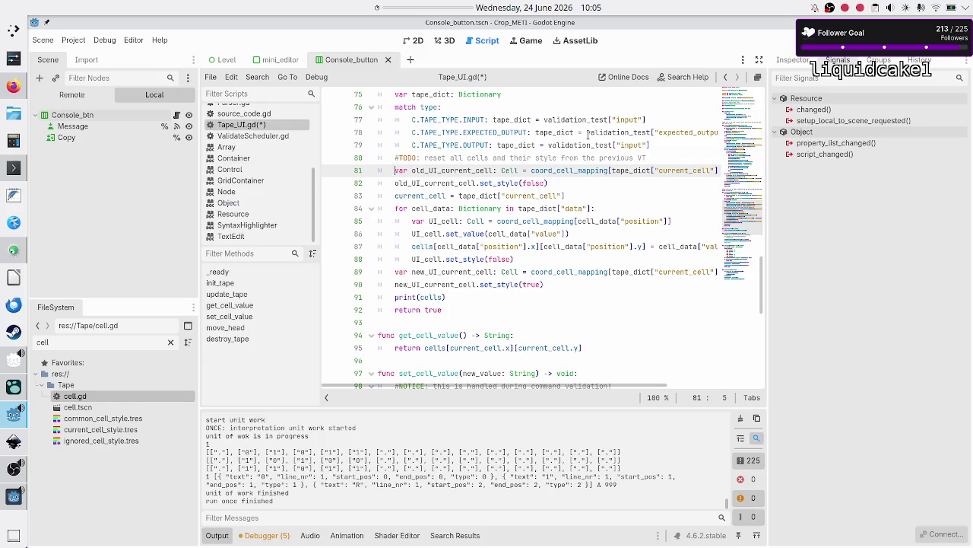
key(shift+Down)
key(shift+End)
key(shift+Right)
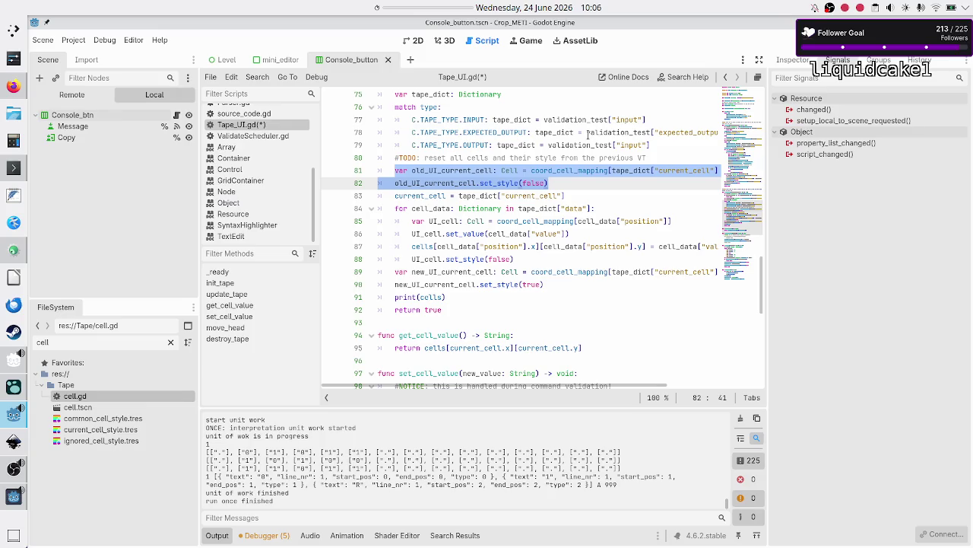
- Replace lines 81–82 with 'for old_UI_cell: Cell in grid.get_children()'
key(BackSpace)
text(for U)
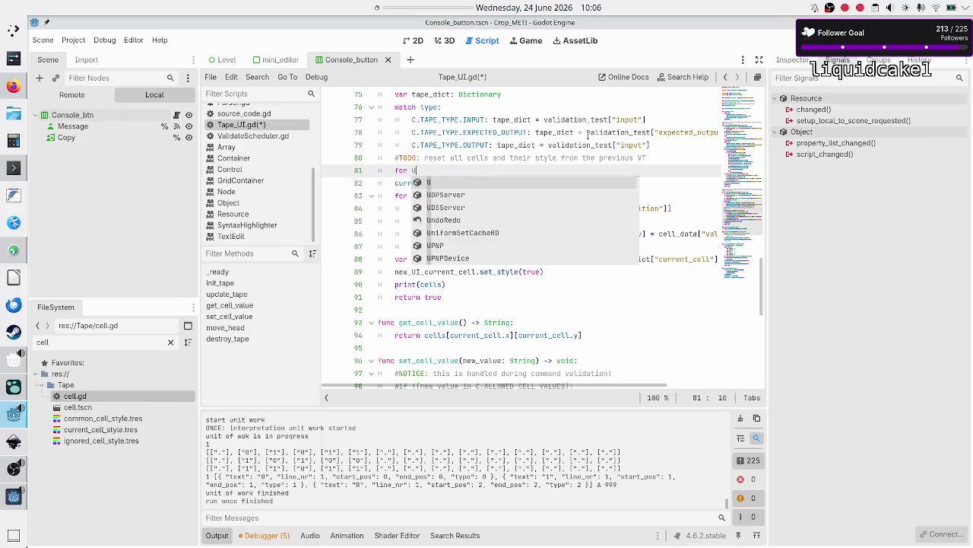
key(BackSpace)
text(old_)
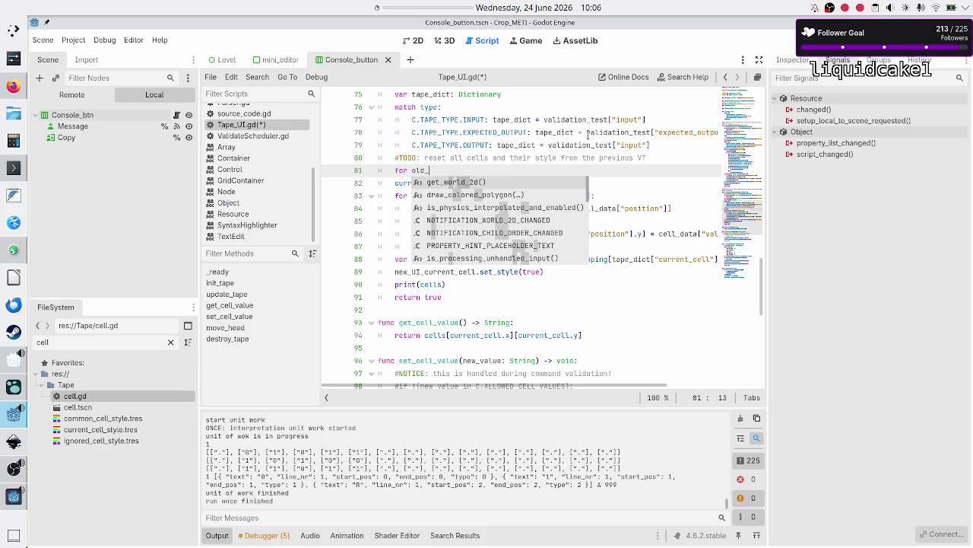
text(UI_cell: C)
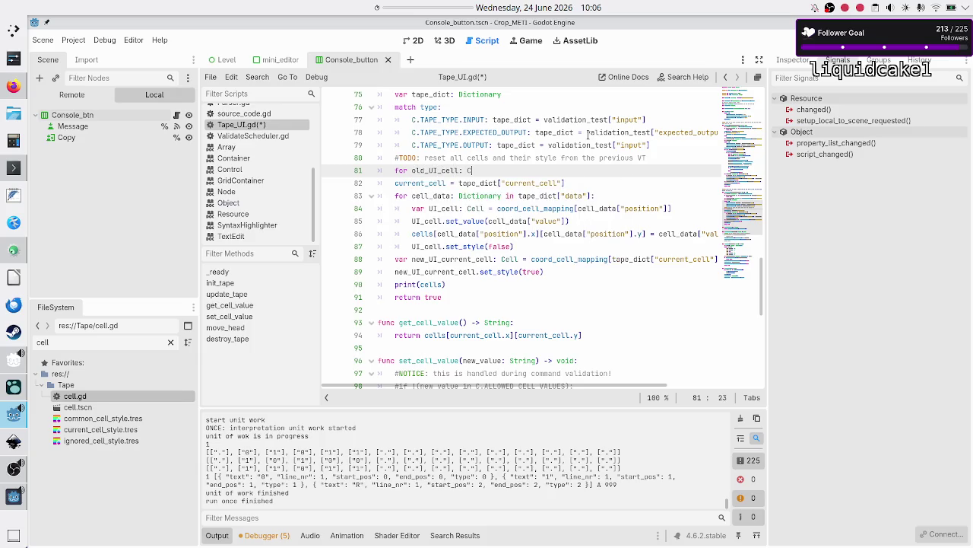
text(ell )
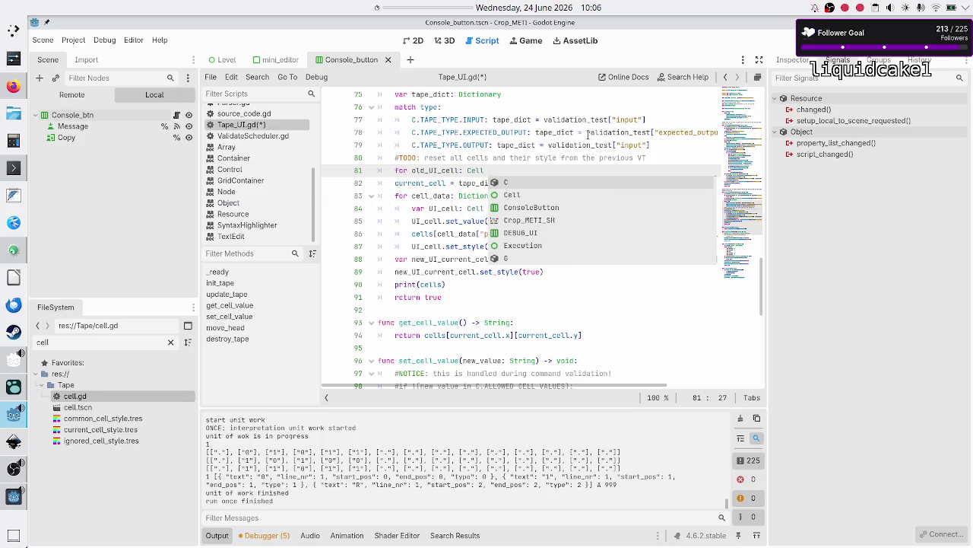
text(=)
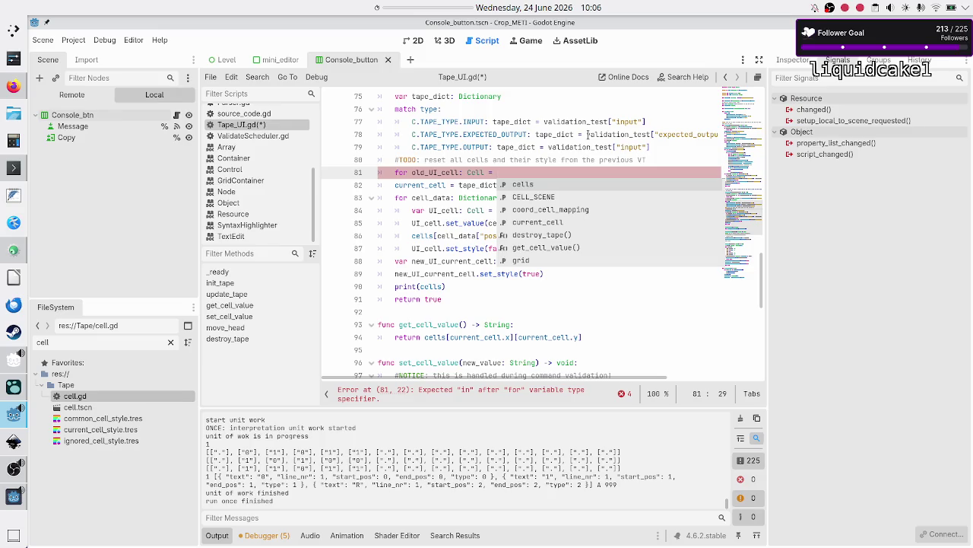
double_click(509, 121)
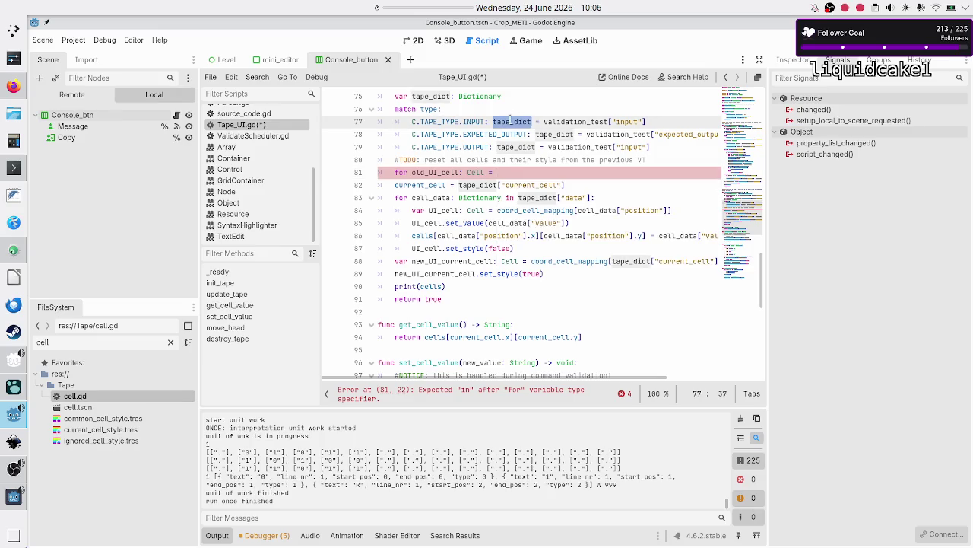
key(Down)
key(Down)
key(Down)
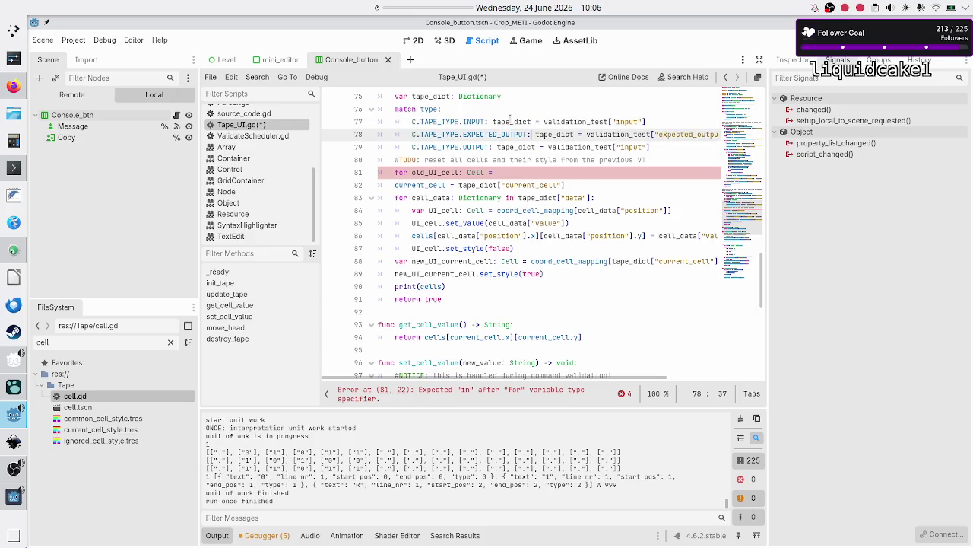
text(grid.)
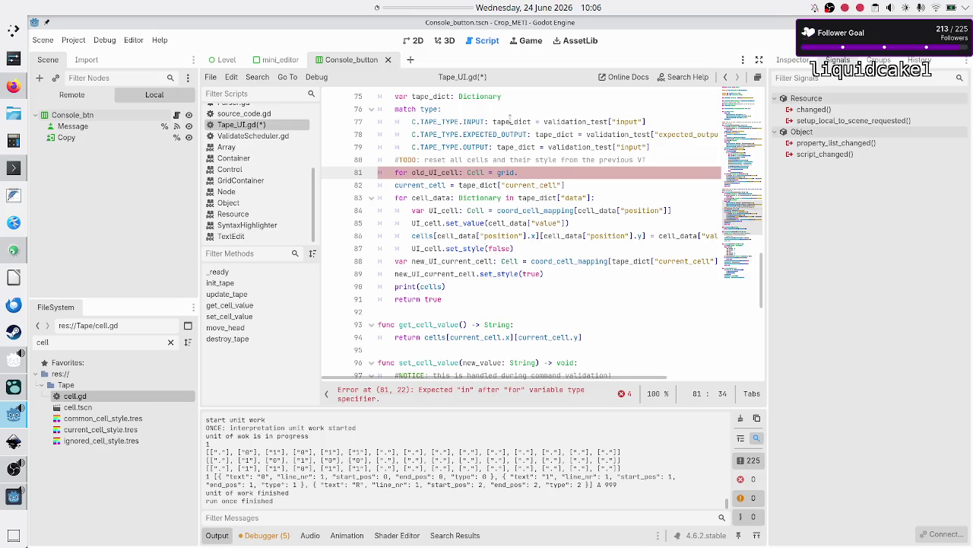
text(g)
key(BackSpace)
key(BackSpace)
key(BackSpace)
text(in grid)
text(.get_)
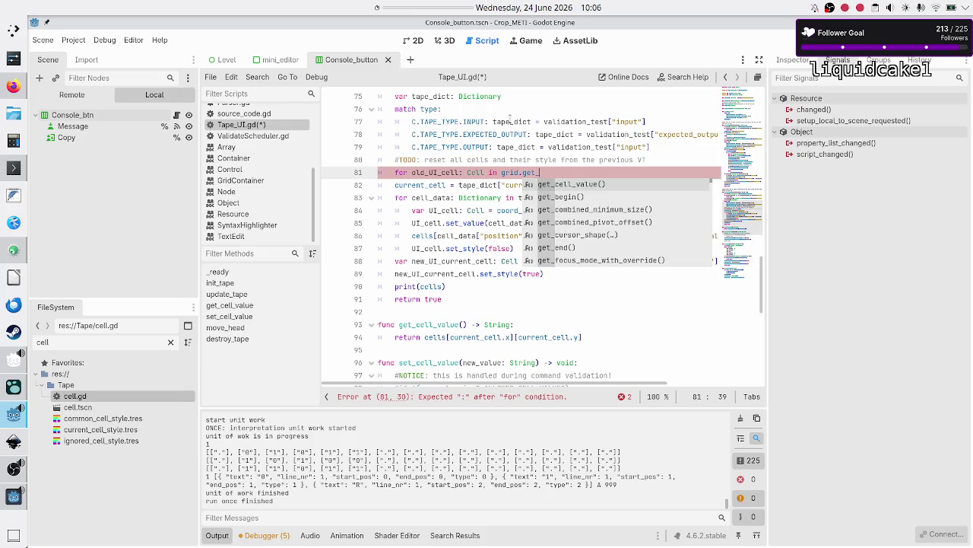
text(ch)
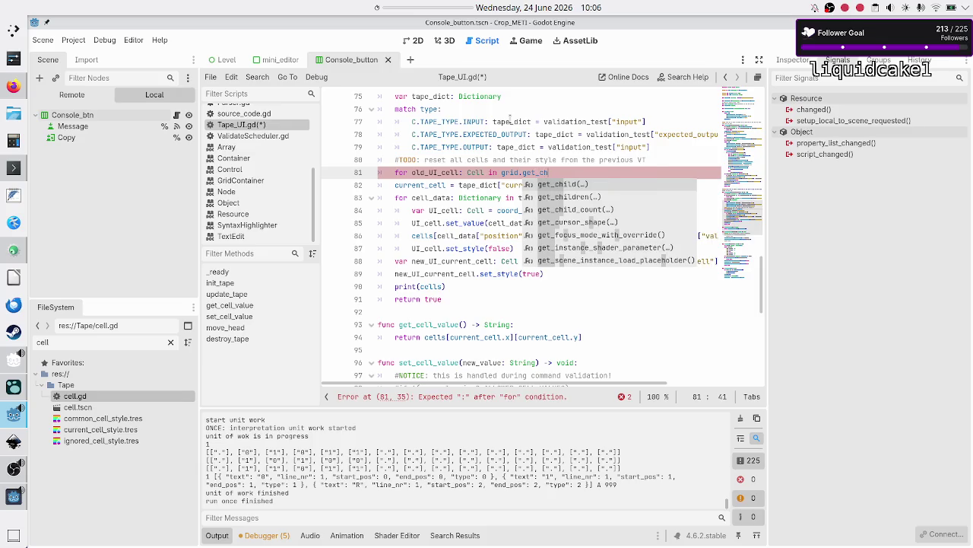
key(Down)
key(Down)
key(Up)
key(Return)
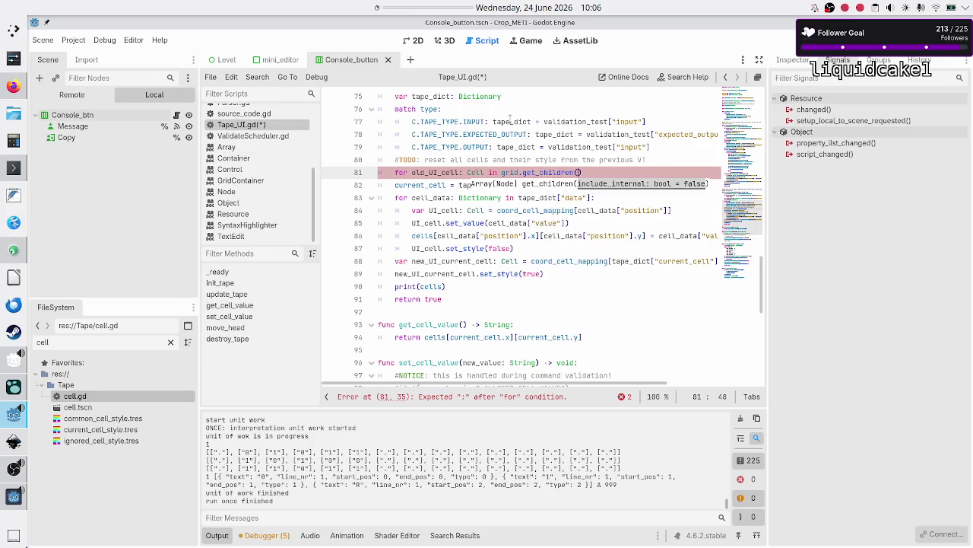
- Give the loop the body old_UI_cell.set_style(false)
text(:)
key(Return)
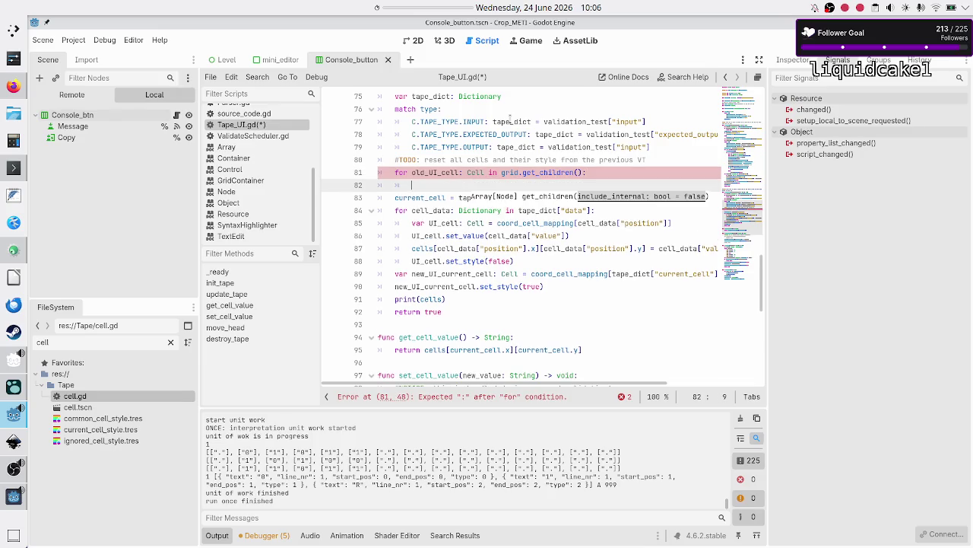
text(old_)
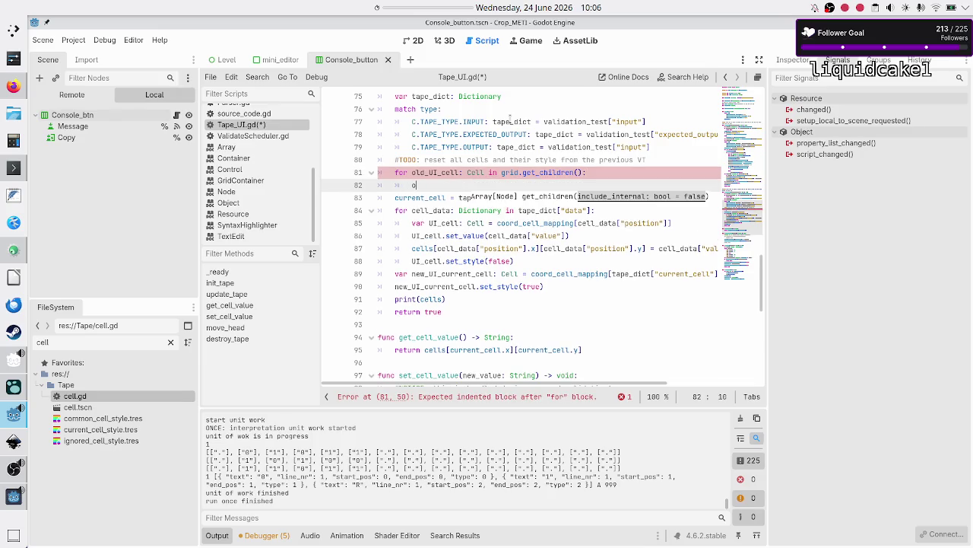
key(Return)
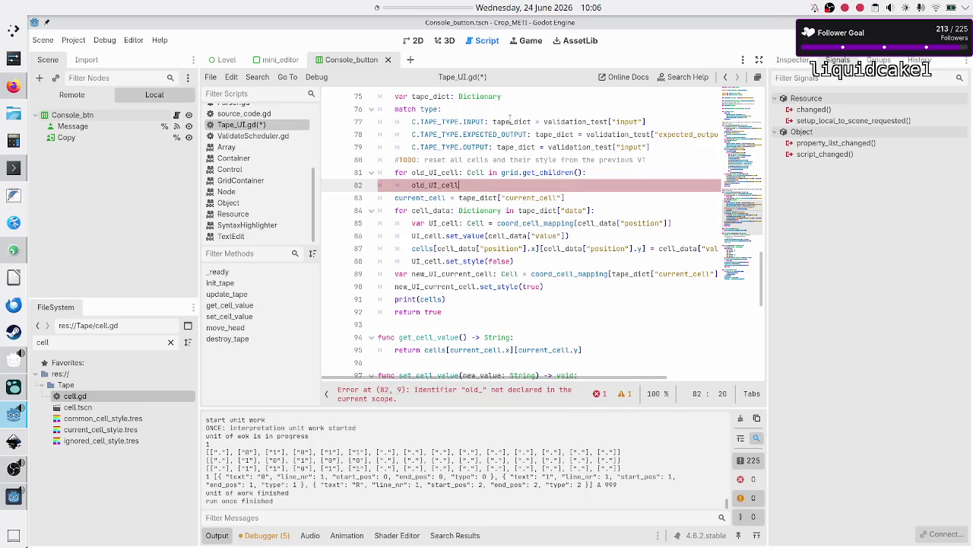
text(.set_)
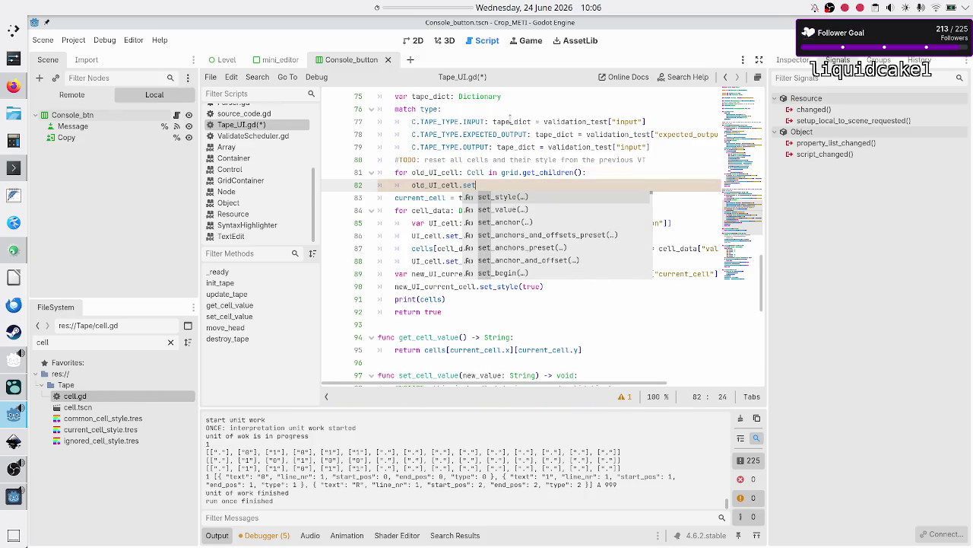
key(Return)
text(false)
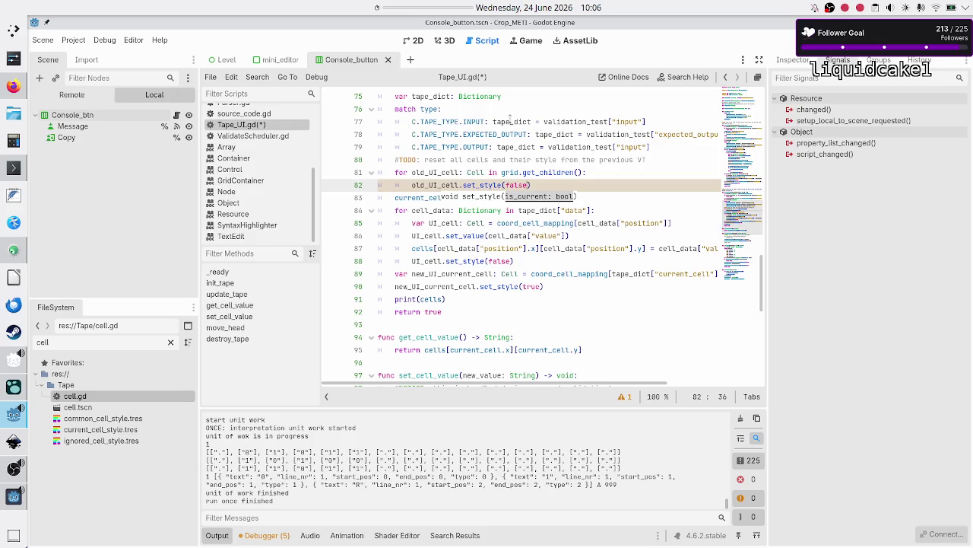
- Review the new reset loop, test it with an F5 game run, and return to the editor
key(Home)
key(Up)
key(shift+Down)
key(shift+Down)
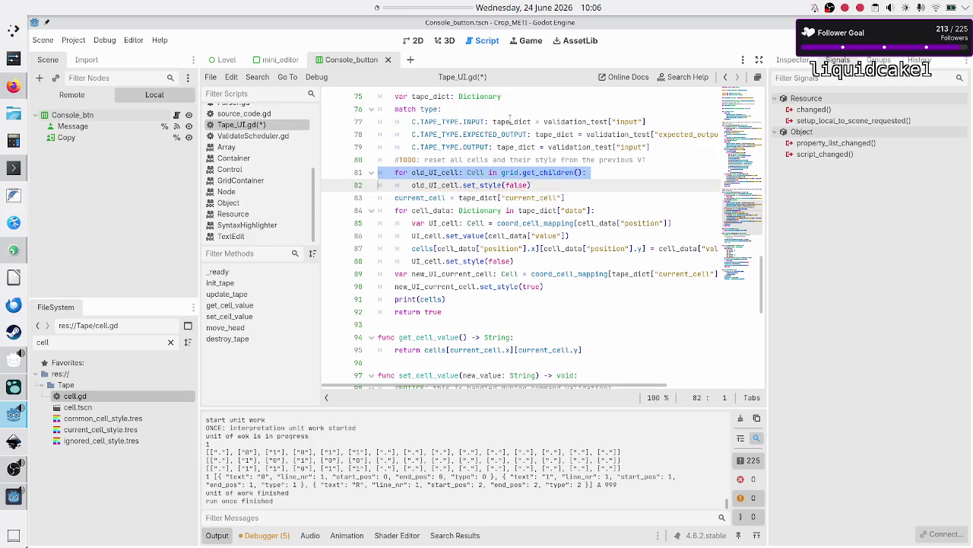
key(shift+Left)
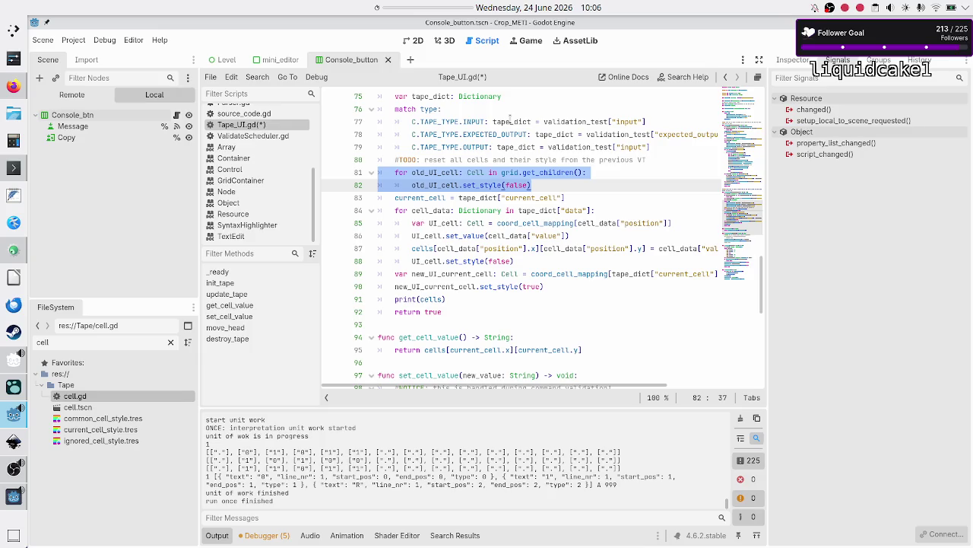
key(Right)
key(Right)
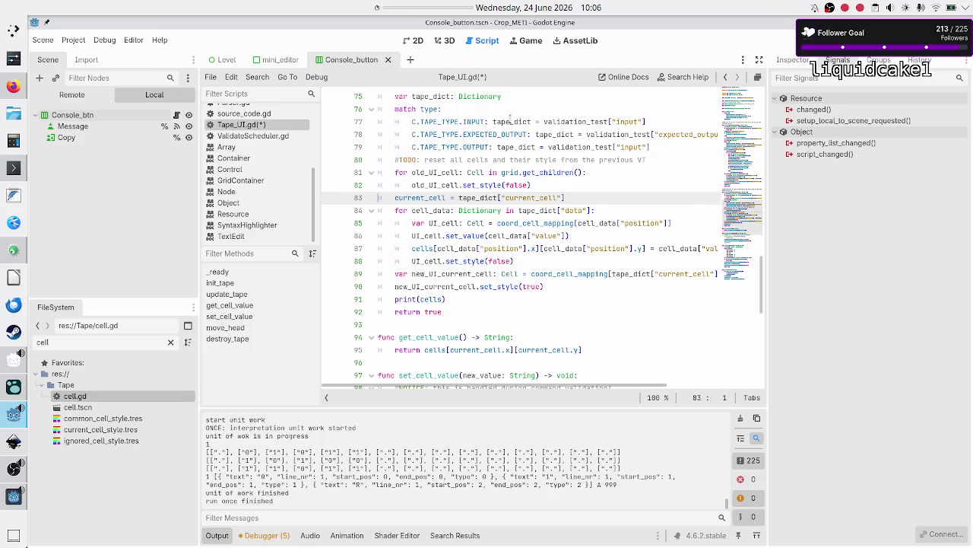
key(Up)
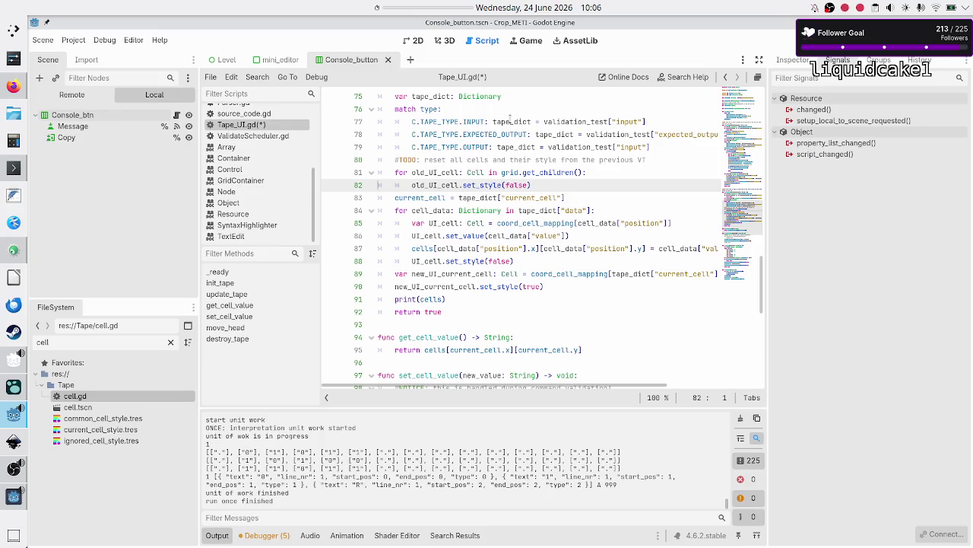
key(F5)
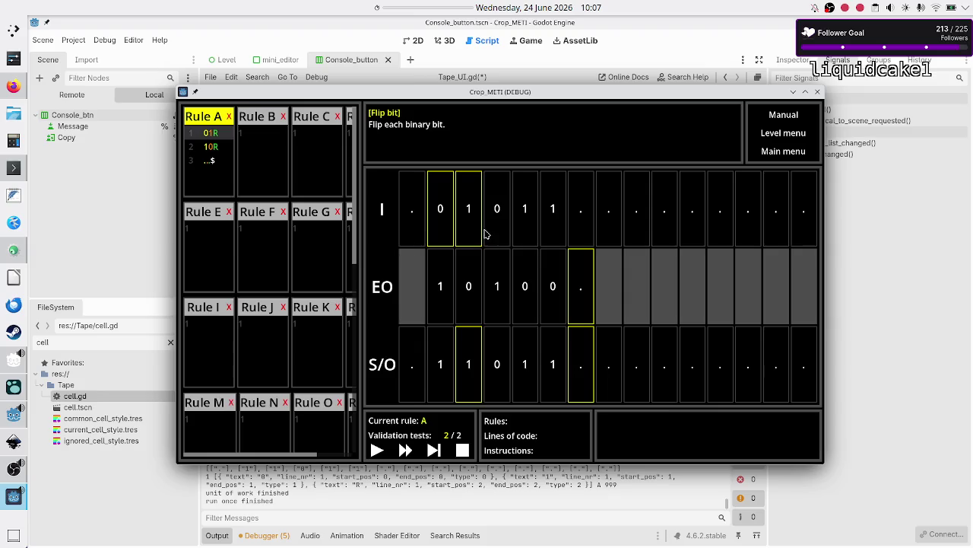
click(841, 240)
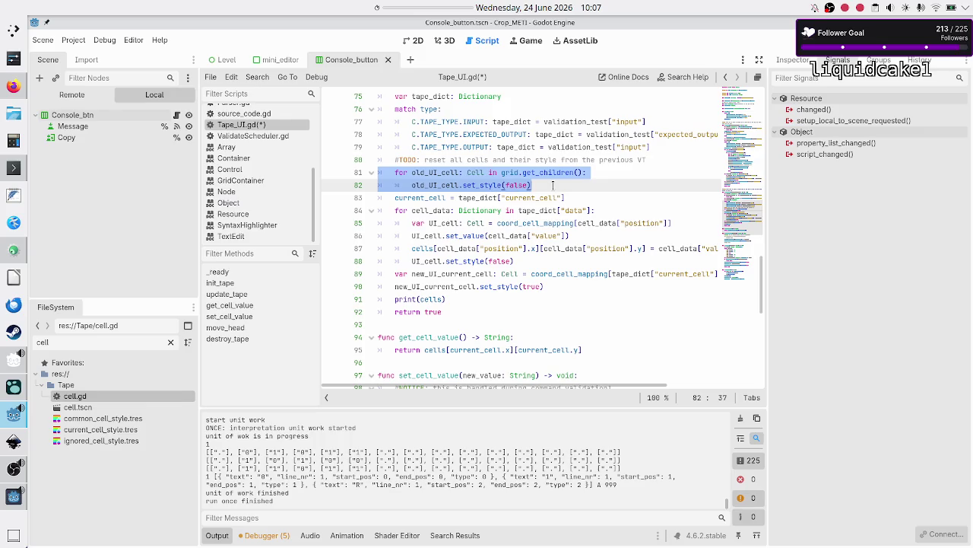
key(shift+Right)
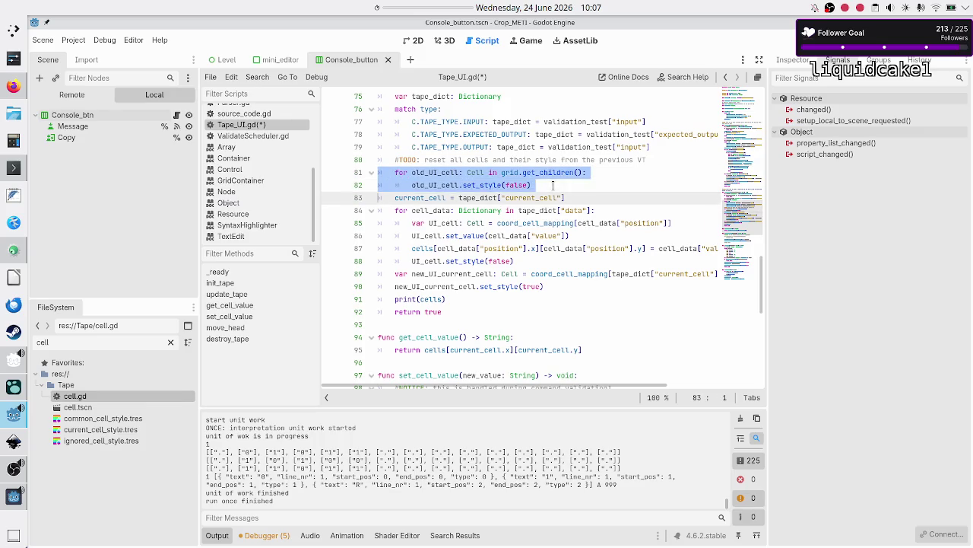
key(alt+Tab)
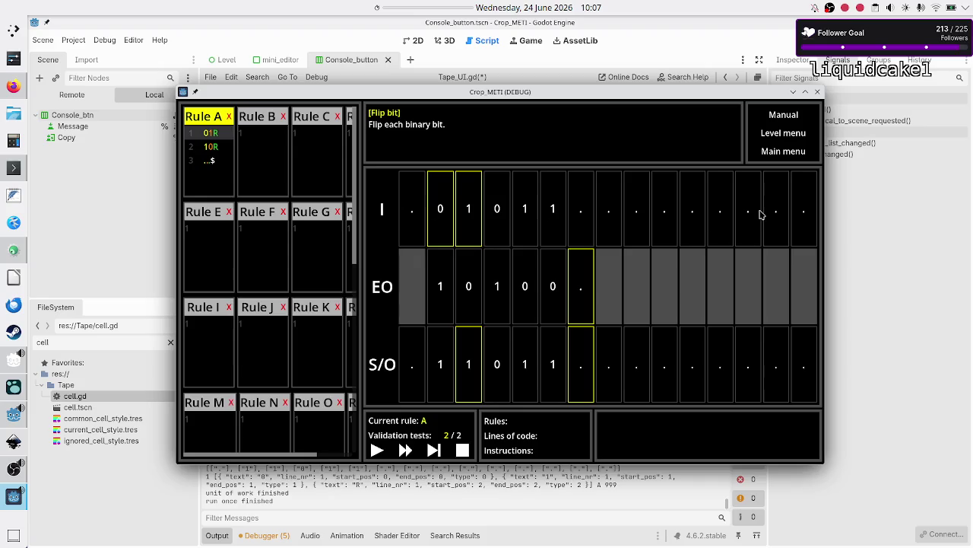
key(alt+Tab)
key(Escape)
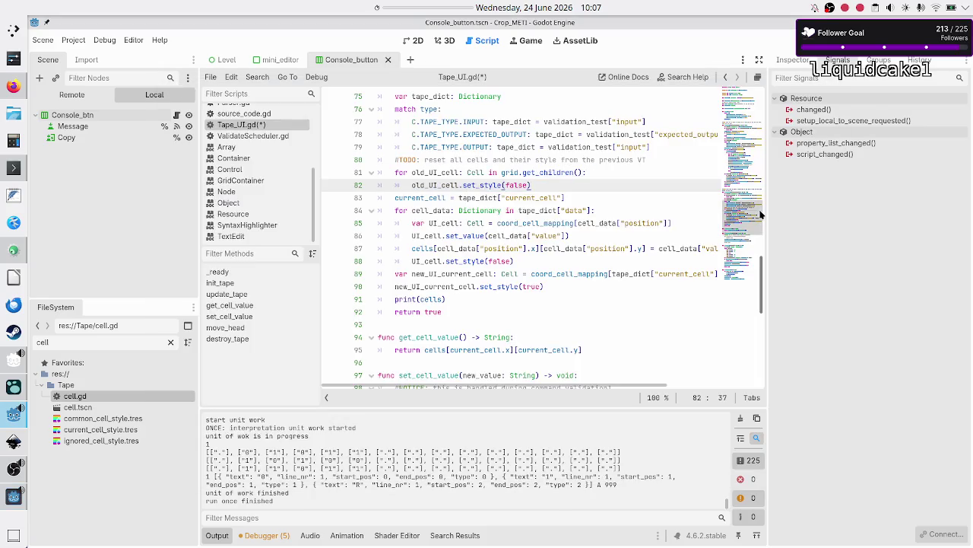
- Add an old_UI_cell.set_value() call on a new line inside the reset loop
key(Return)
text(old)
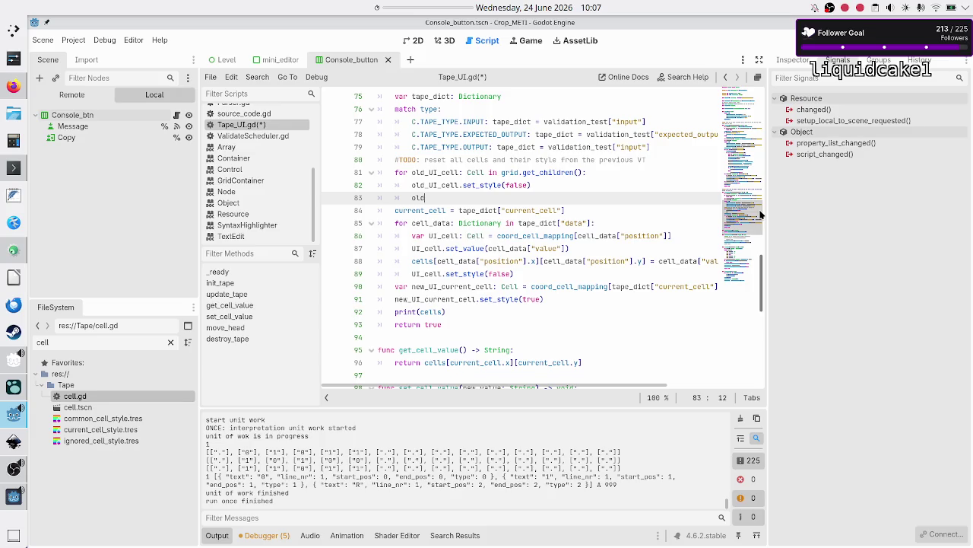
text(_UI_cell.)
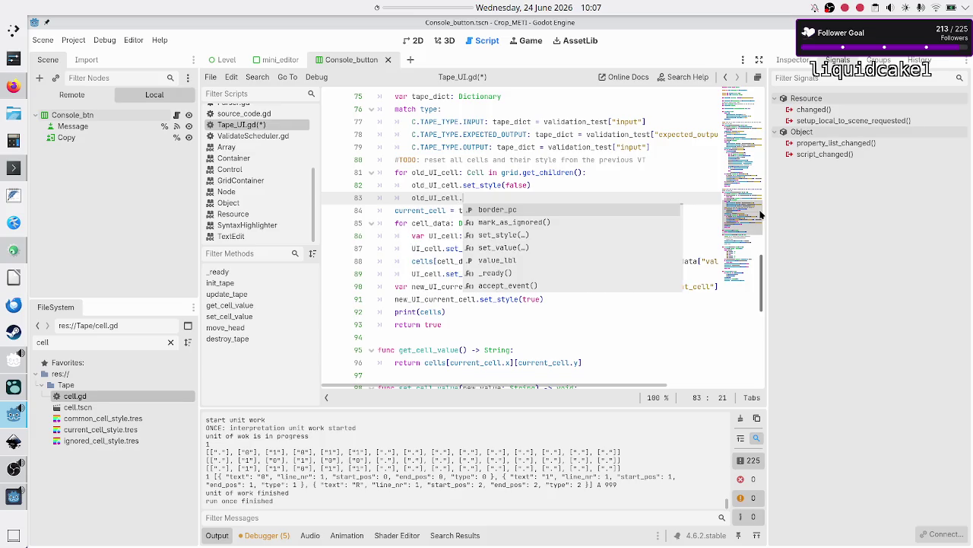
text(set)
key(Down)
key(Return)
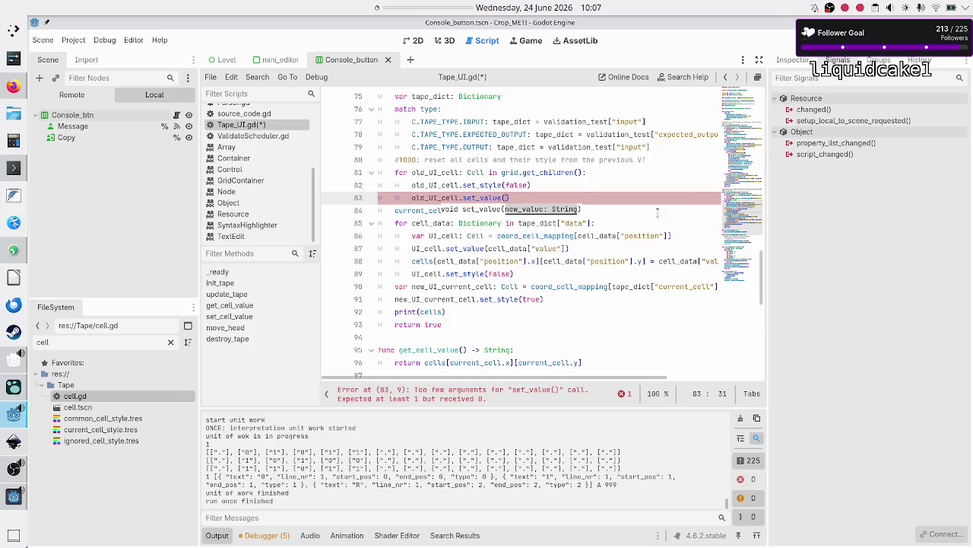
scroll(658, 213, up, 9)
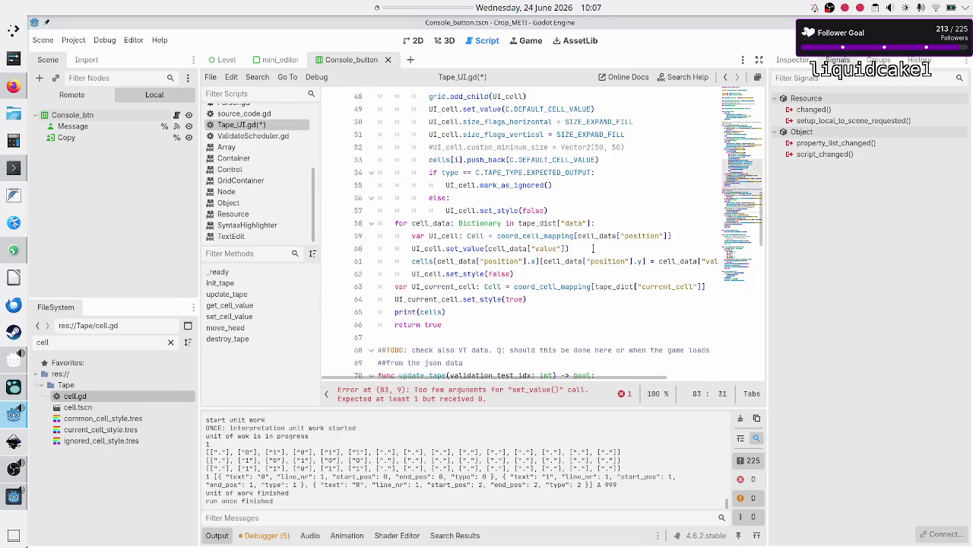
scroll(585, 249, up, 5)
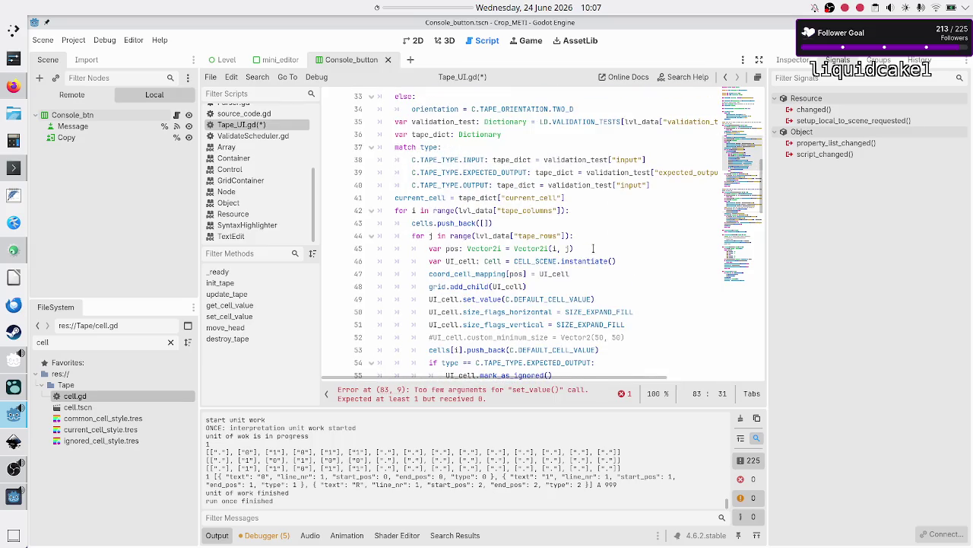
scroll(593, 248, down, 1)
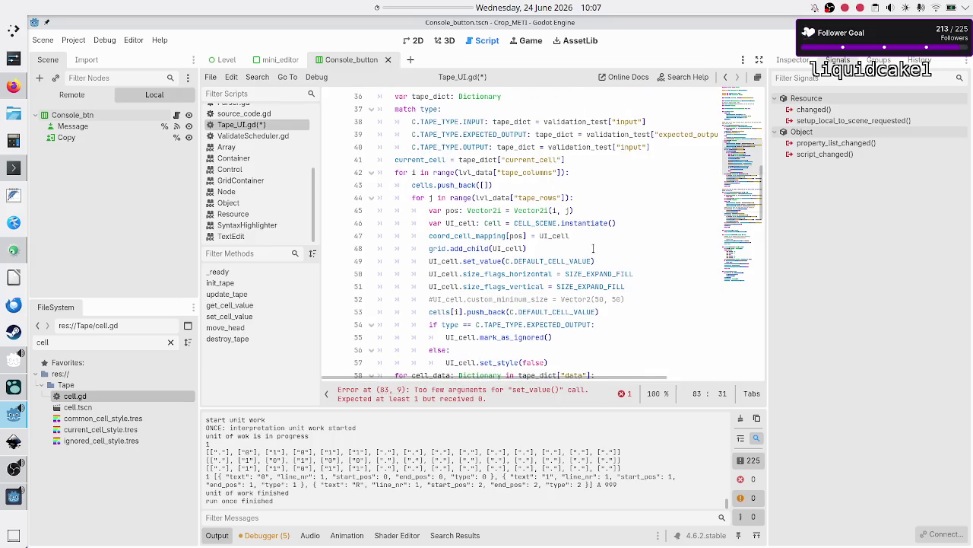
- Paste C.DEFAULT_CELL_VALUE from line 49 into set_value(), then save and run the game
click(505, 261)
key(shift+Right)
key(shift+Right)
key(shift+Right)
key(ctrl+c)
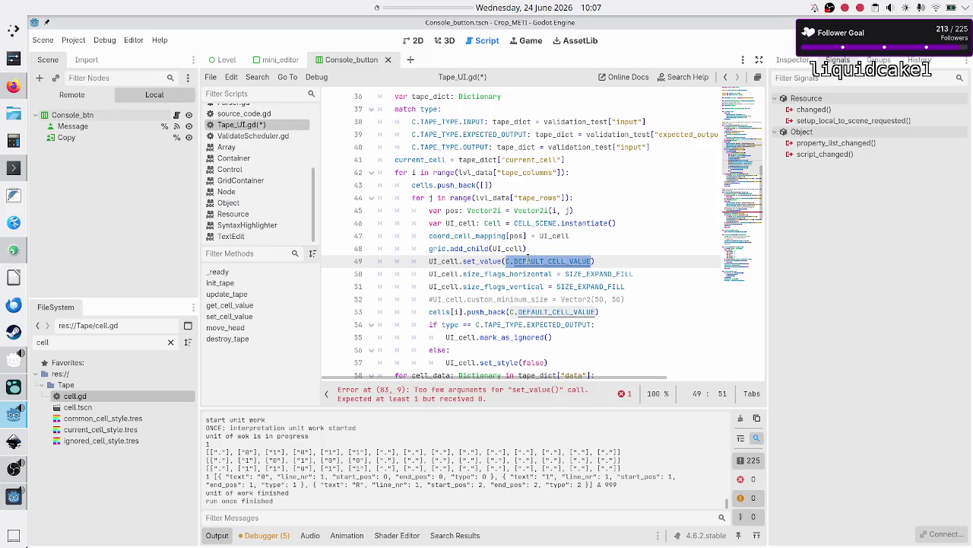
scroll(576, 259, down, 5)
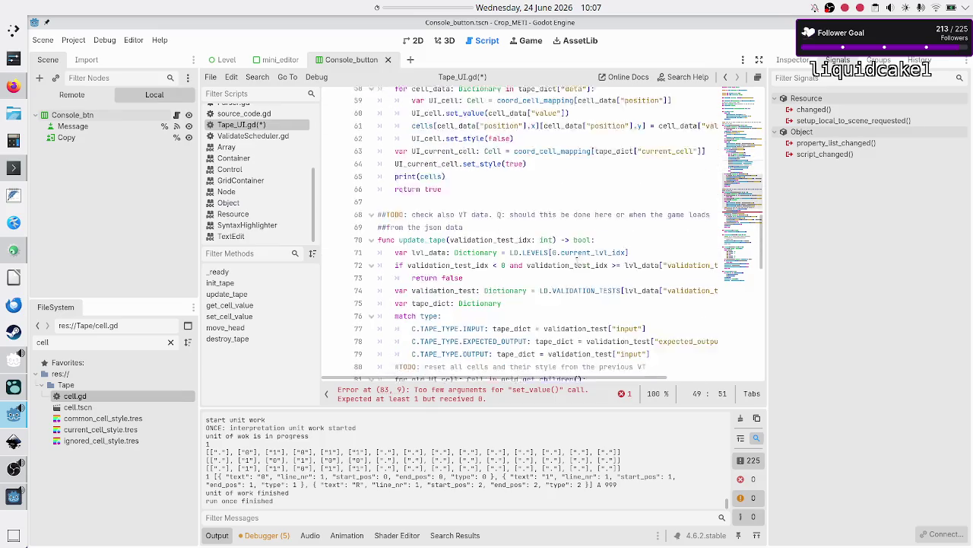
scroll(577, 261, down, 3)
click(555, 276)
key(ctrl+v)
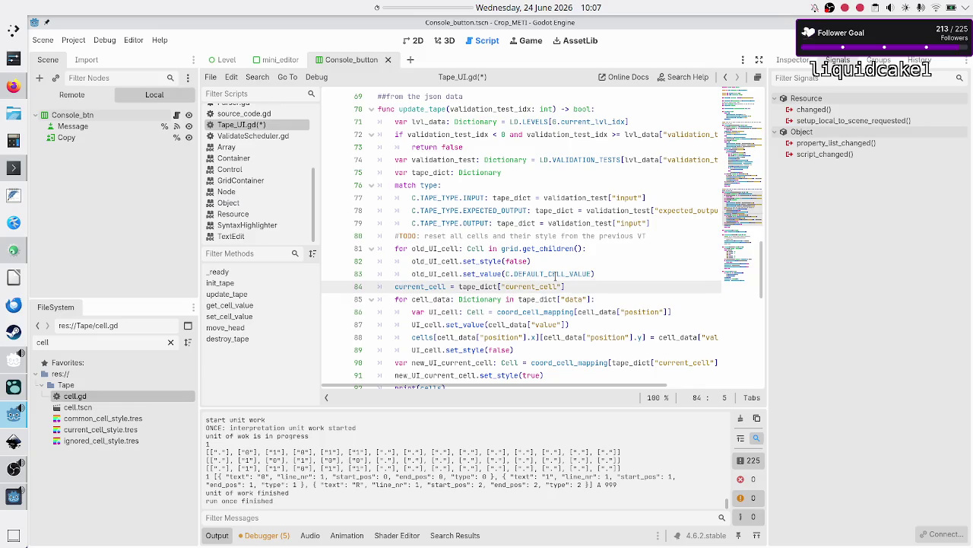
key(F5)
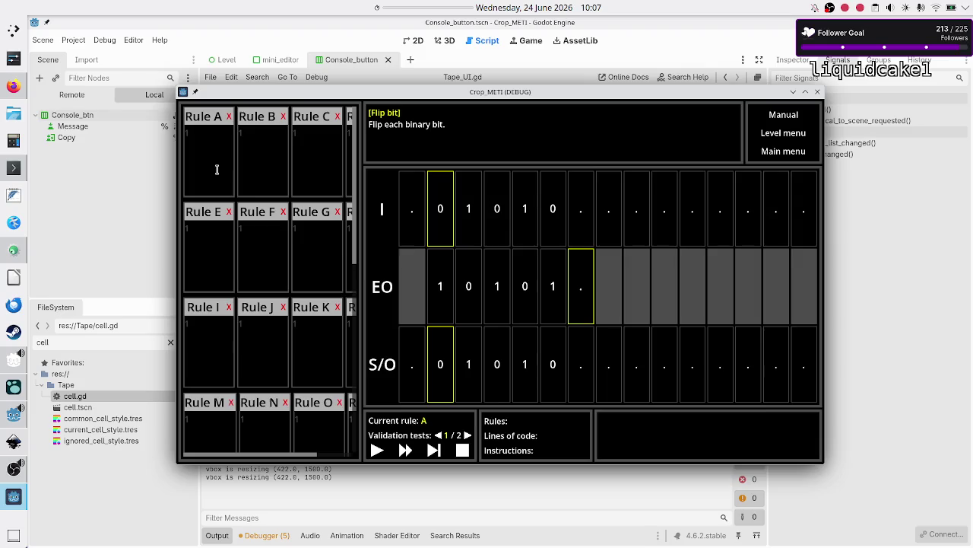
- Enter the Rule A code '01R' and '10R ..S' in the running game
click(217, 169)
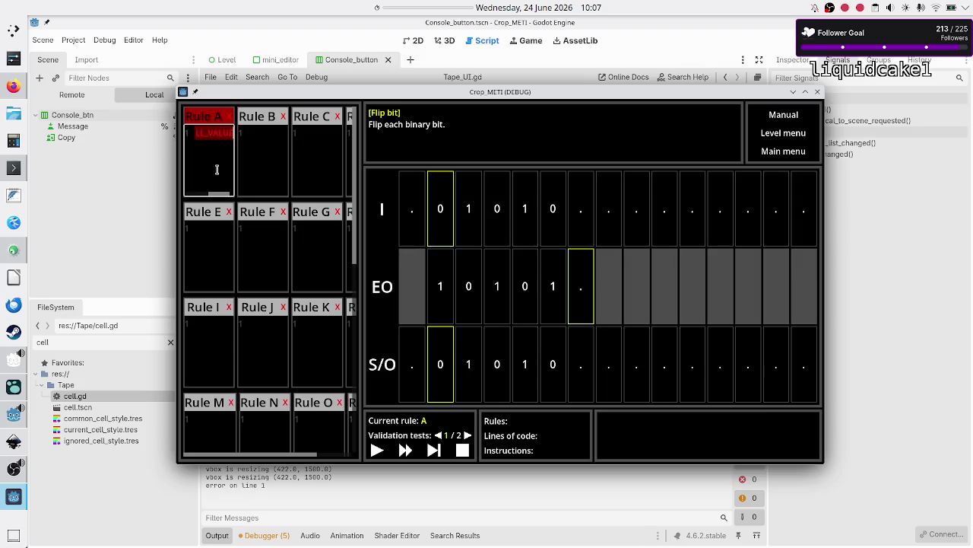
key(ctrl+v)
key(ctrl+z)
text(01R)
key(Return)
text(10)
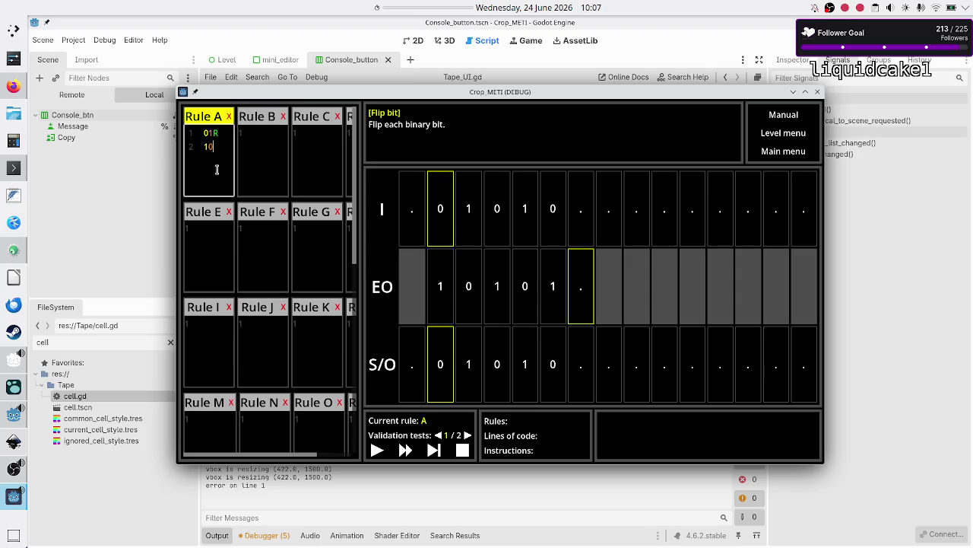
text(R ..S)
- Step validation test 1 to termination, load test 2/2, then close the game with F8
click(433, 450)
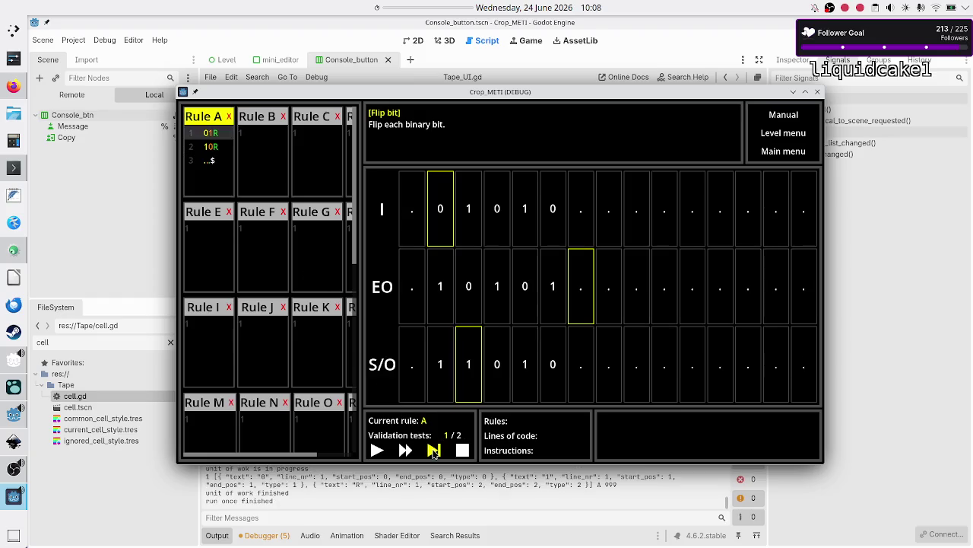
click(433, 450)
click(434, 450)
click(434, 450)
click(433, 450)
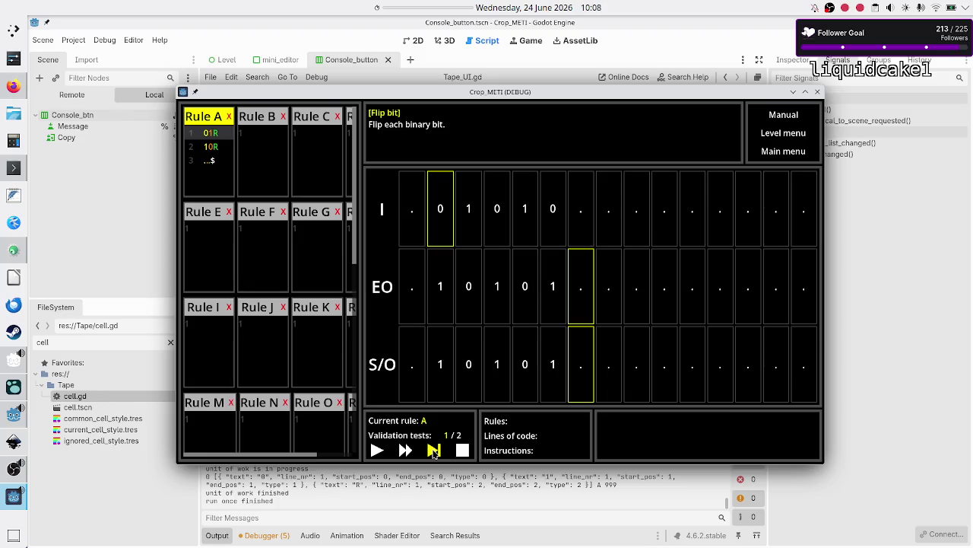
click(434, 450)
click(433, 450)
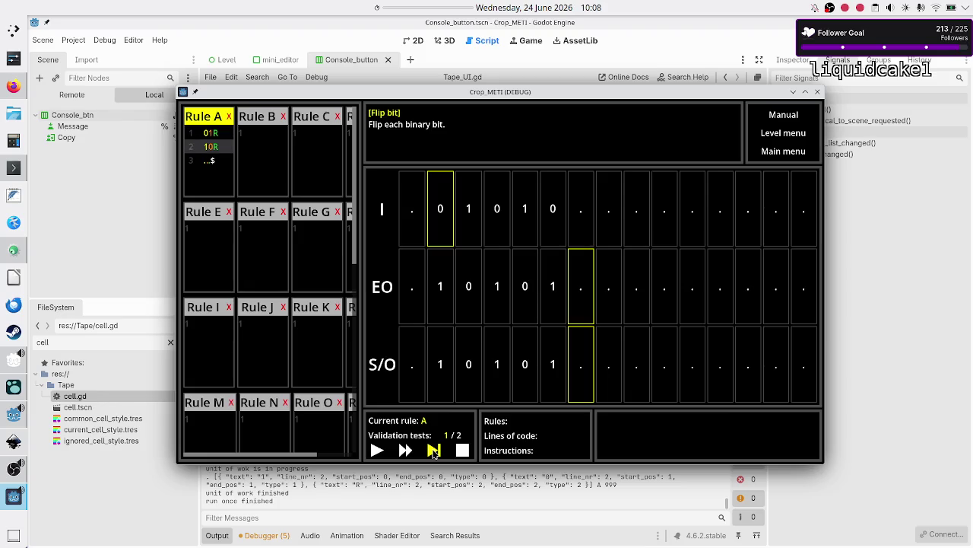
click(434, 450)
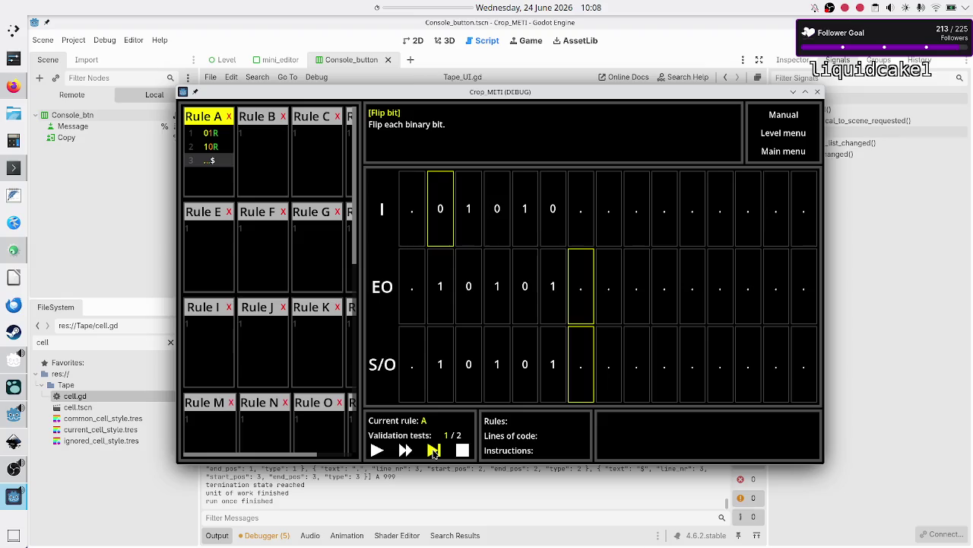
click(433, 450)
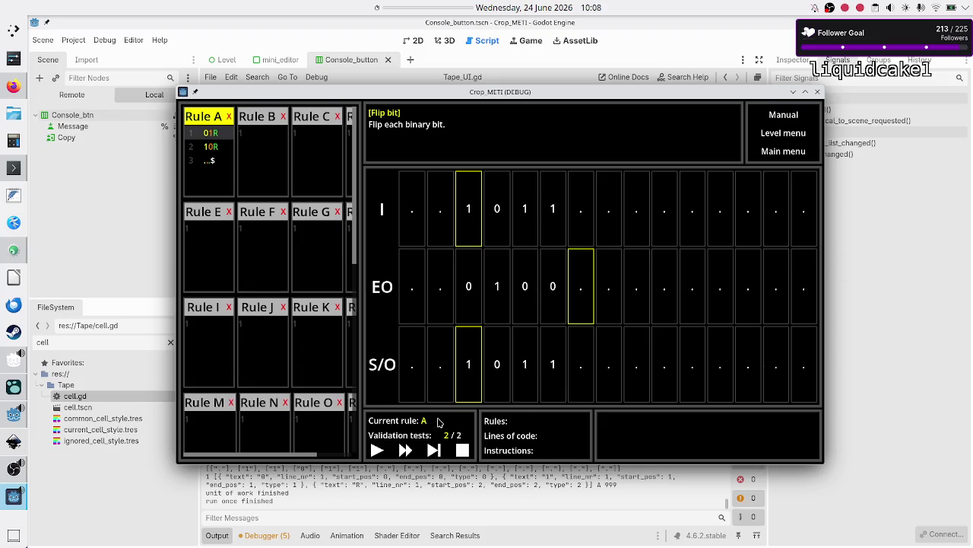
key(F8)
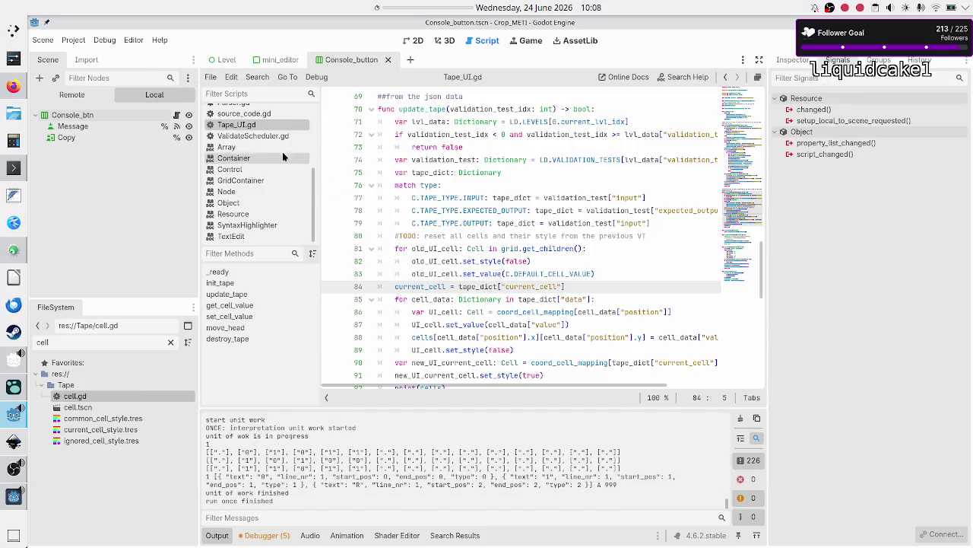
- Open level_data.gd and move through the first test's input and expected output data
scroll(274, 156, up, 5)
click(231, 190)
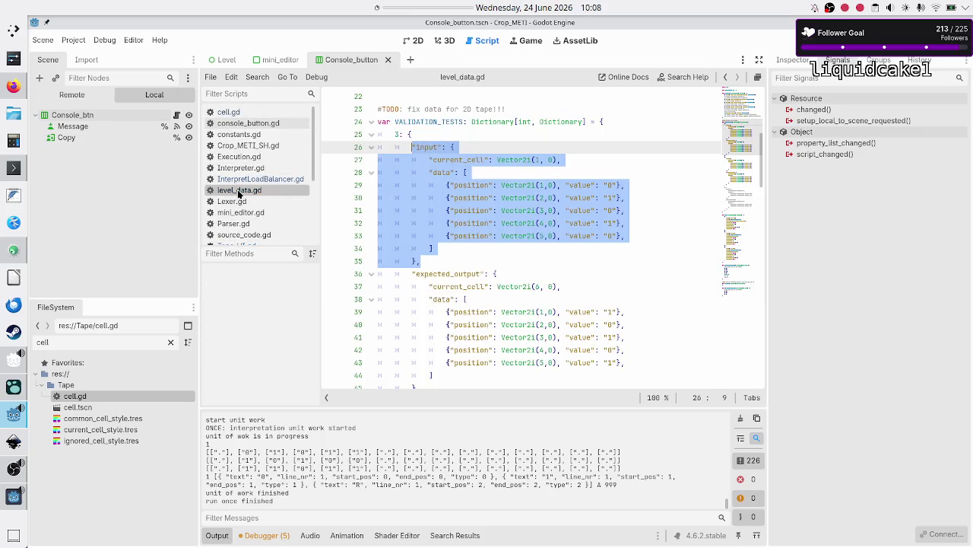
scroll(433, 260, down, 1)
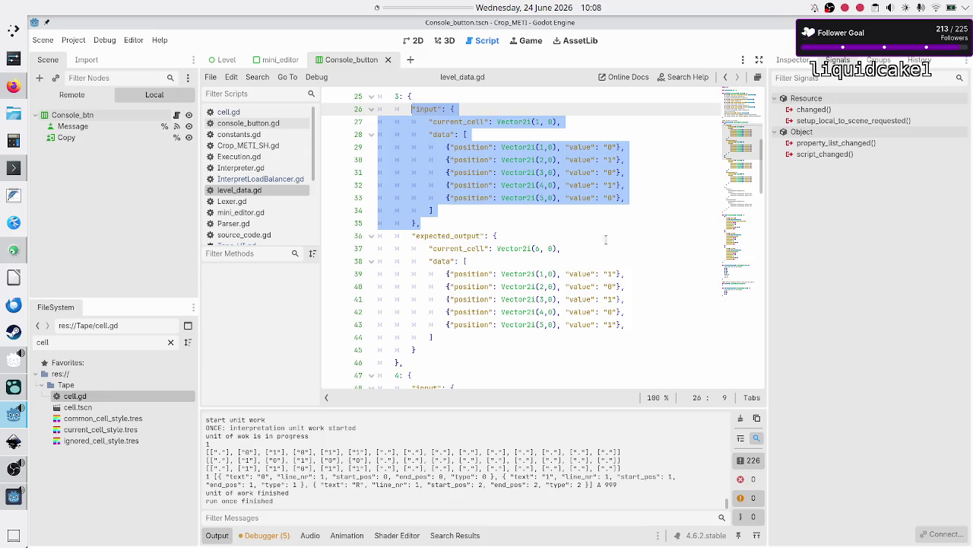
click(609, 148)
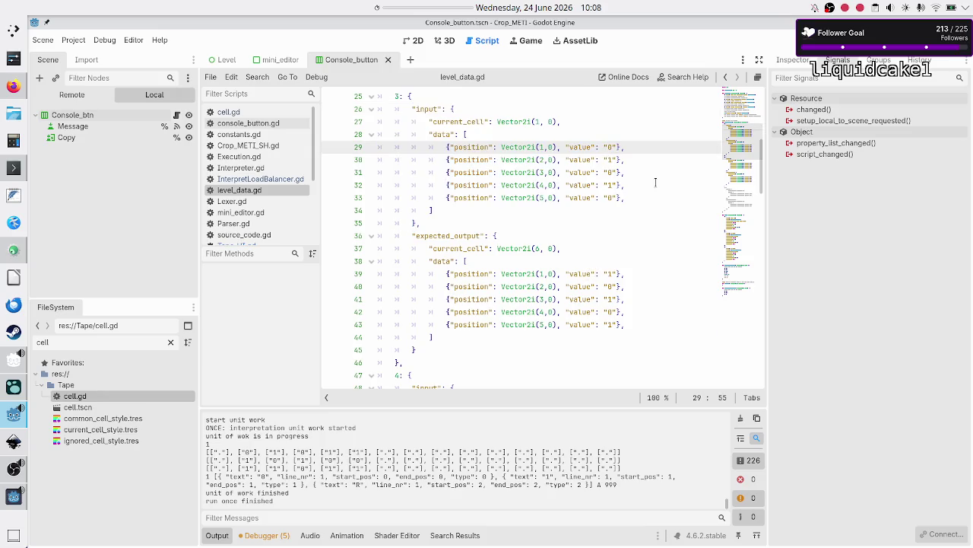
key(Down)
key(Down)
key(Down)
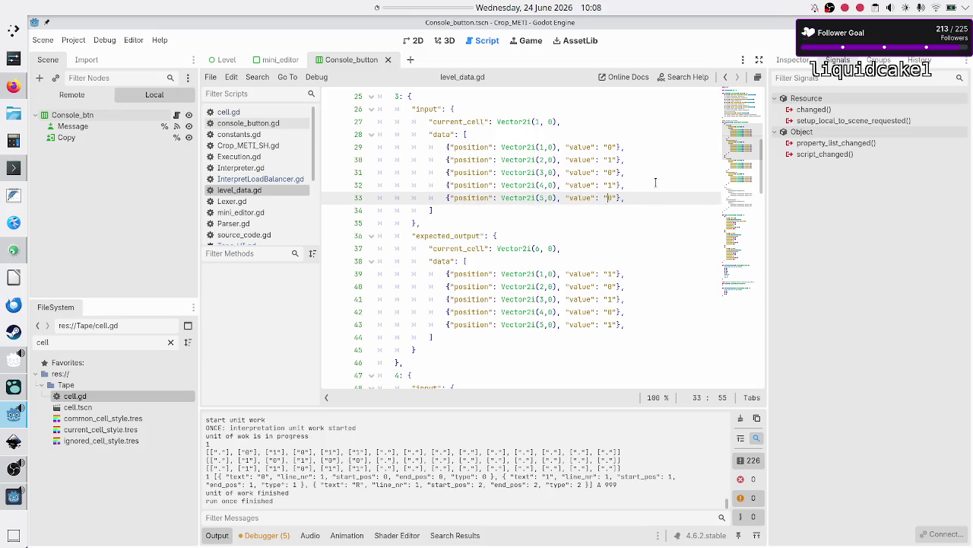
key(Down)
key(Down)
key(Down)
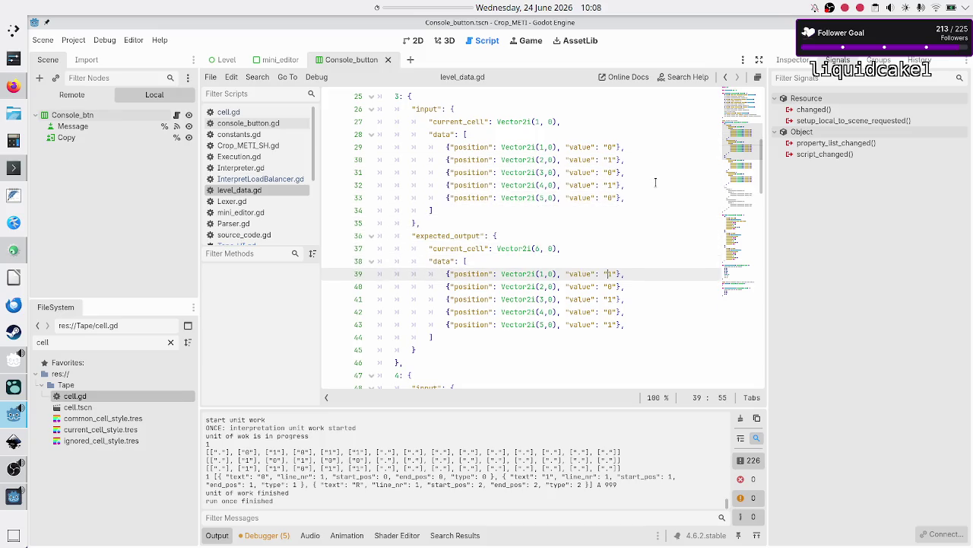
key(Down)
key(Down)
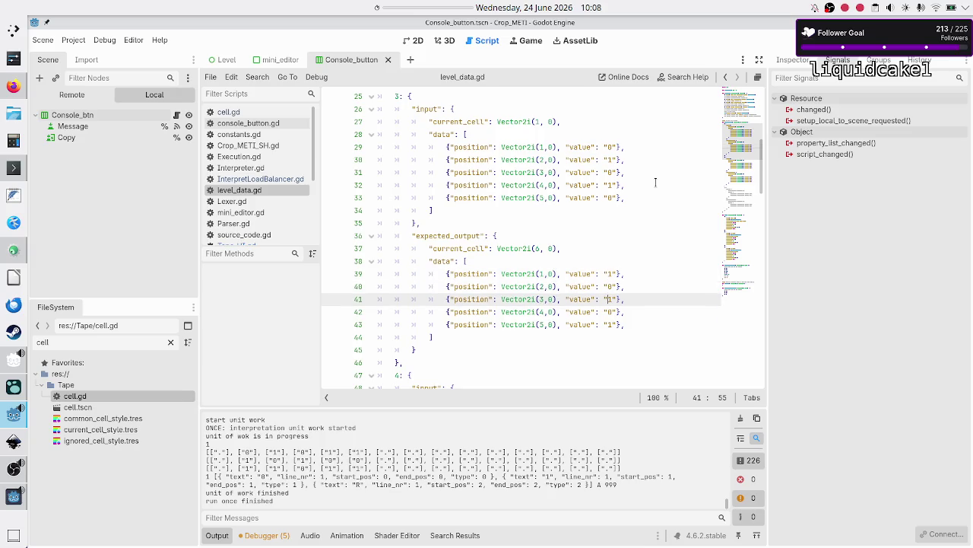
key(Down)
key(Down)
key(Down)
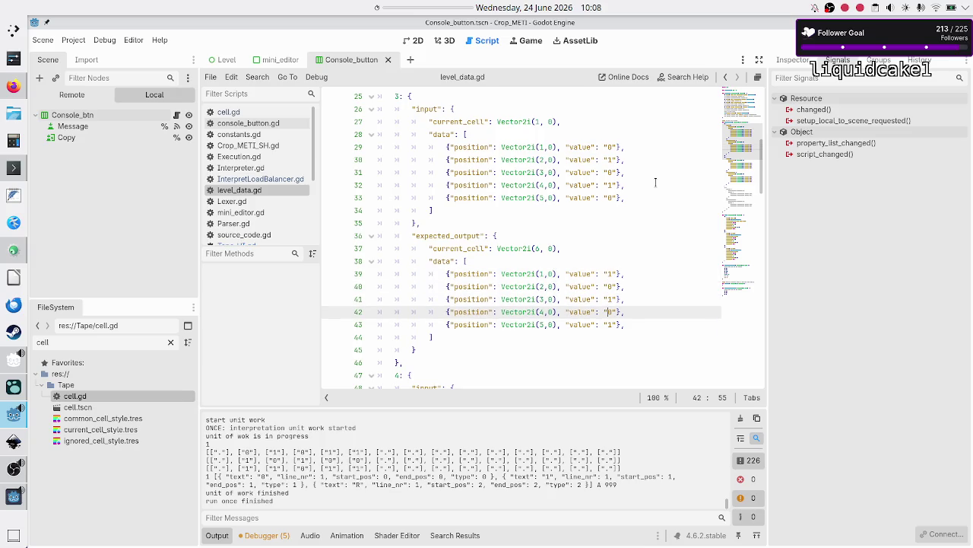
- Move back from the second test's data to the first test's input, then relaunch the game
key(Up)
key(Up)
key(Up)
key(Down)
key(Down)
key(Down)
key(Up)
key(Up)
key(Up)
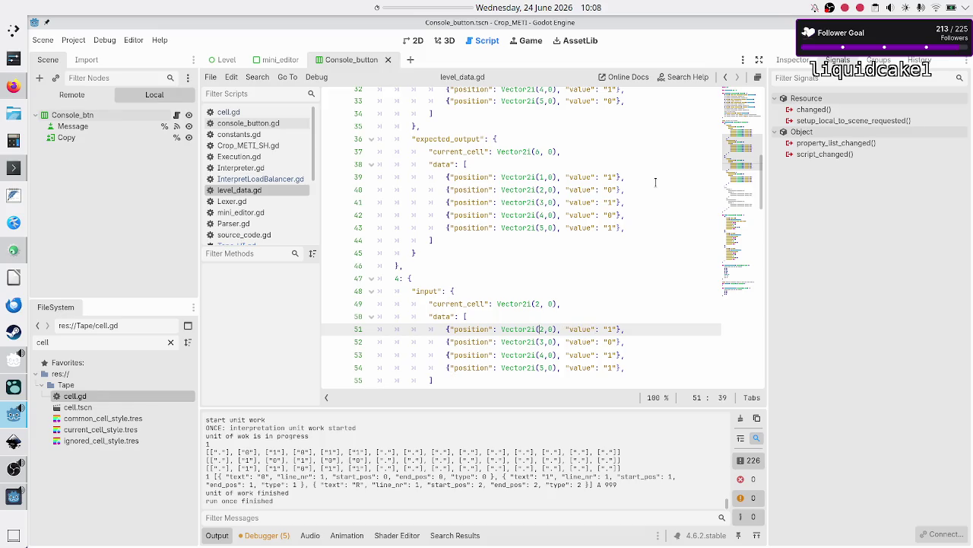
key(Up)
key(Up)
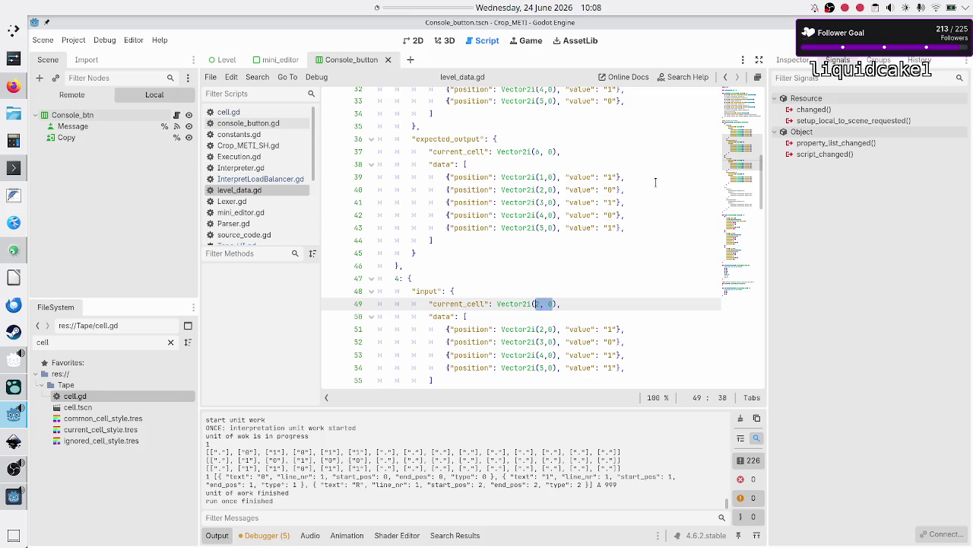
key(Up)
key(Up)
key(Up)
key(Up)
key(Up)
key(Up)
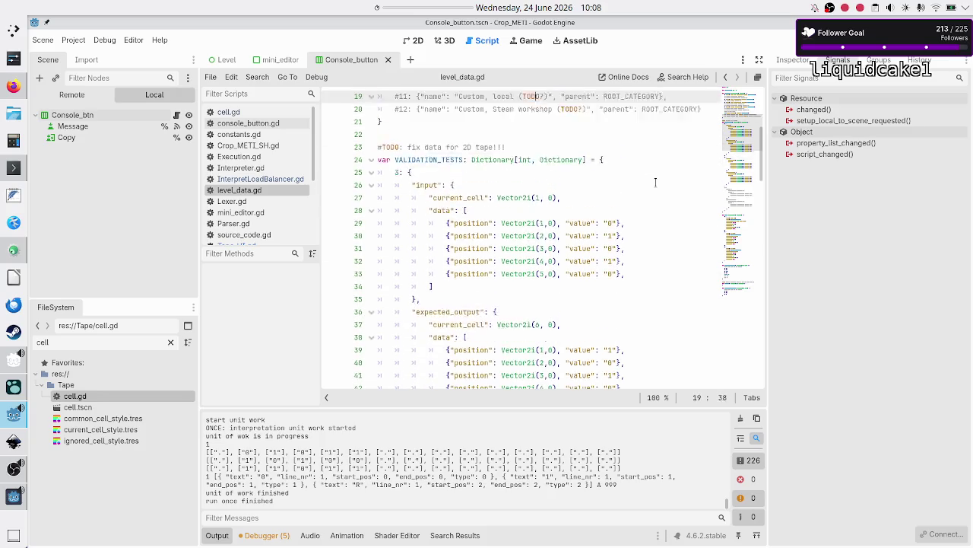
key(Down)
key(Down)
key(Down)
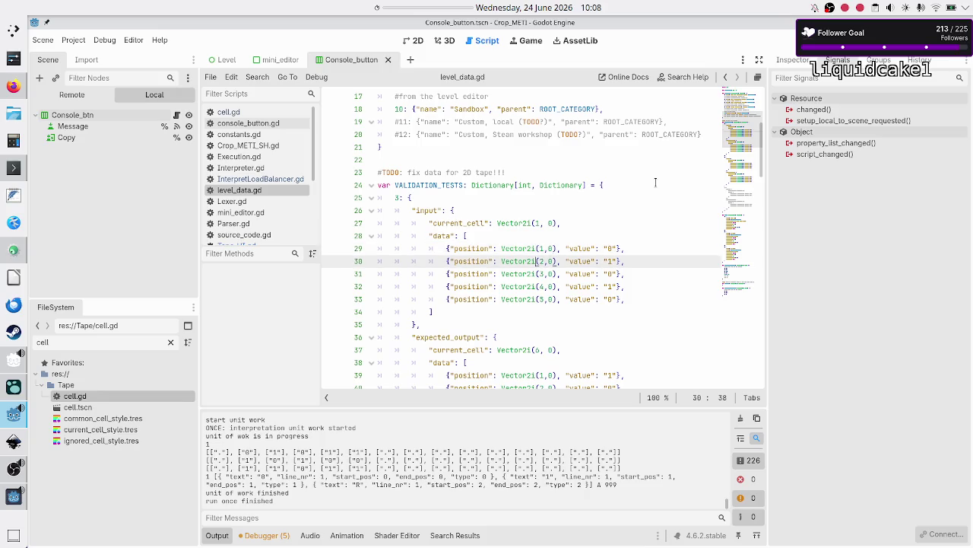
key(Up)
key(shift+Right)
key(F5)
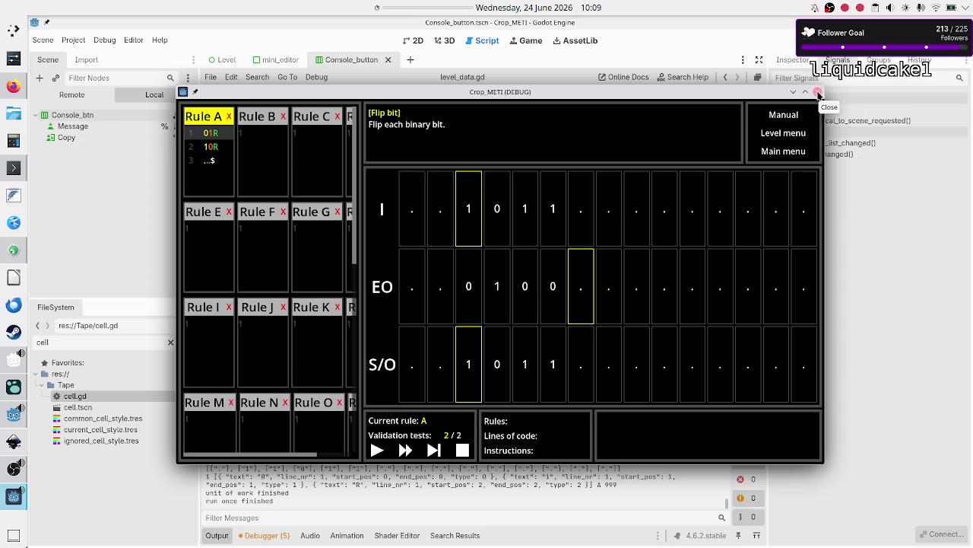
- Copy all of Rule A's code, then close the running game window
click(225, 155)
key(ctrl+a)
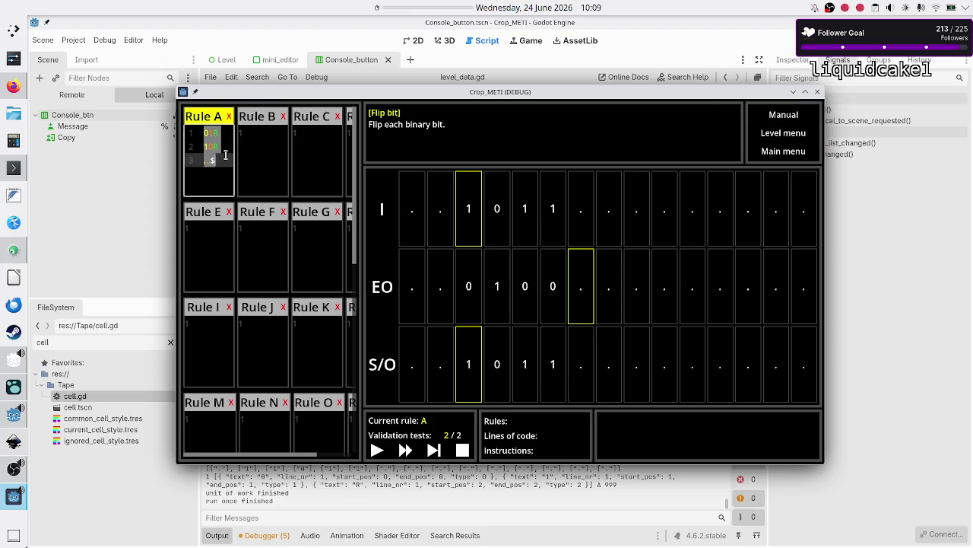
click(795, 41)
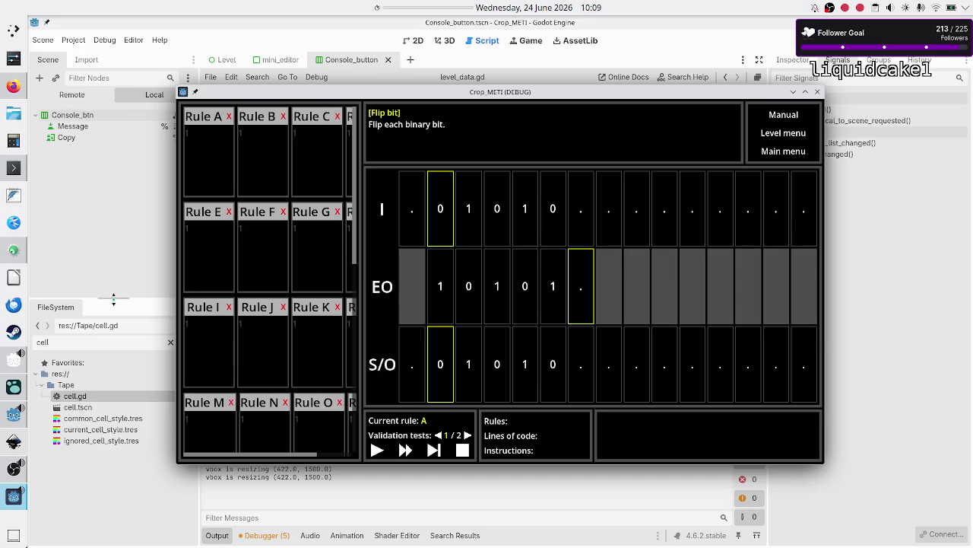
- Paste the saved code into Rule A and step validation test 1 through to test 2/2
click(195, 135)
text(01R 10R ..$)
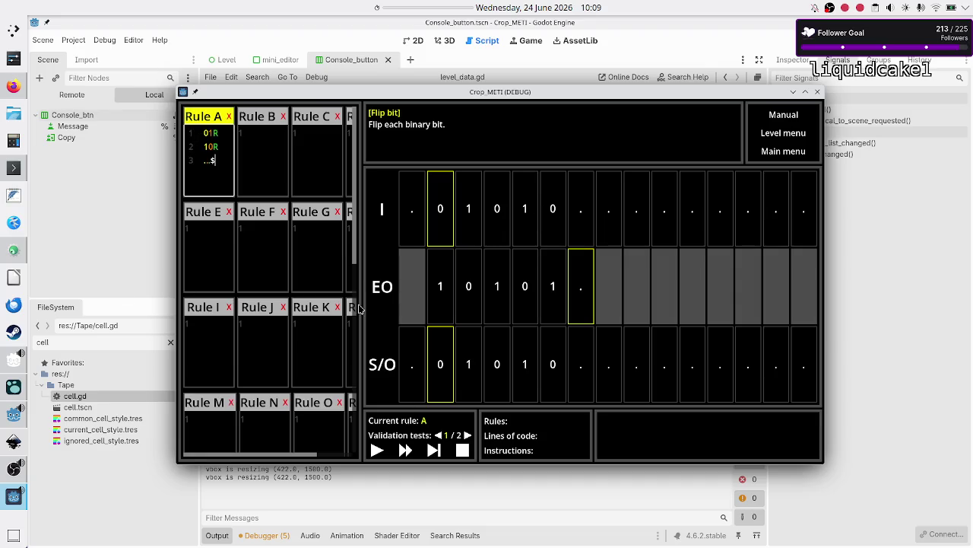
click(433, 450)
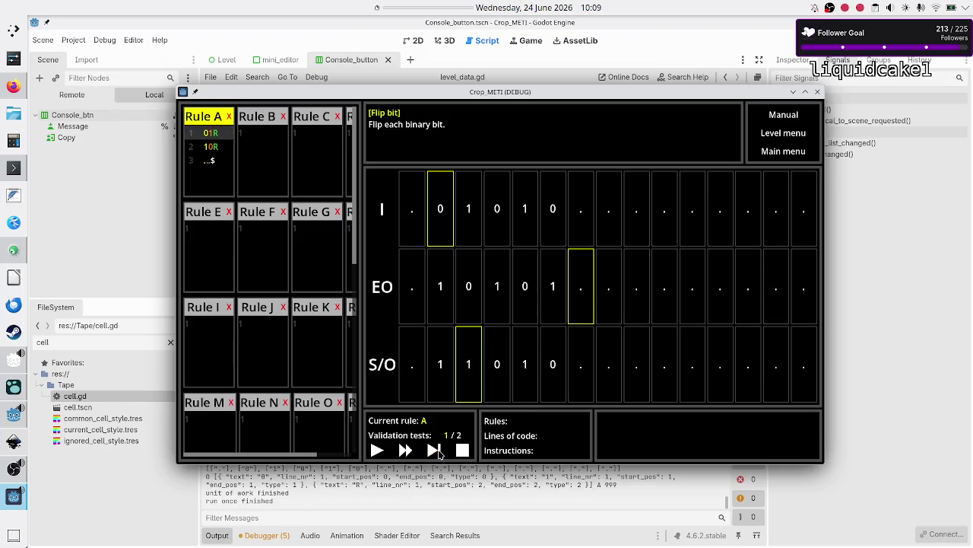
click(434, 450)
click(433, 450)
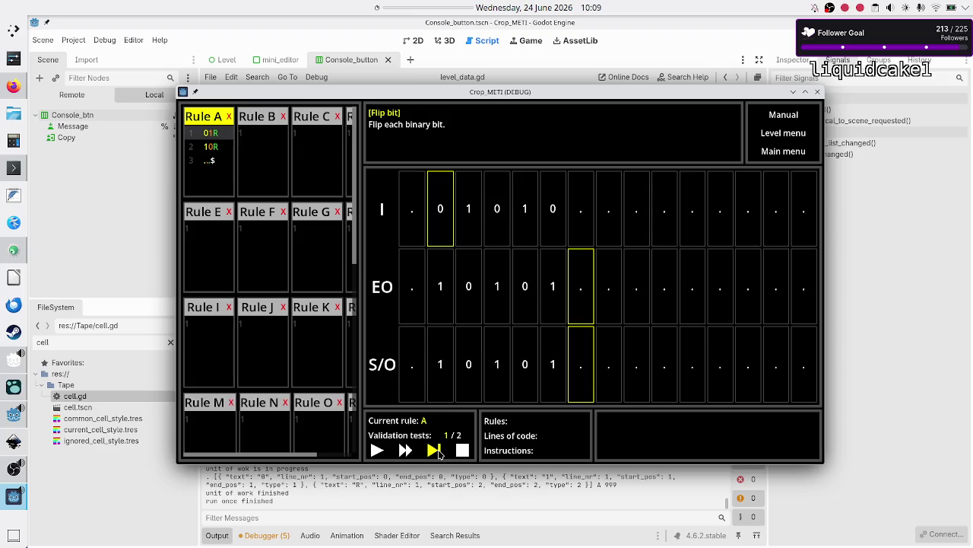
click(434, 450)
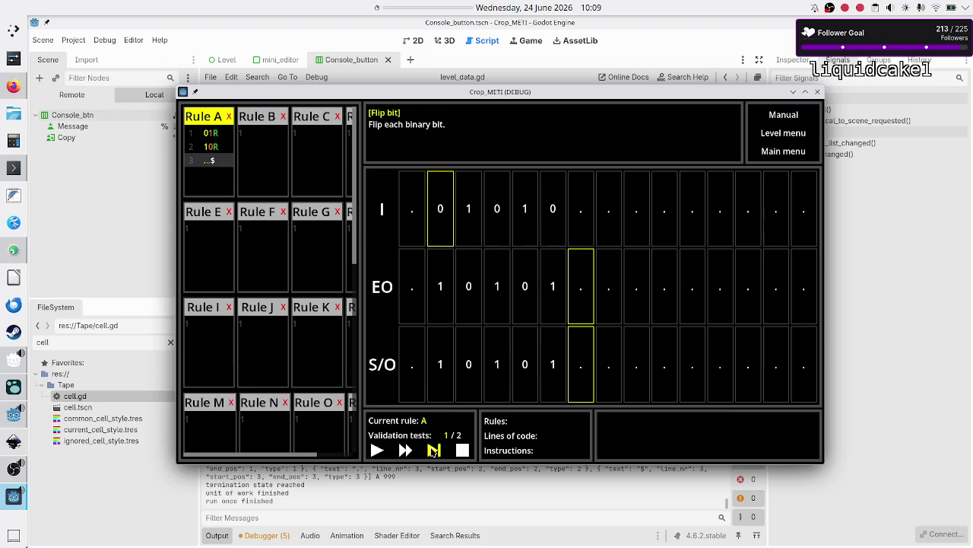
click(433, 450)
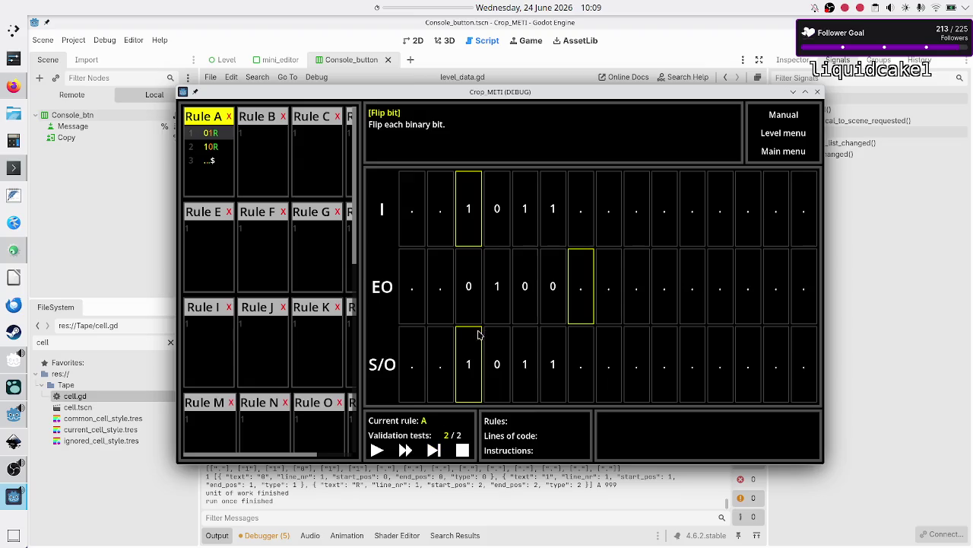
- Step test 2/2 to termination with output 0100, then step once more, triggering the line 74 error
click(435, 451)
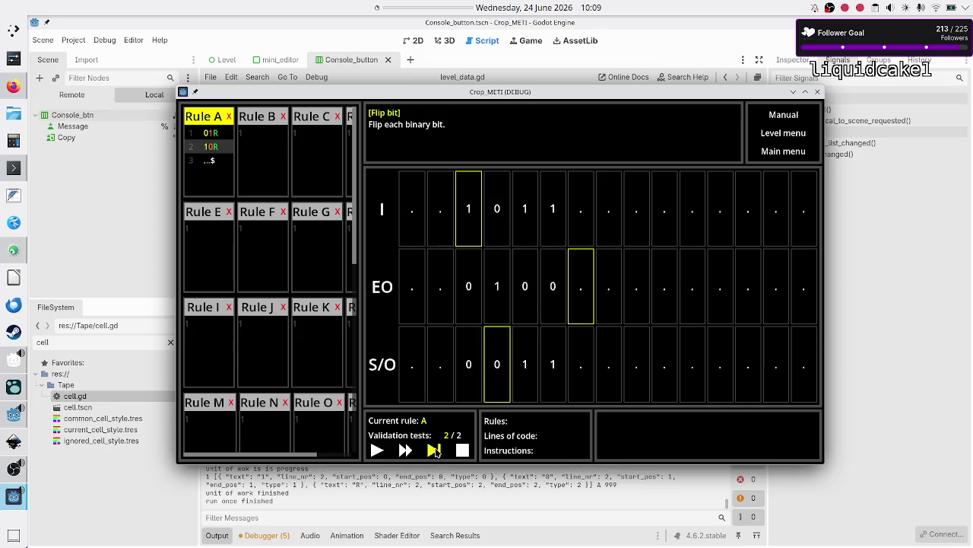
click(435, 451)
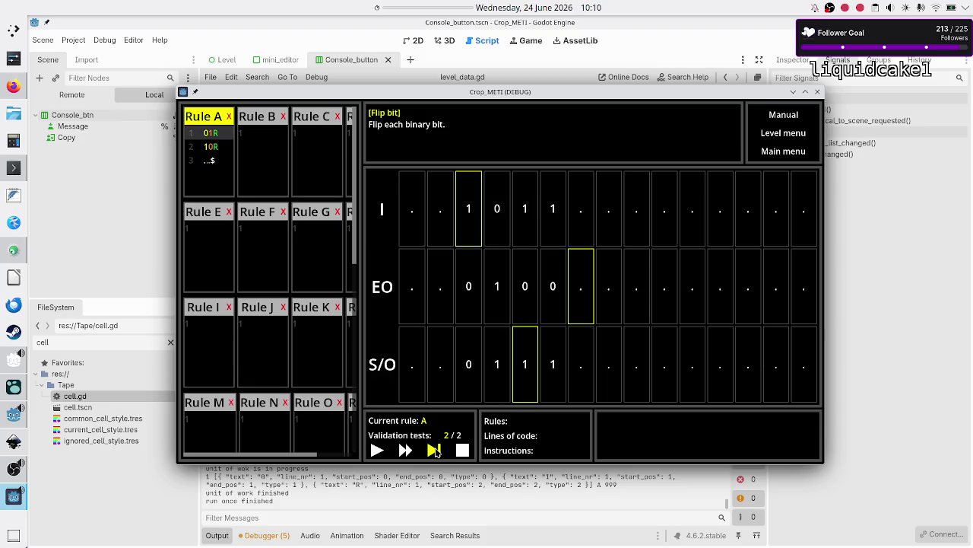
click(435, 451)
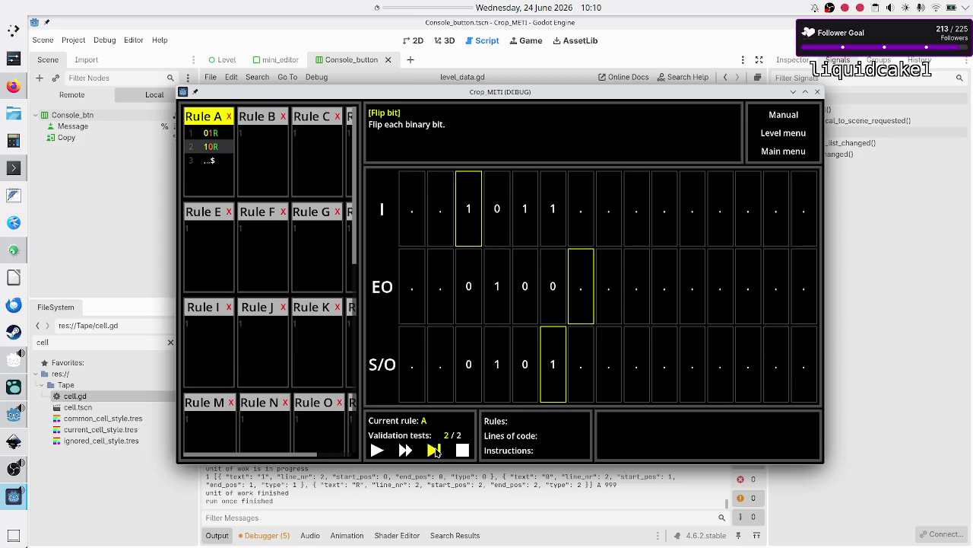
click(435, 451)
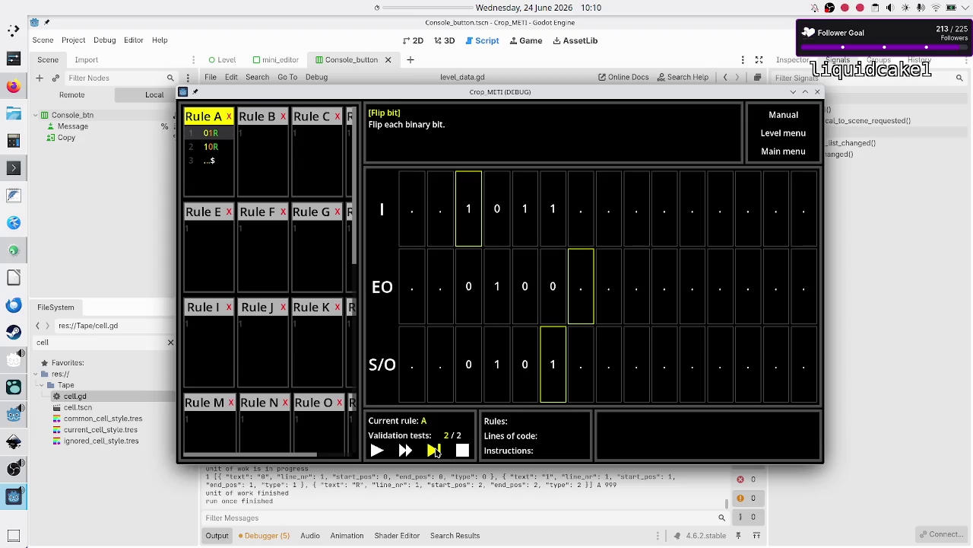
click(435, 451)
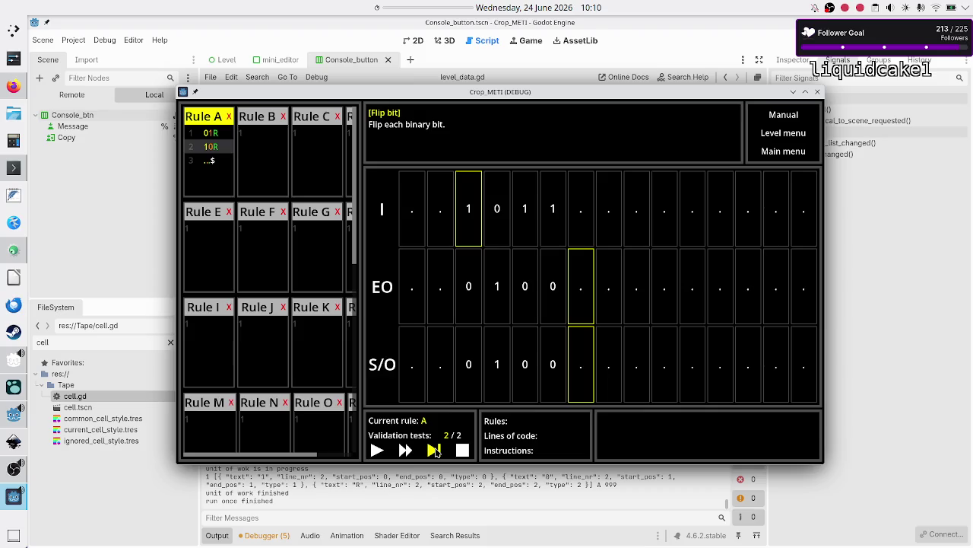
click(435, 451)
click(435, 451)
click(436, 454)
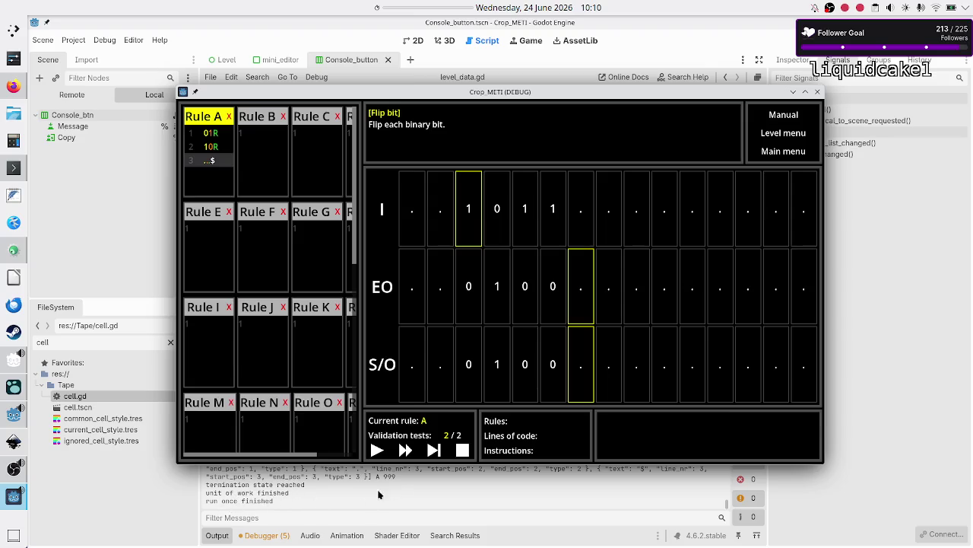
click(435, 451)
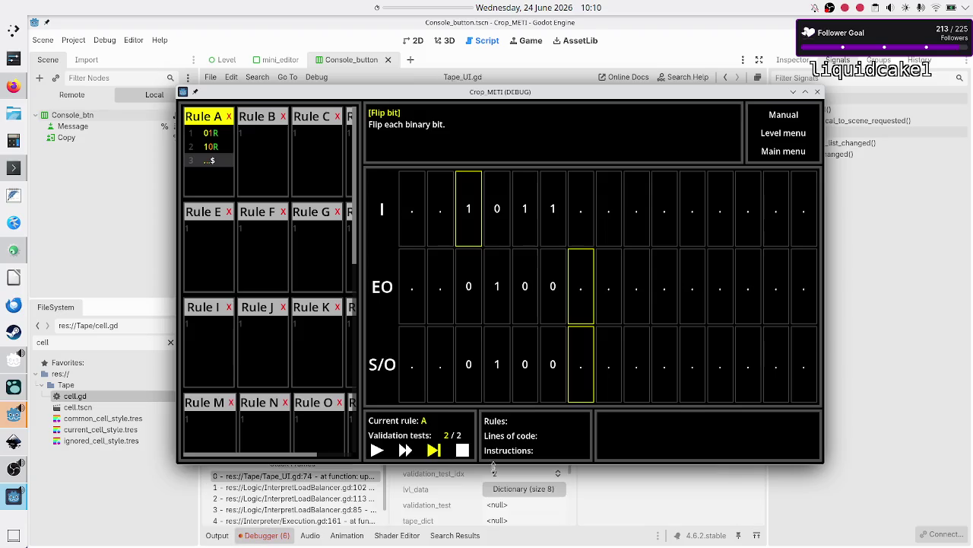
- Bring the editor forward and show the debugger's update_tape invalid index 2 error
click(691, 496)
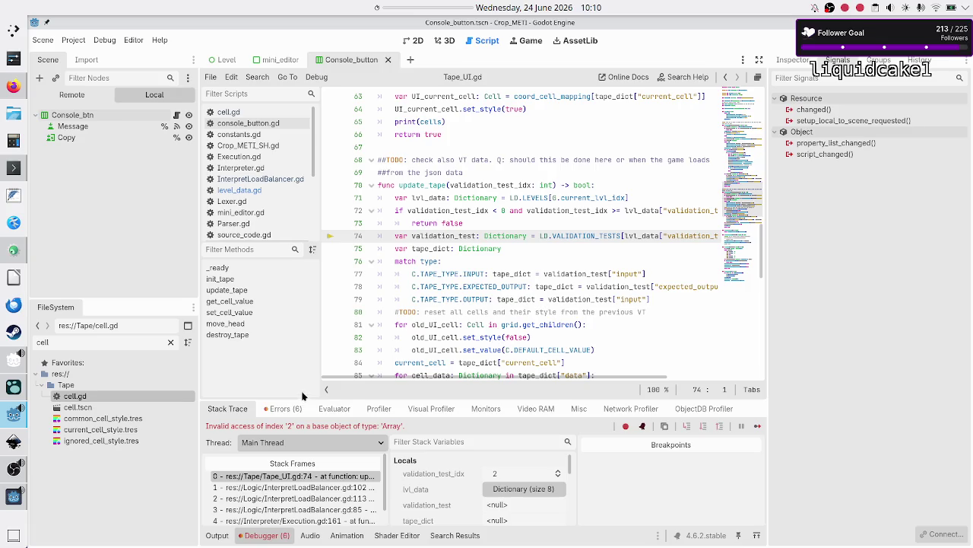
click(288, 410)
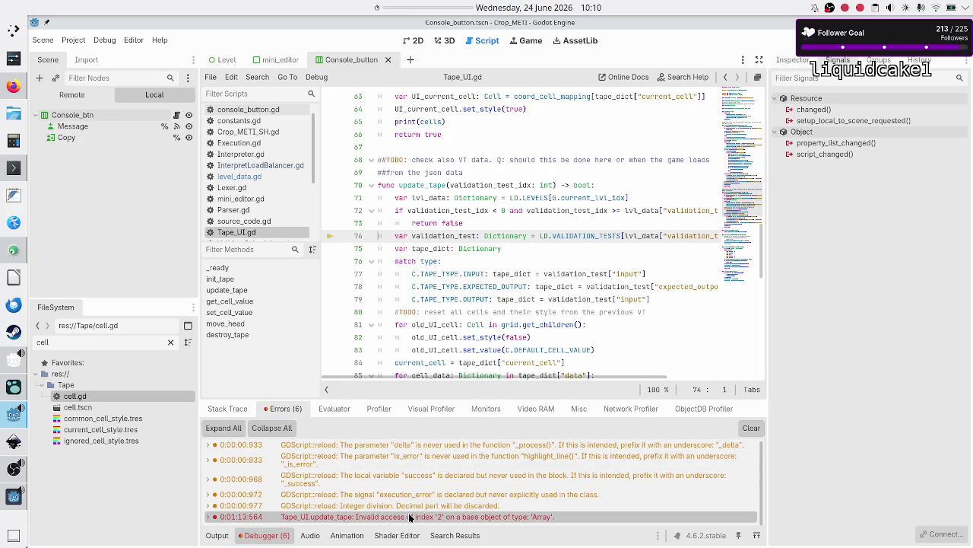
mouse_move(570, 239)
key(End)
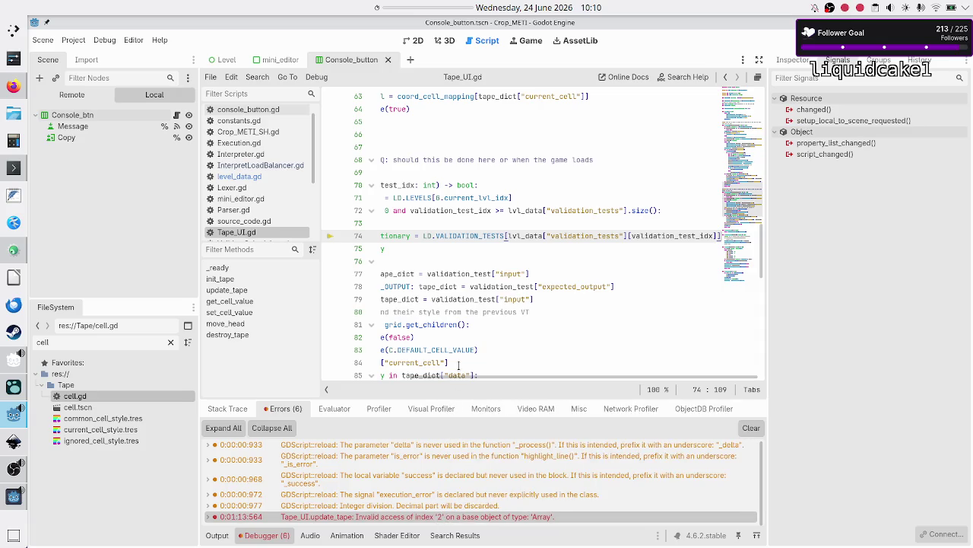
- Select the bounds check and its return on lines 72–73 of Tape_UI.gd
key(Home)
key(Up)
key(Up)
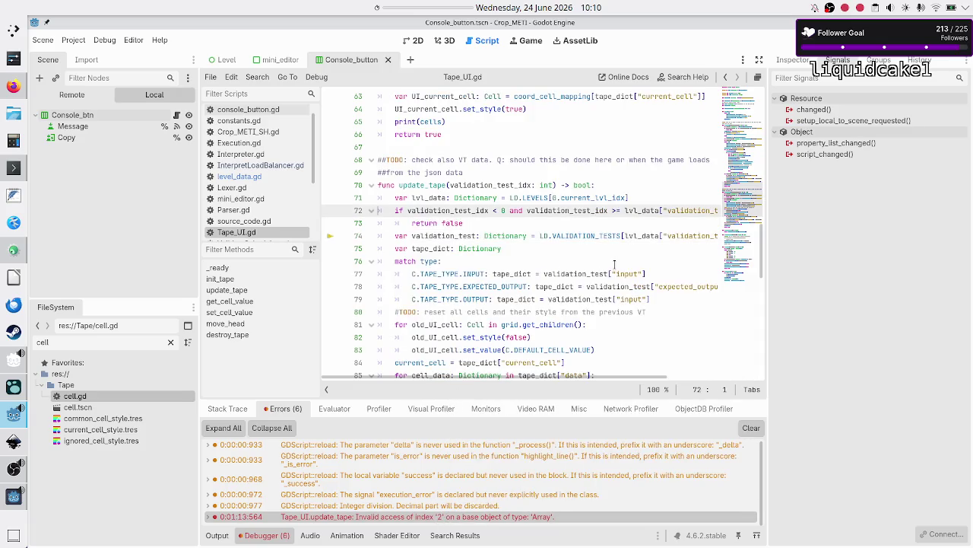
key(shift+Down)
key(shift+End)
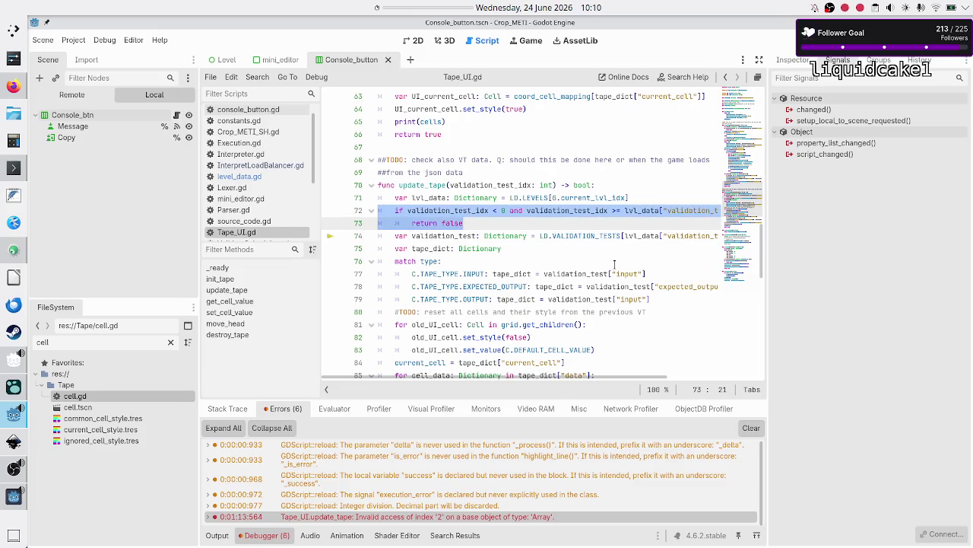
scroll(625, 262, right, 3)
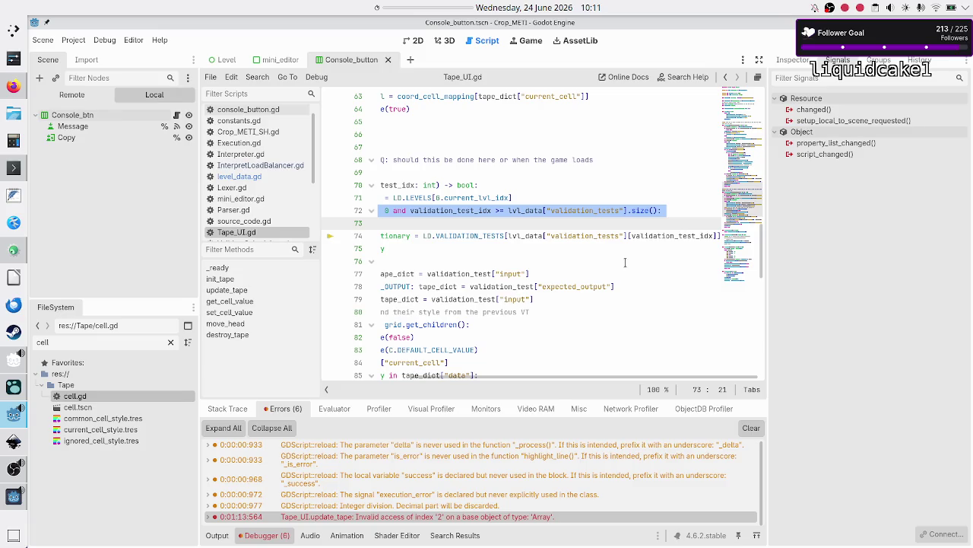
scroll(625, 263, left, 3)
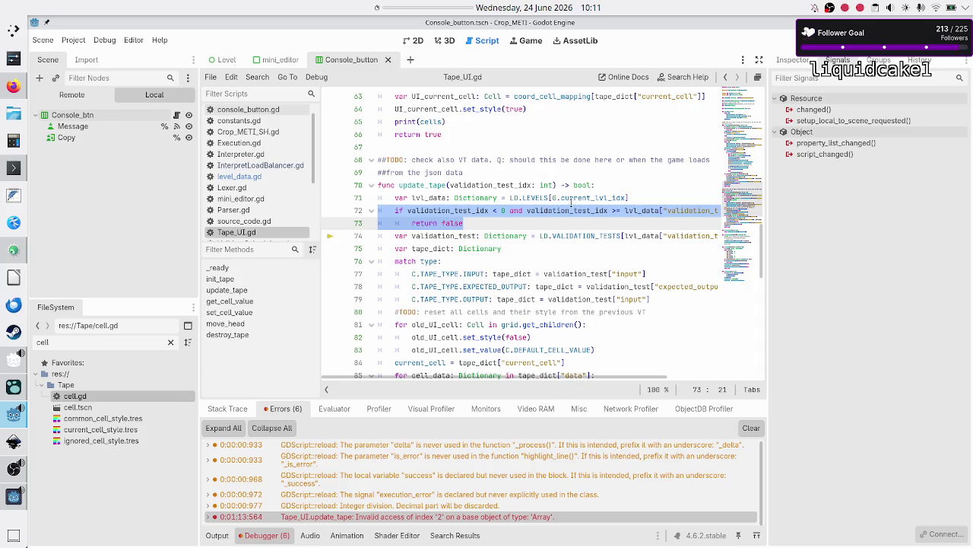
- Select the index and lvl_data["validation_tests"].size() expression, then open level_data.gd
double_click(570, 211)
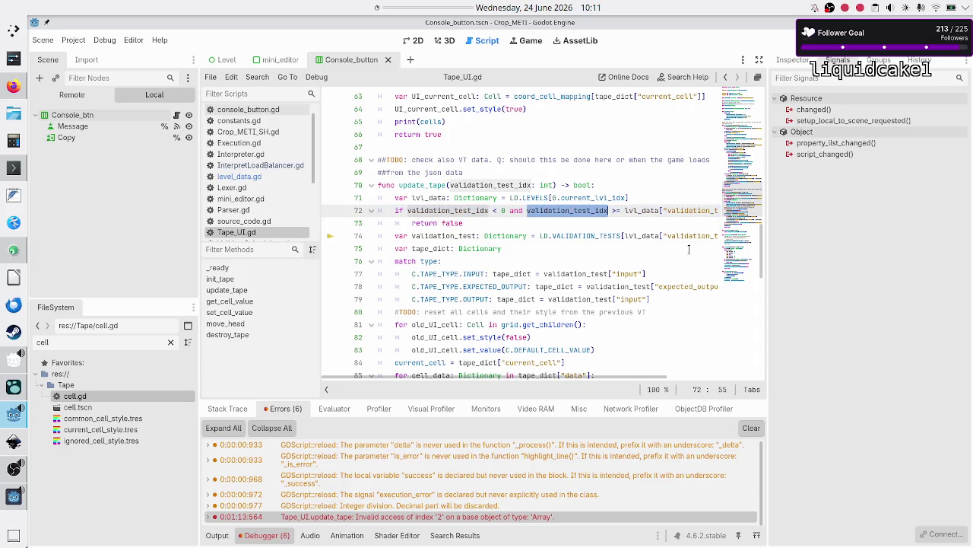
key(Right)
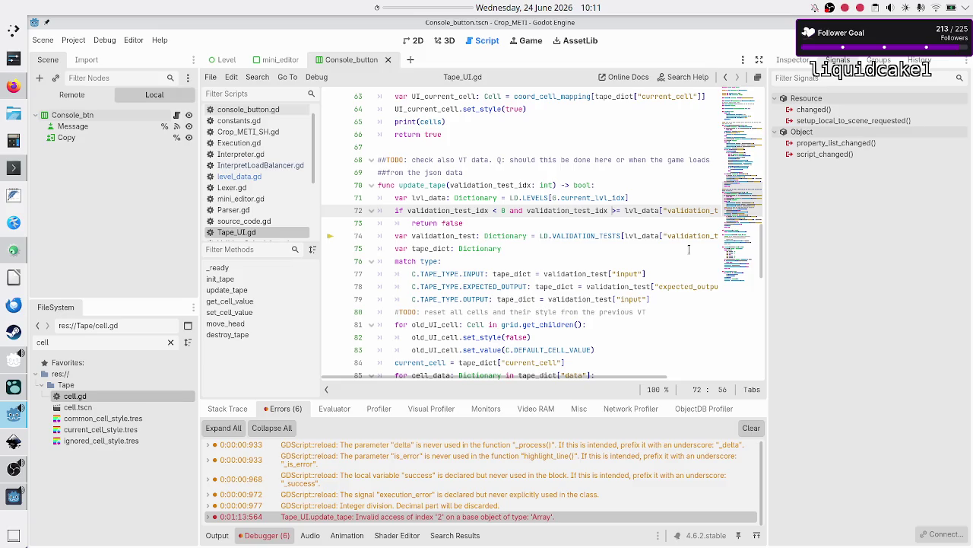
key(Right)
key(Right)
key(Right)
key(shift+Right)
key(shift+Right)
key(shift+Right)
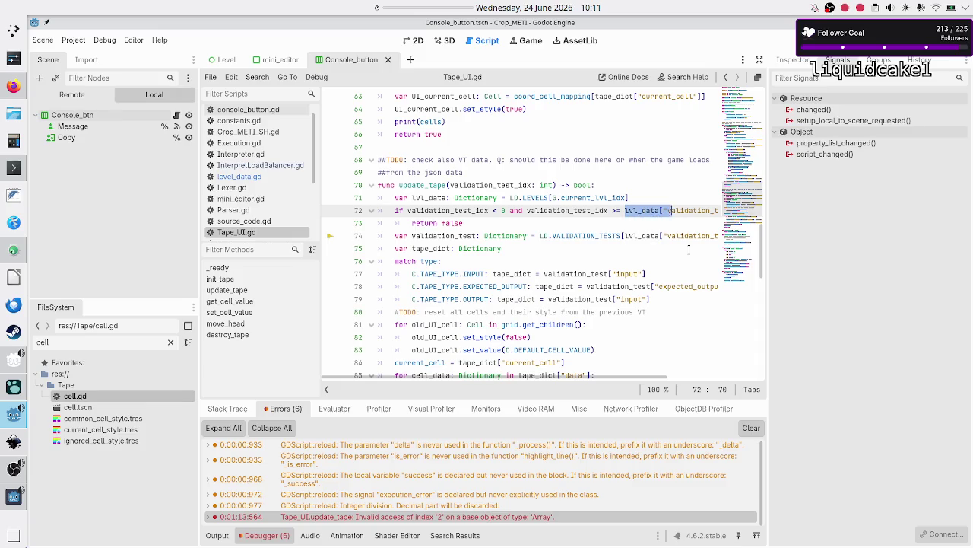
key(shift+Right)
key(shift+Right)
key(shift+Right)
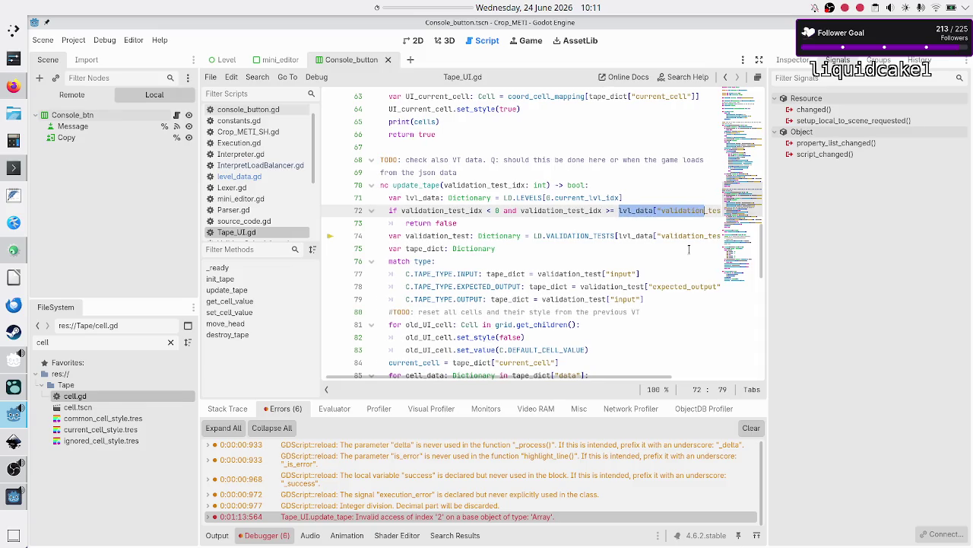
key(shift+Right)
key(shift+Right)
key(shift+Right)
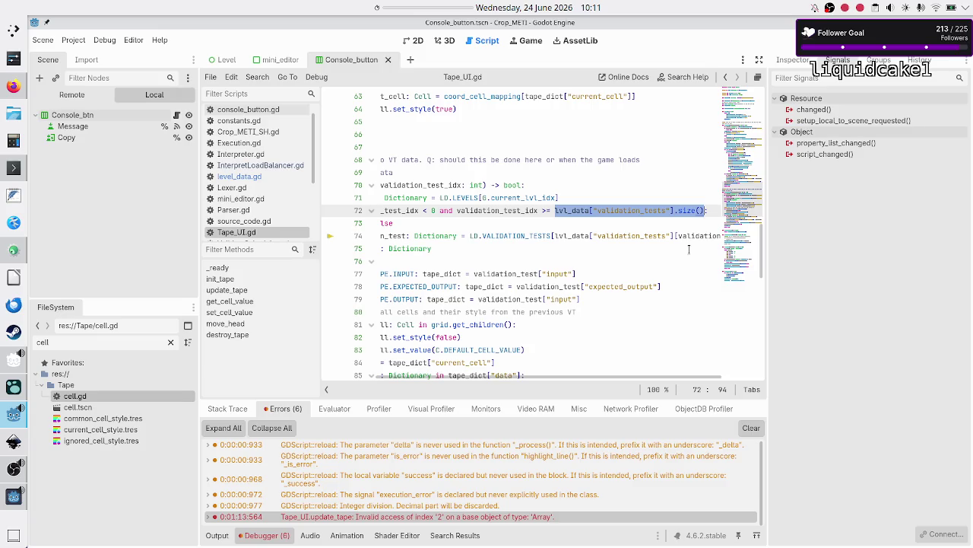
click(239, 176)
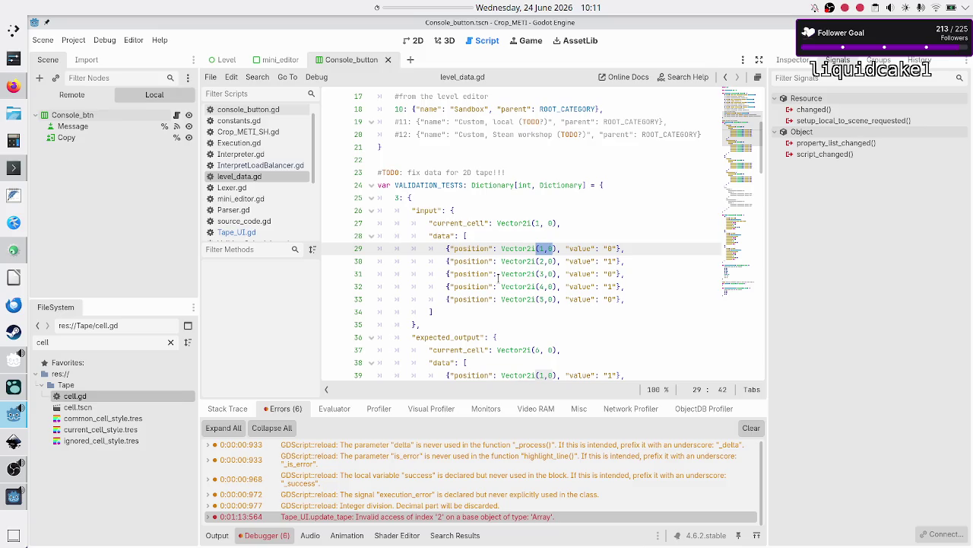
scroll(498, 279, down, 20)
scroll(498, 278, up, 2)
click(532, 215)
key(Down)
key(Down)
key(Up)
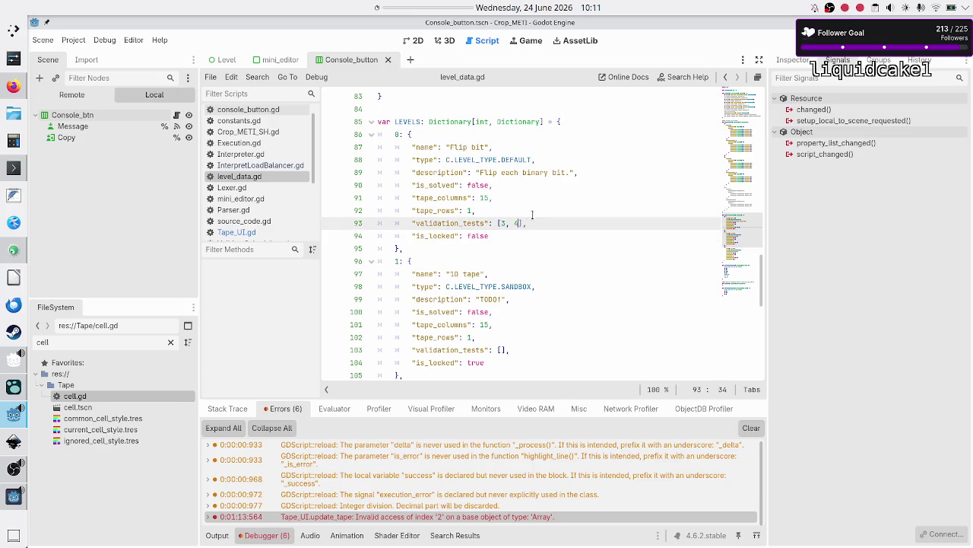
key(shift+Left)
key(shift+Left)
key(shift+Left)
key(Left)
key(Right)
key(Right)
key(shift+Right)
click(558, 232)
key(Up)
key(Right)
key(shift+Right)
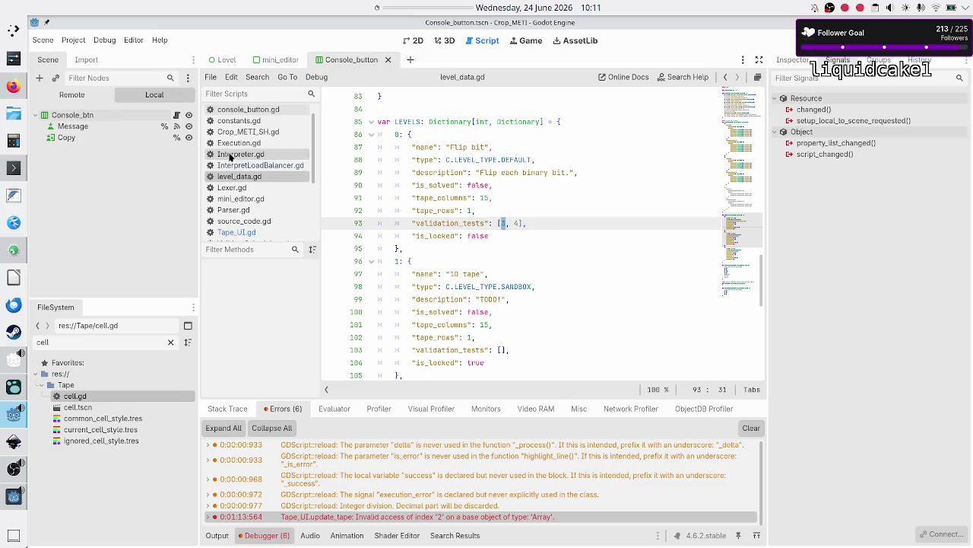
click(262, 232)
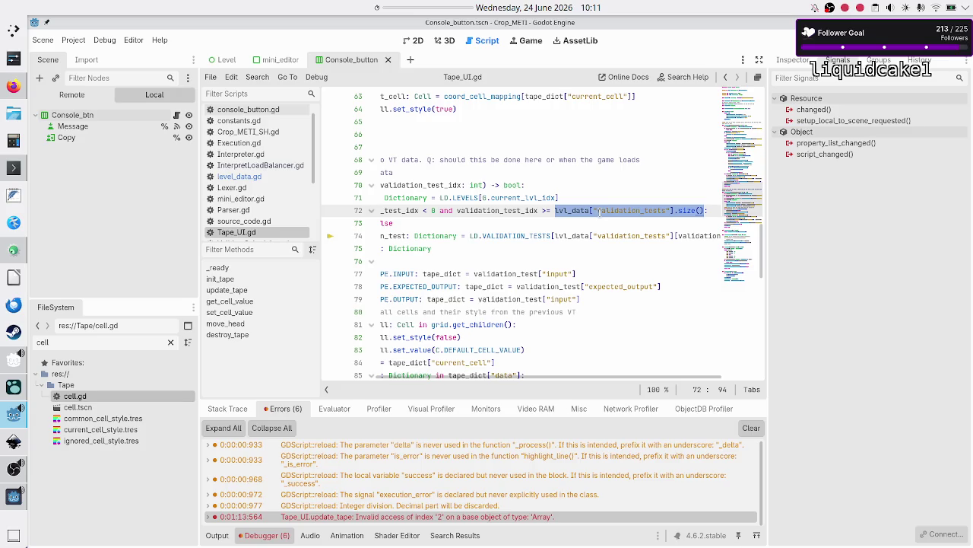
- Inspect line 72's index, test-count expression and the early return false below it
drag(542, 210, 457, 210)
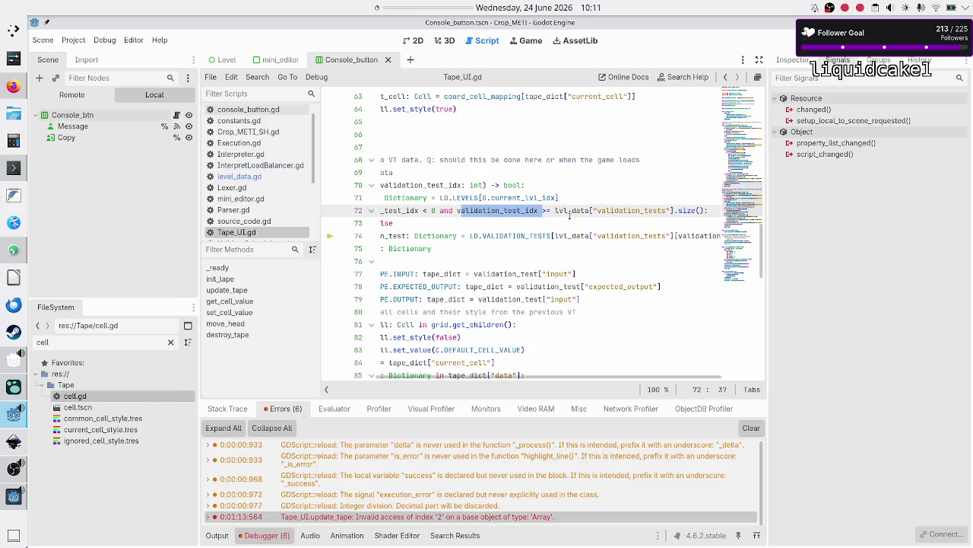
drag(555, 210, 704, 211)
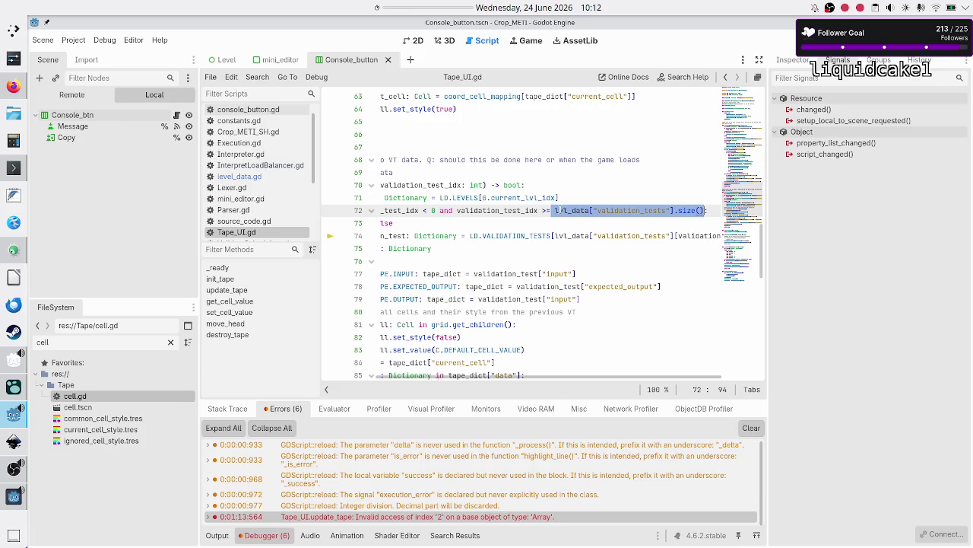
click(543, 211)
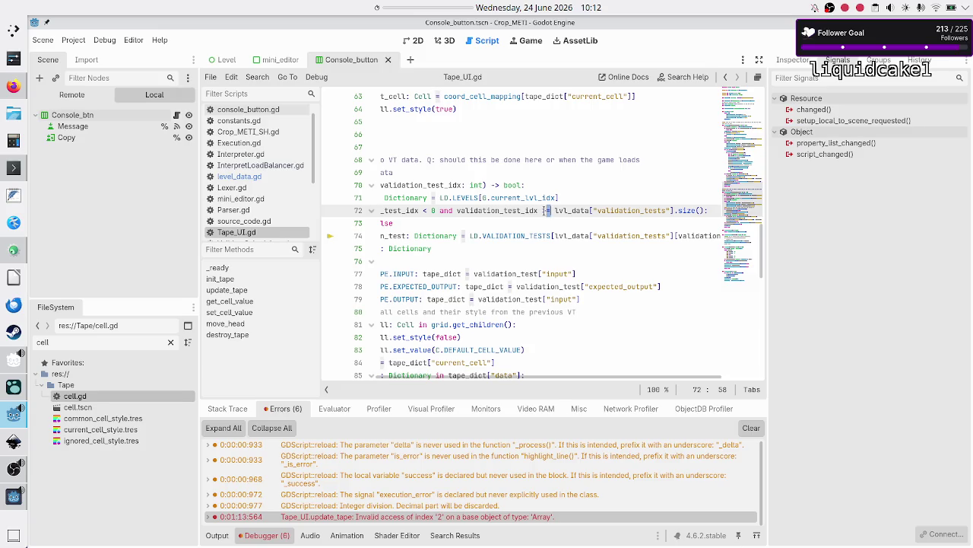
key(Down)
key(Home)
key(Home)
key(Down)
key(shift+End)
key(End)
key(ctrl+z)
key(ctrl+z)
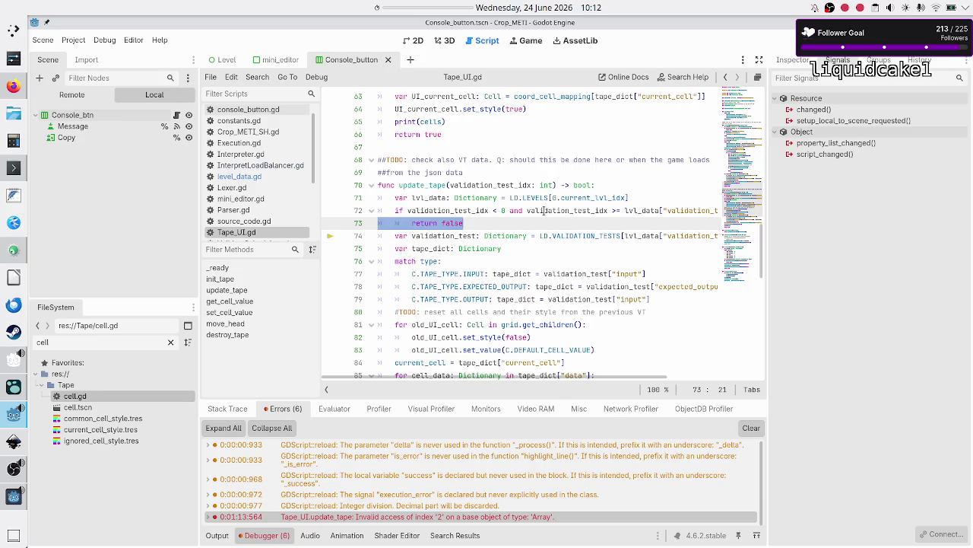
click(504, 220)
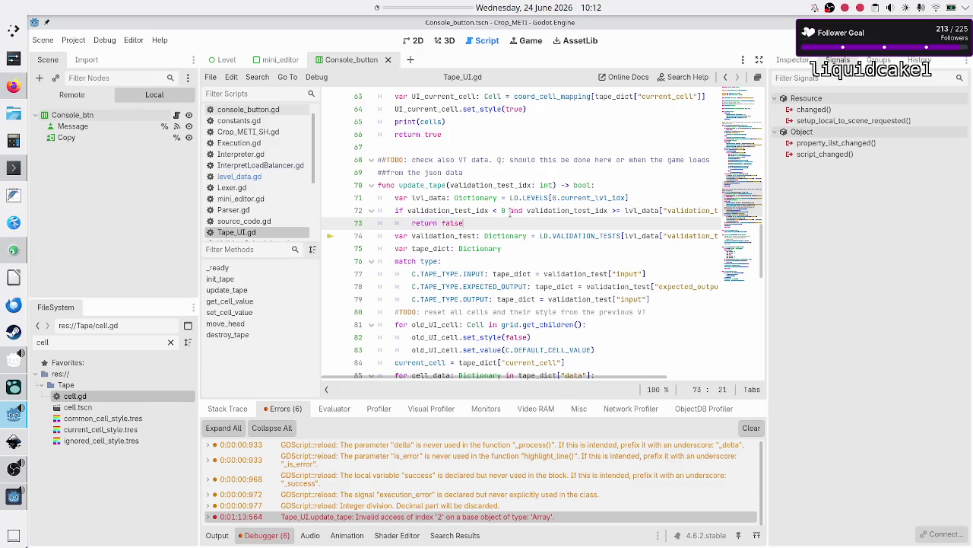
- Replace 'and' with 'or' in the line 72 bounds check and save Tape_UI.gd
double_click(514, 210)
text(or)
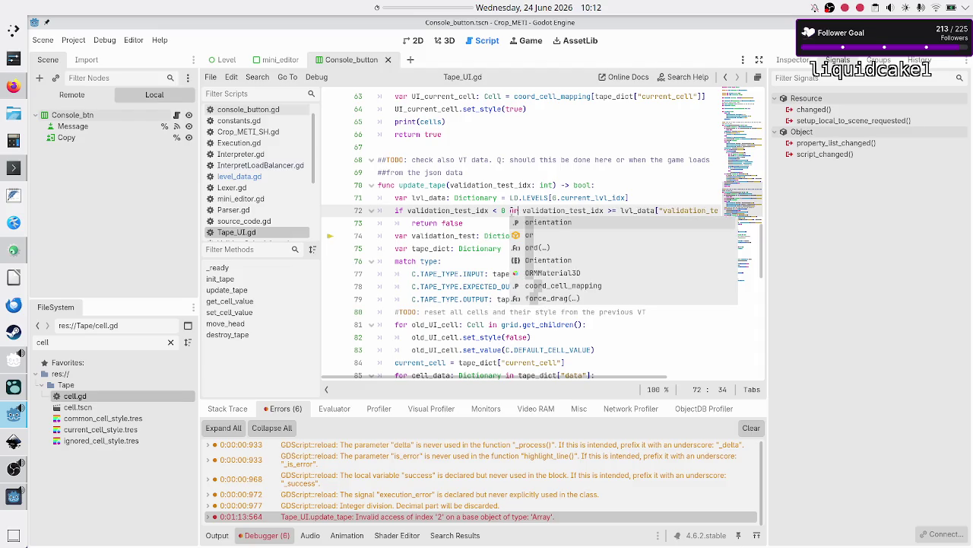
key(Escape)
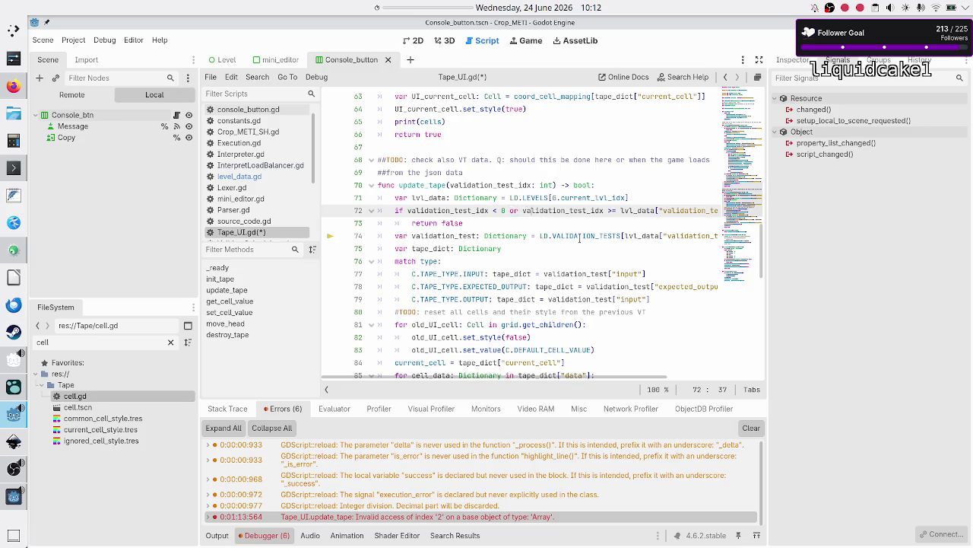
key(Down)
key(ctrl+s)
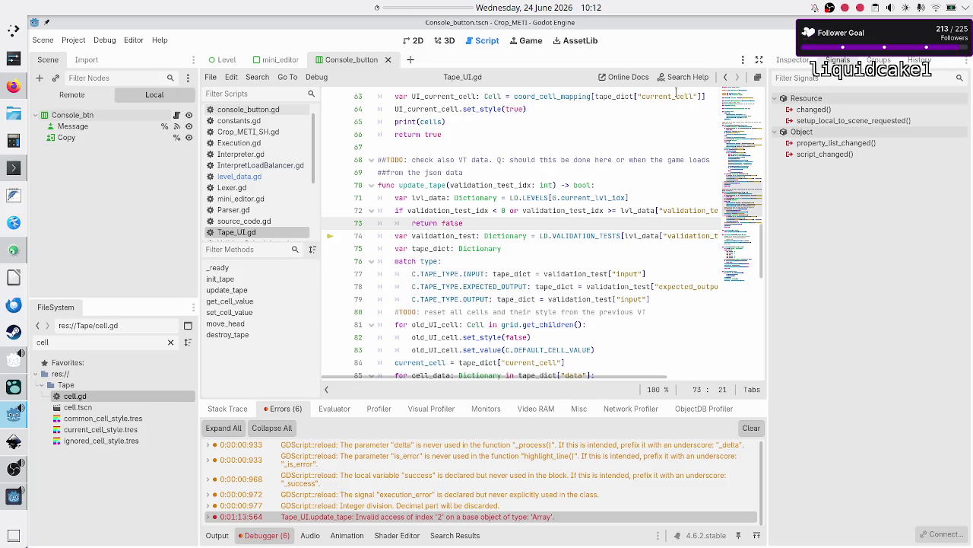
- Run the game and step through both validation tests until they finish
click(795, 40)
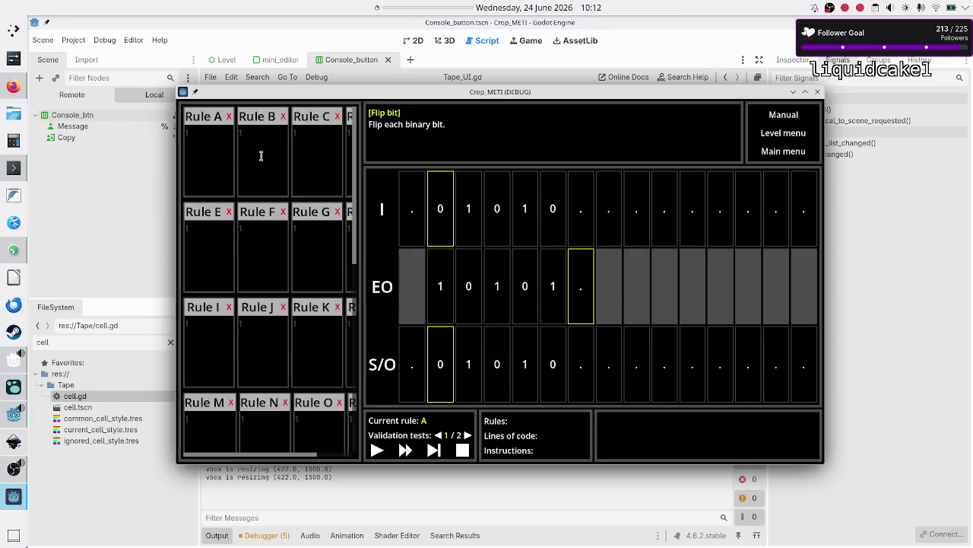
click(434, 451)
click(434, 451)
click(434, 451)
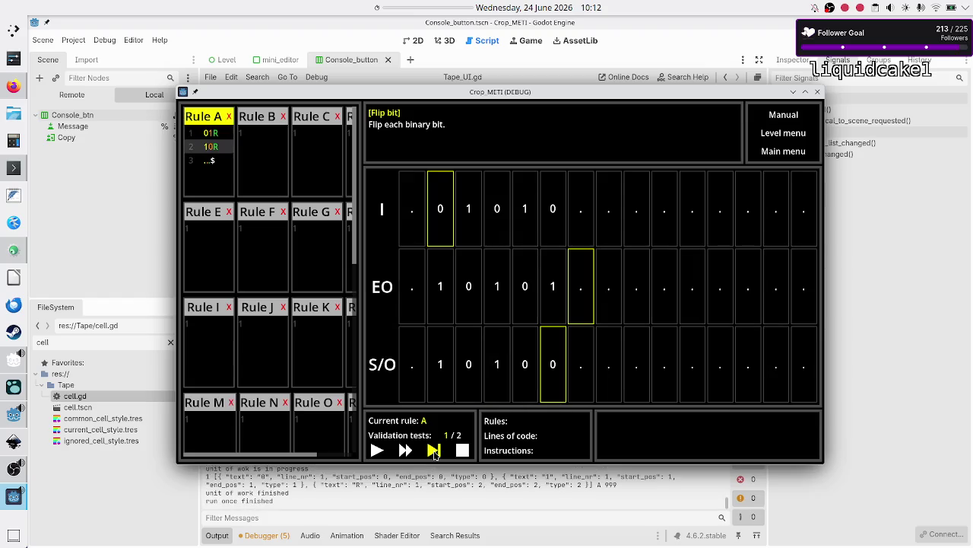
click(434, 451)
click(434, 451)
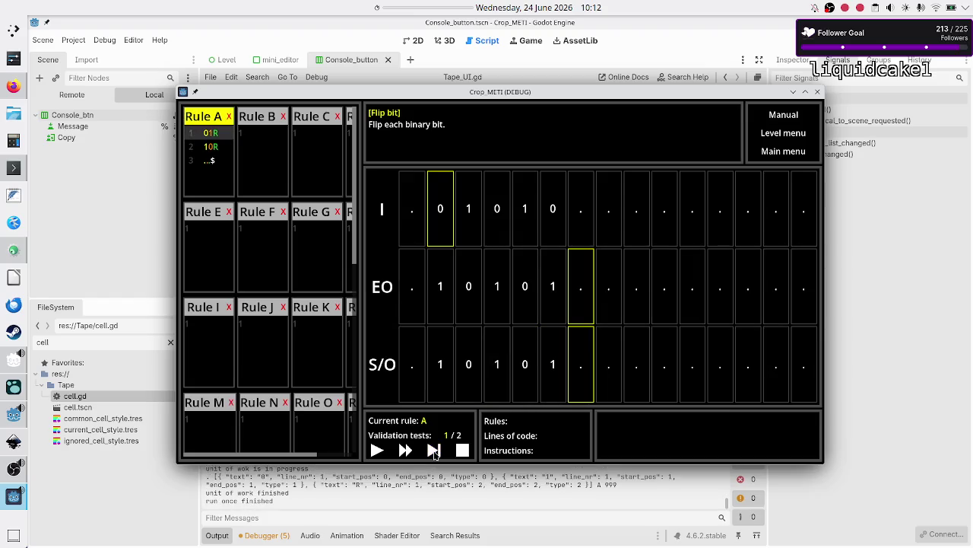
click(434, 451)
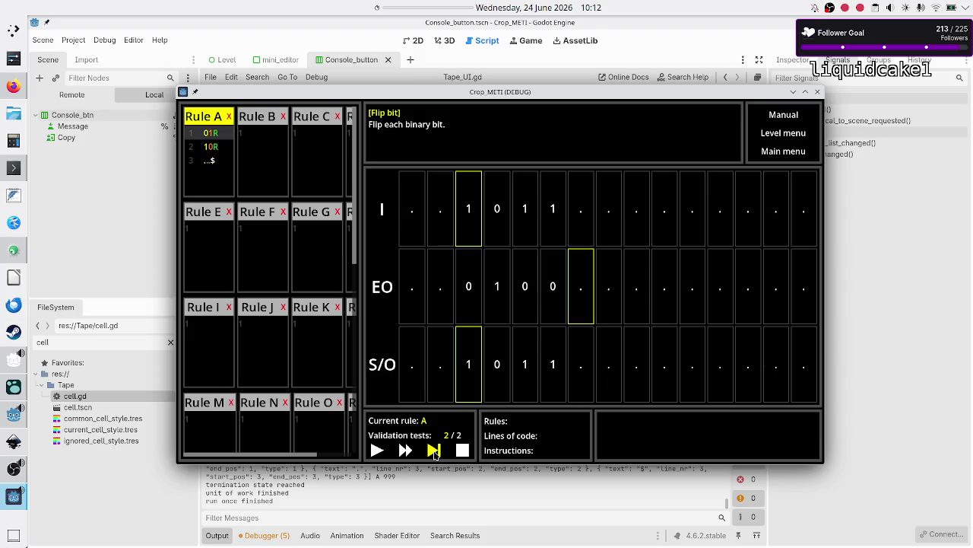
click(434, 451)
click(434, 451)
click(434, 451)
click(434, 451)
click(434, 451)
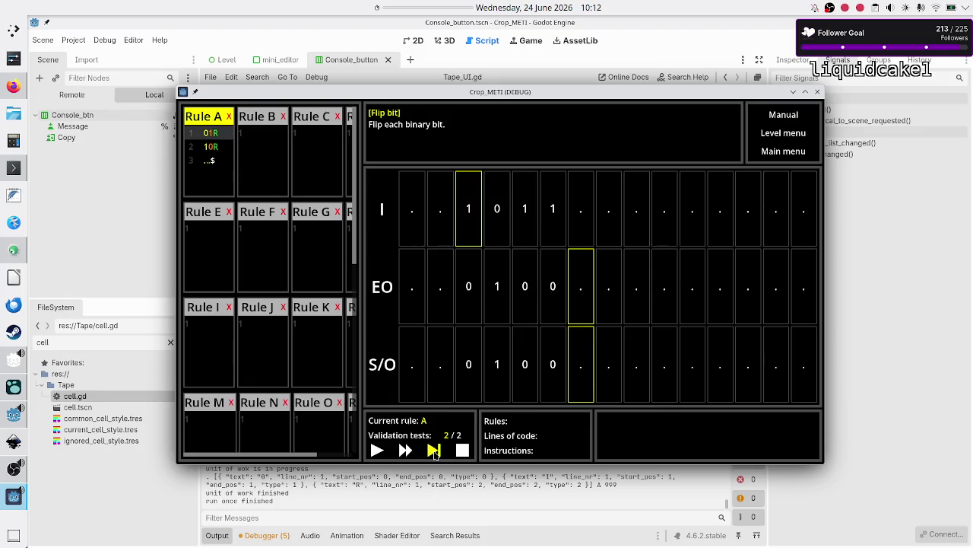
click(434, 451)
click(435, 451)
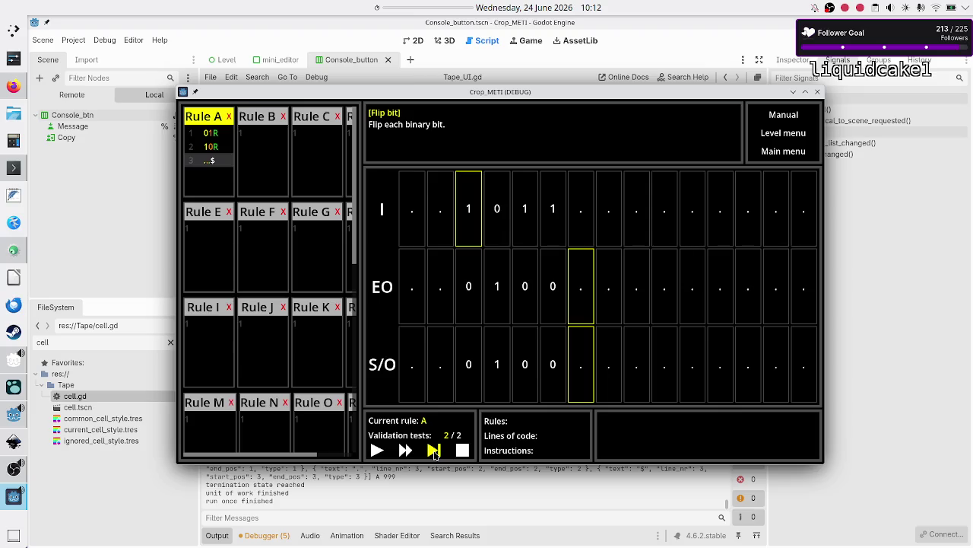
click(434, 451)
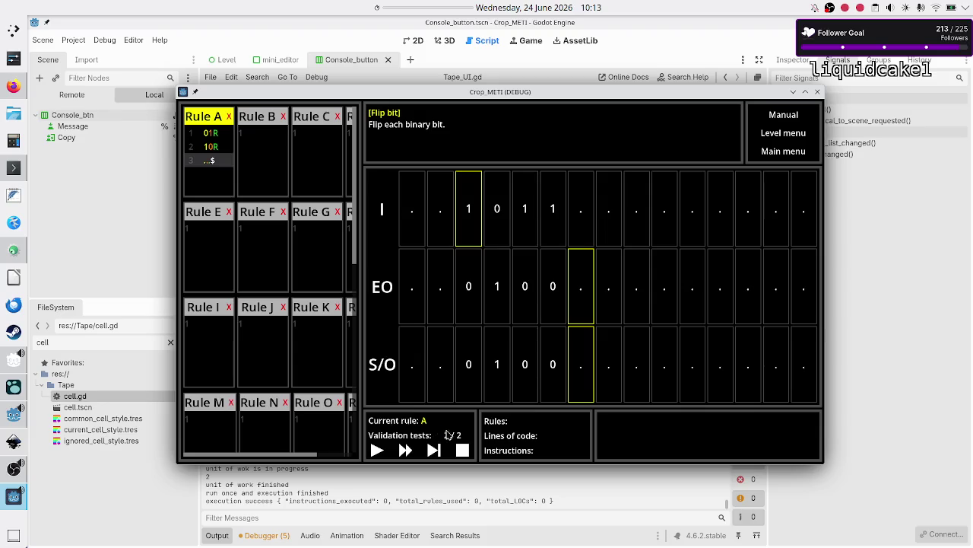
- Stop the simulation, close the running game, and return to update_tape's match statement
click(463, 450)
click(847, 40)
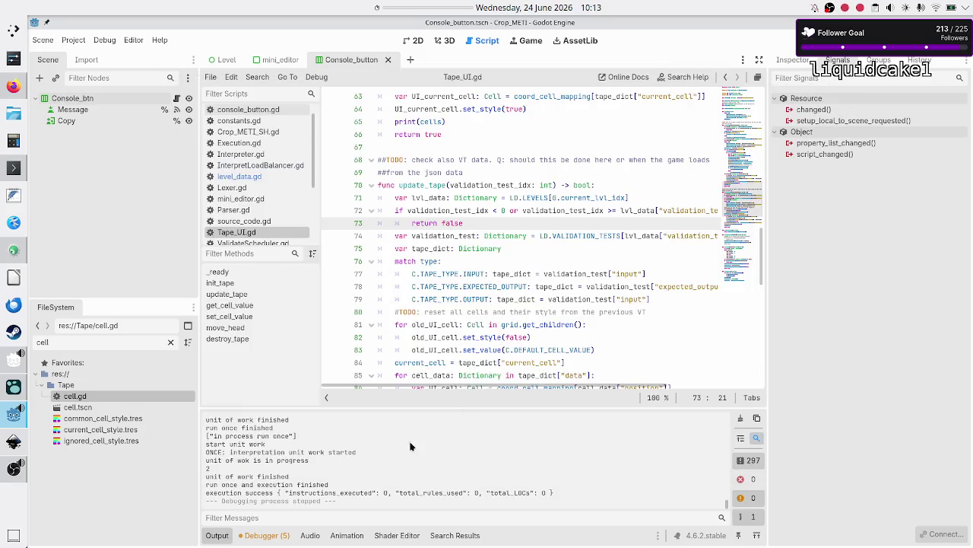
click(475, 261)
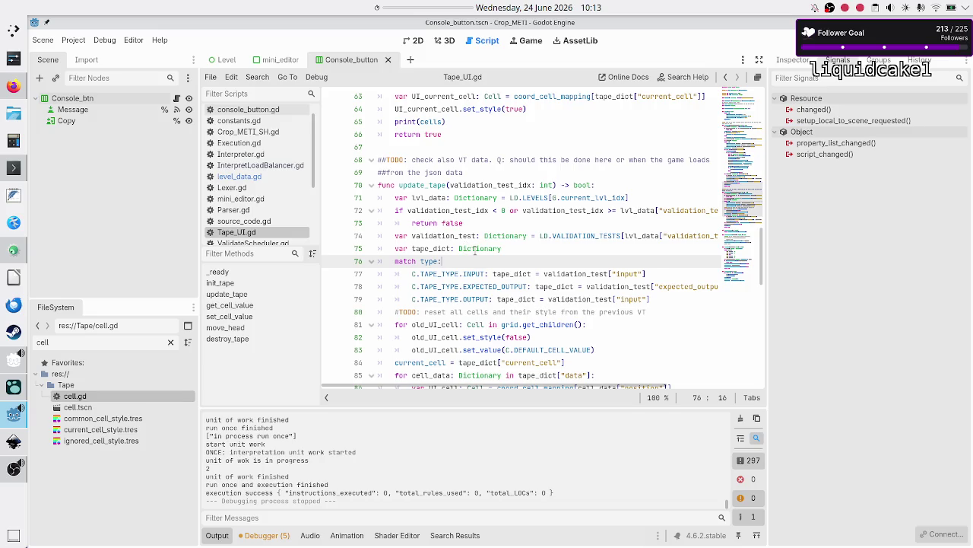
key(alt+Tab)
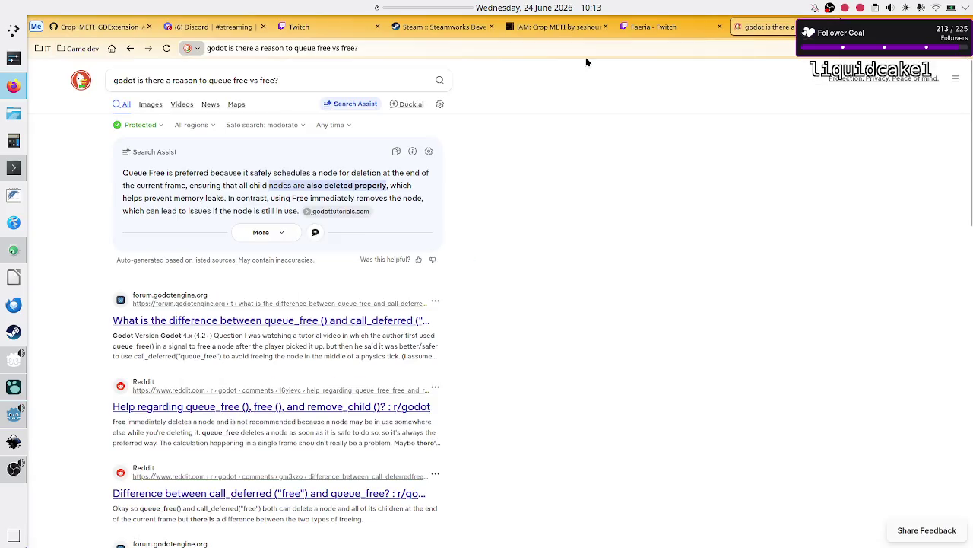
- Close the queue_free vs free search tab and return to Tape_UI.gd in Godot
click(834, 26)
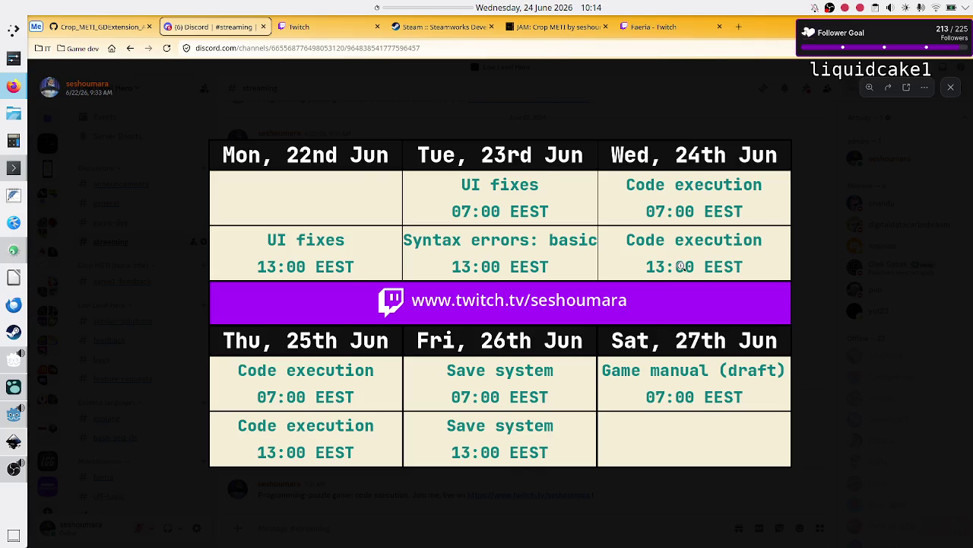
key(alt+Tab)
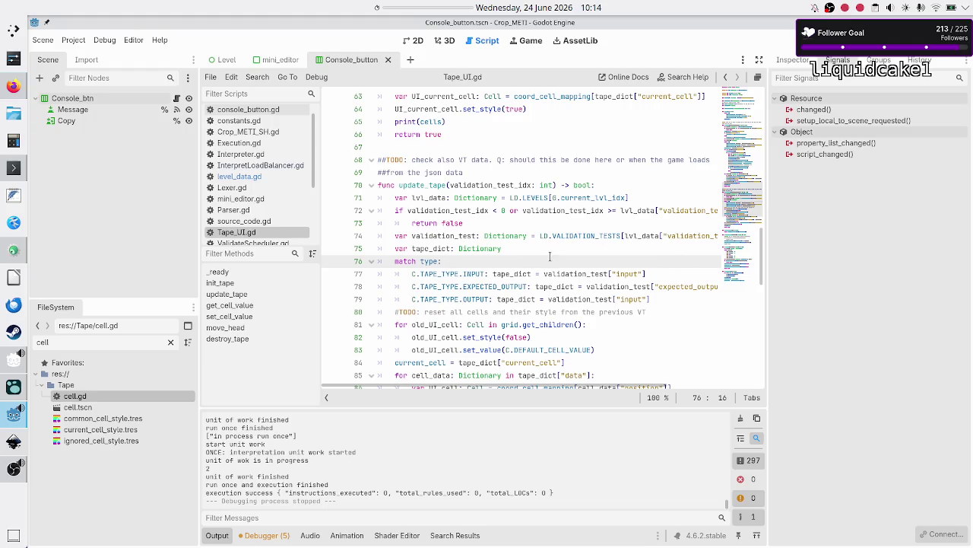
click(559, 244)
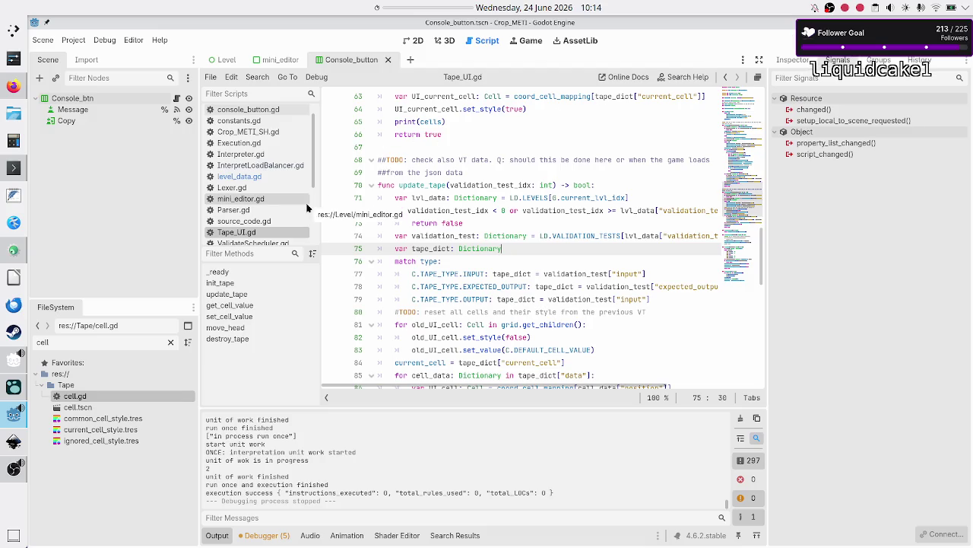
- Open InterpretLoadBalancer.gd and trace update_tape, success and the false return in load_next_validation_test
click(286, 165)
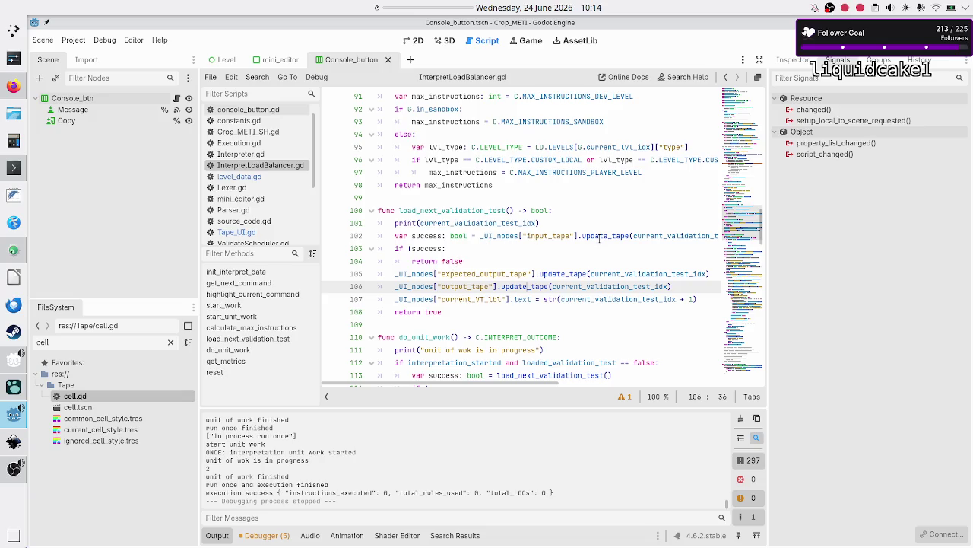
double_click(594, 237)
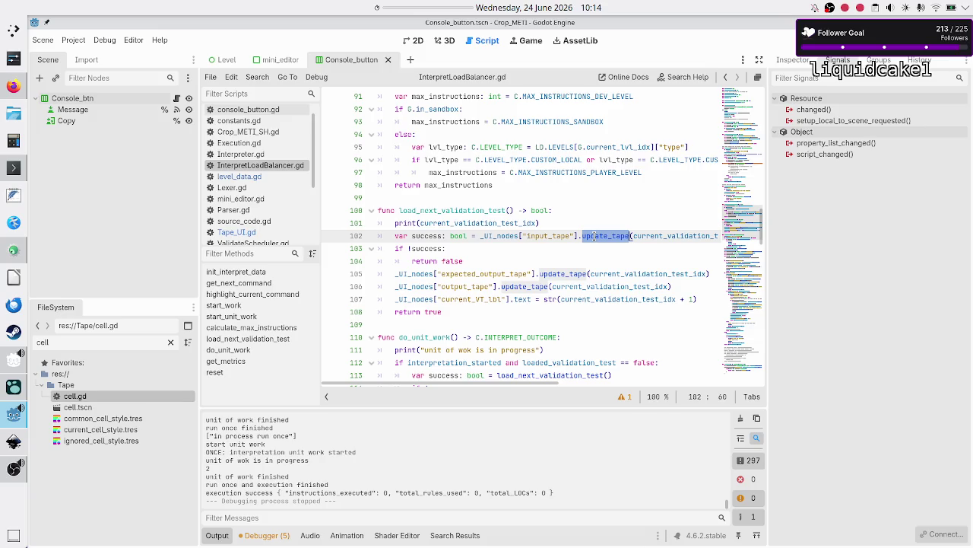
click(426, 248)
double_click(425, 248)
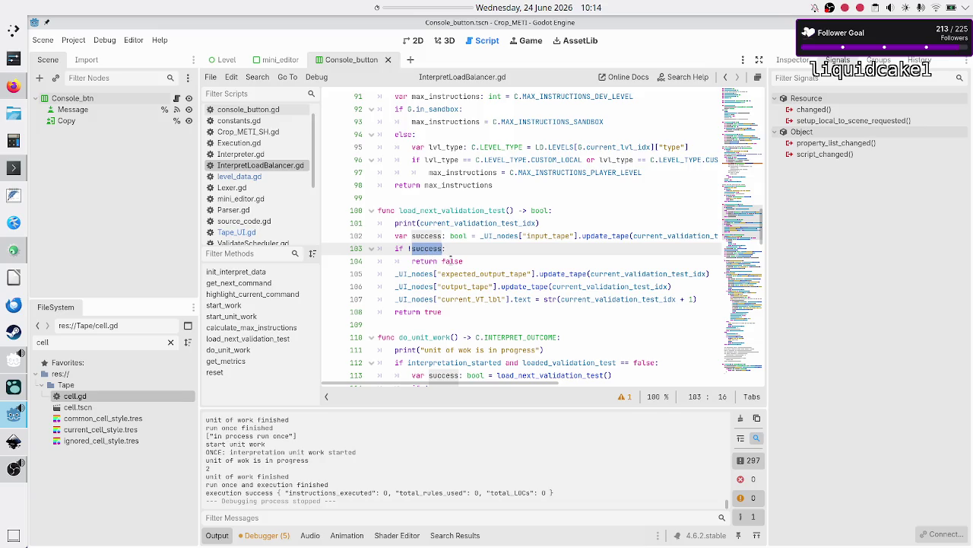
double_click(437, 238)
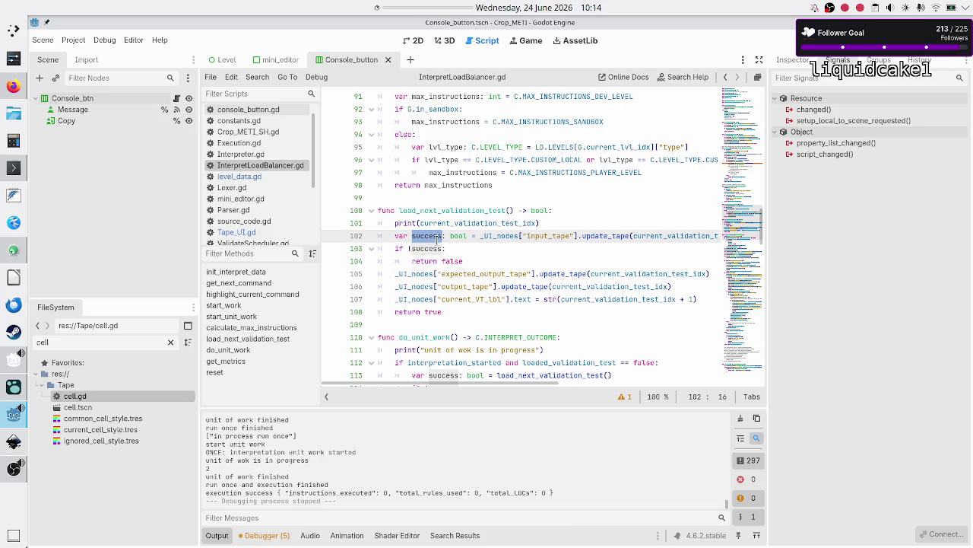
double_click(447, 261)
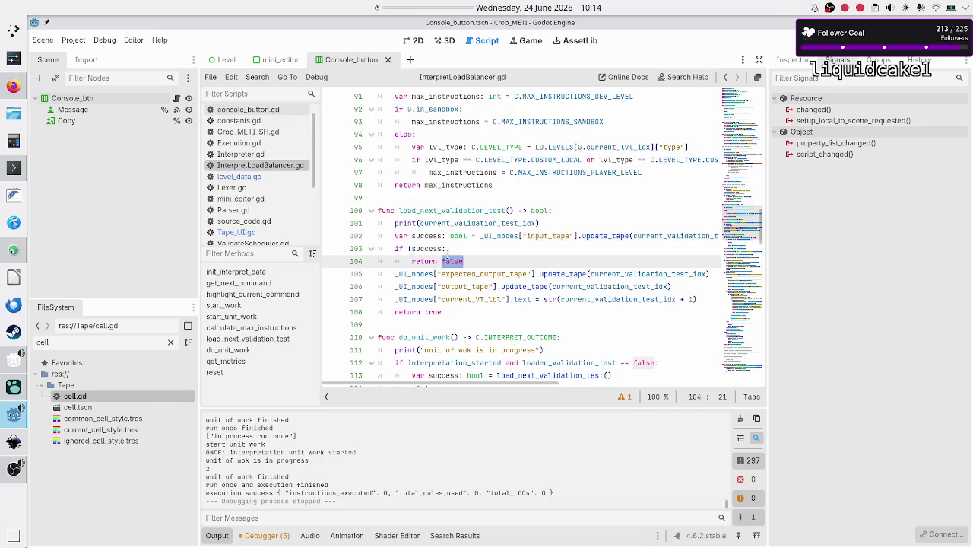
double_click(454, 211)
- Trace the success check, reset, finished flag and SUCCESS return on lines 114–117, then do_unit_work
scroll(464, 228, down, 5)
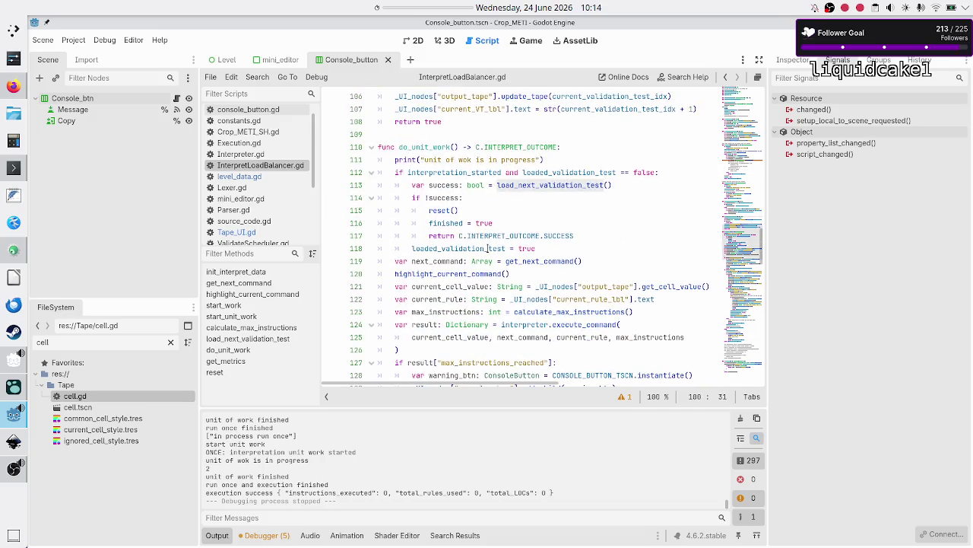
click(460, 197)
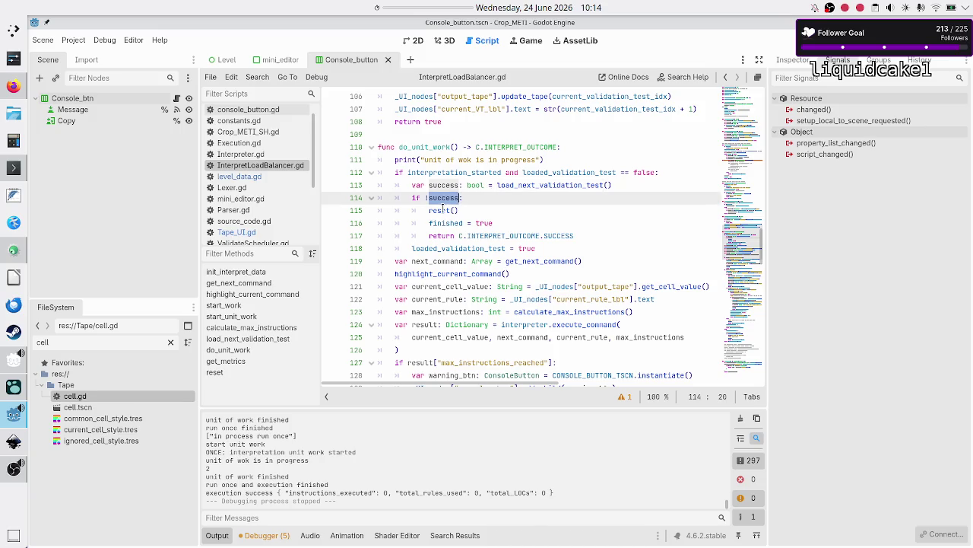
double_click(443, 210)
double_click(445, 223)
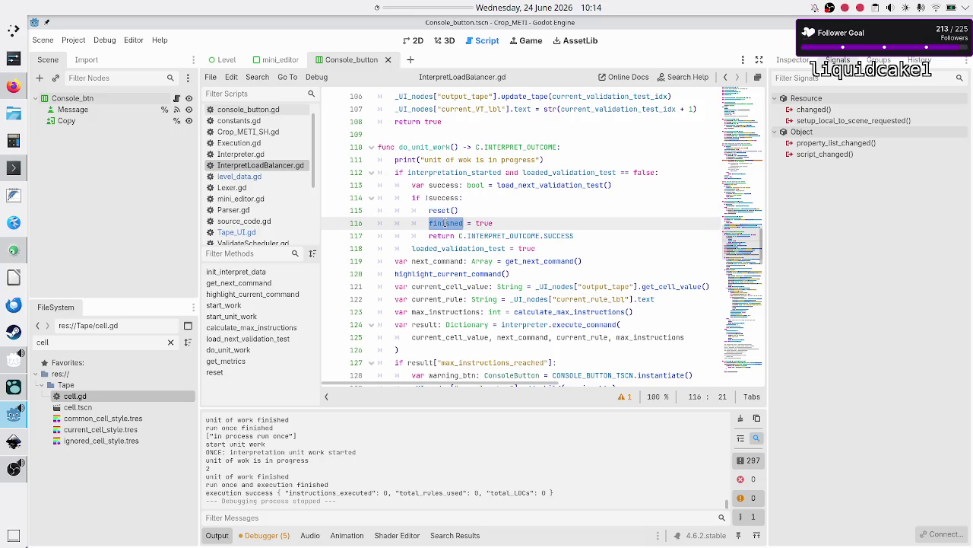
triple_click(489, 235)
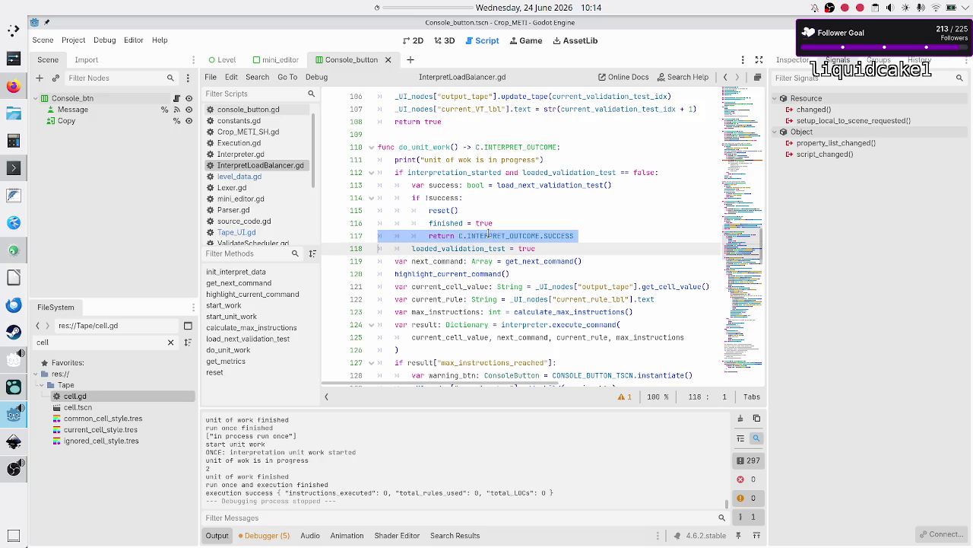
click(589, 236)
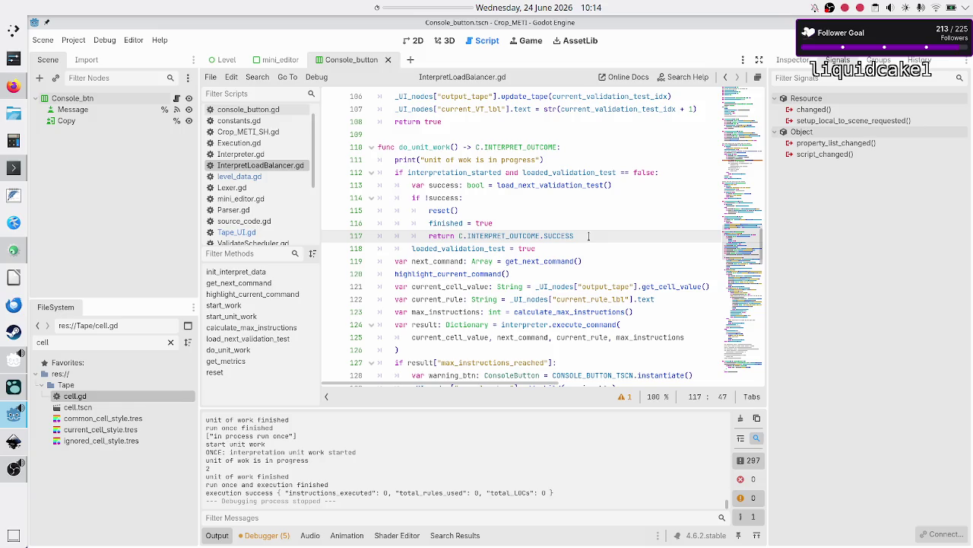
double_click(432, 148)
- Recheck the finished flag and the do_unit_work name where start_unit_work calls it
scroll(506, 223, up, 1)
scroll(506, 223, up, 3)
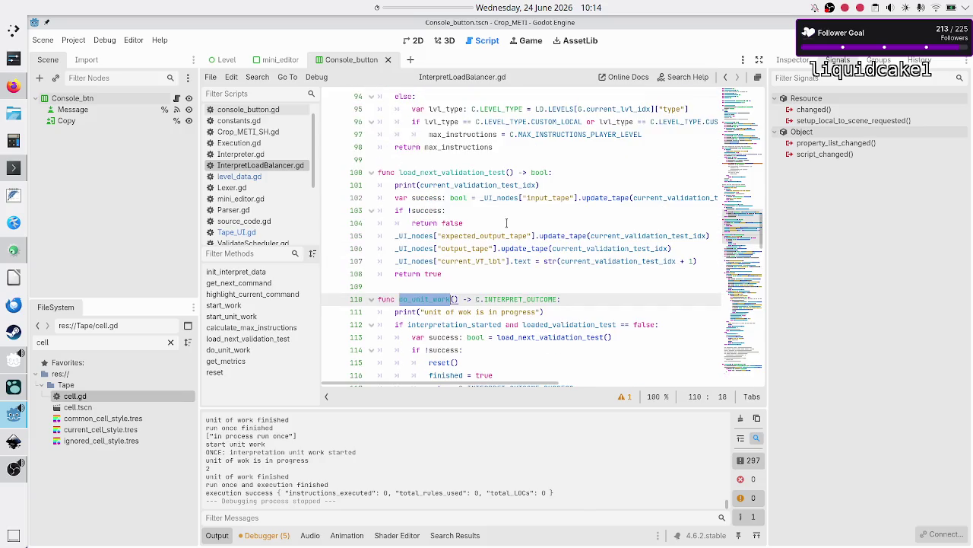
scroll(506, 223, down, 2)
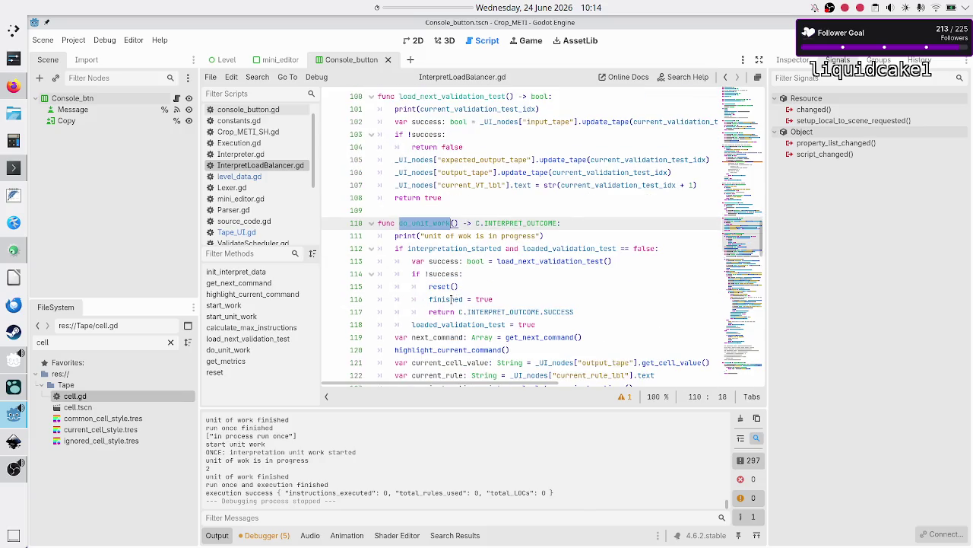
double_click(452, 299)
double_click(433, 223)
scroll(432, 221, up, 3)
scroll(432, 222, up, 4)
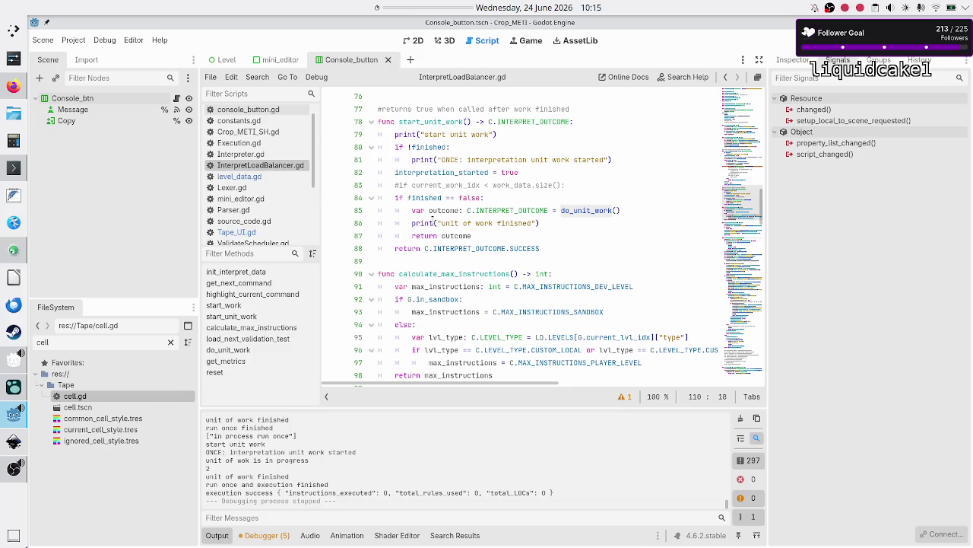
click(576, 200)
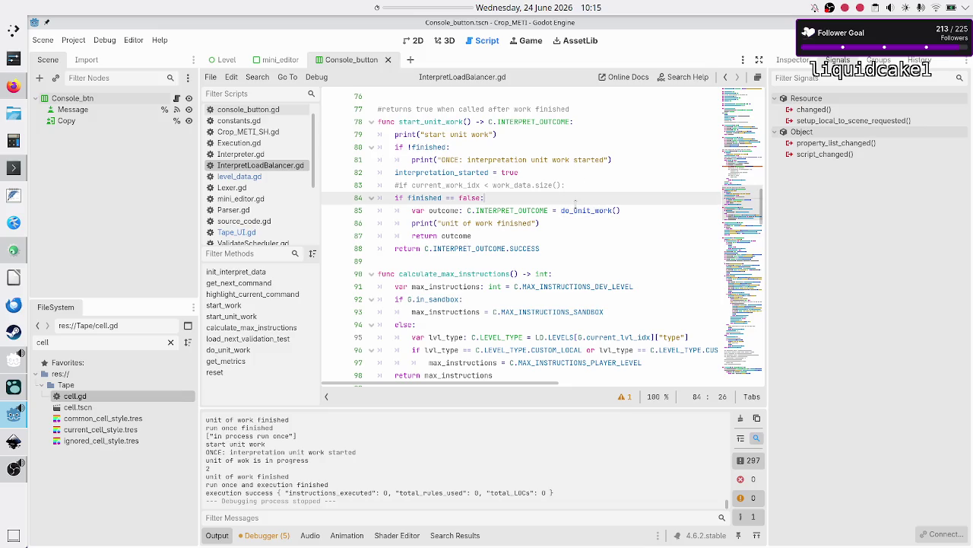
double_click(442, 211)
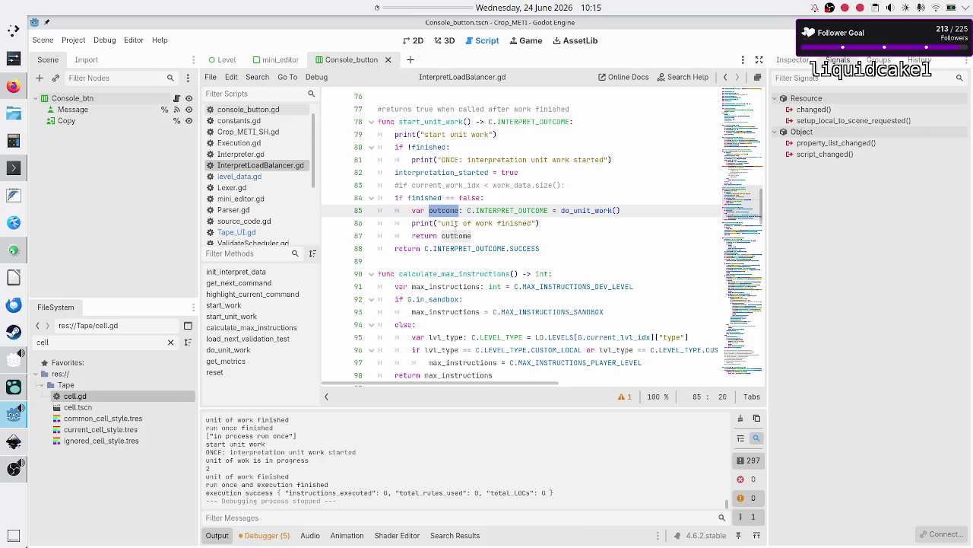
click(473, 235)
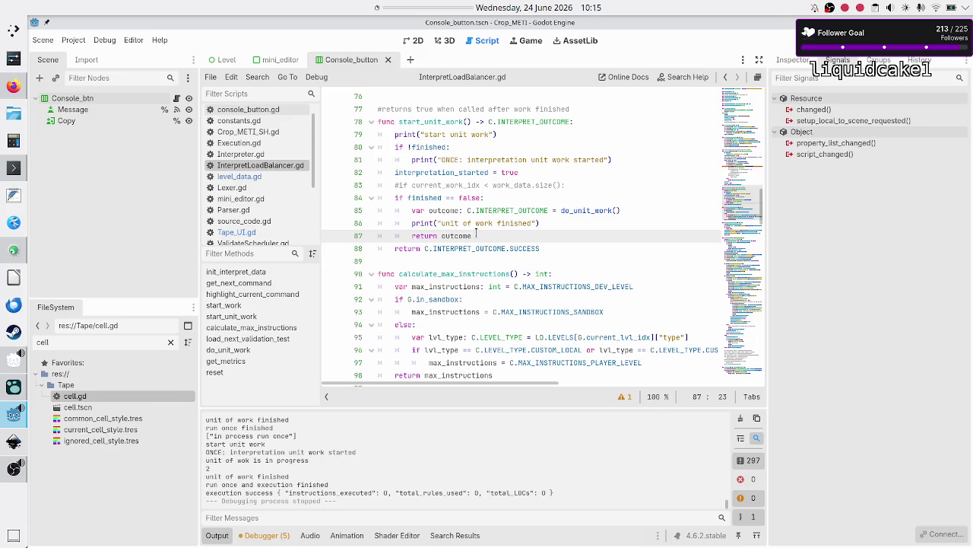
double_click(456, 235)
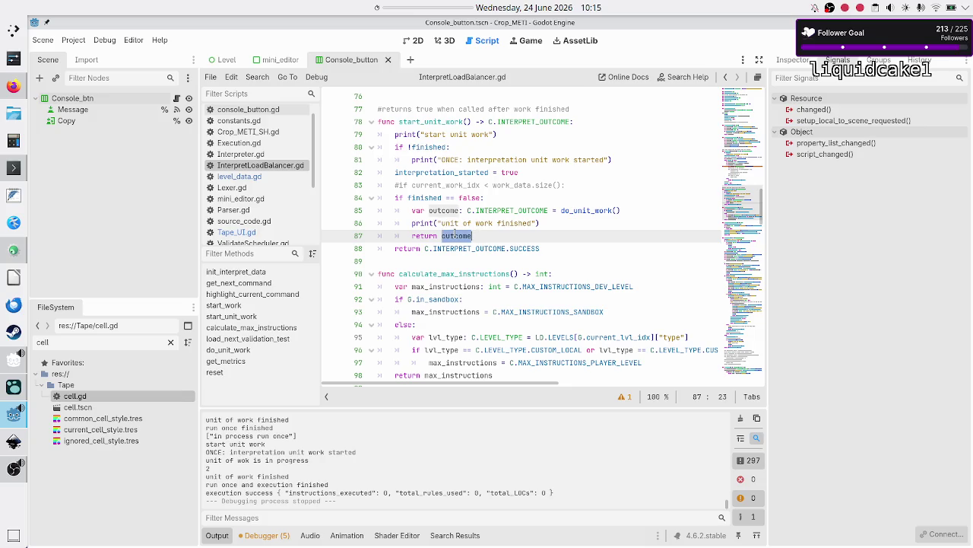
scroll(456, 235, up, 1)
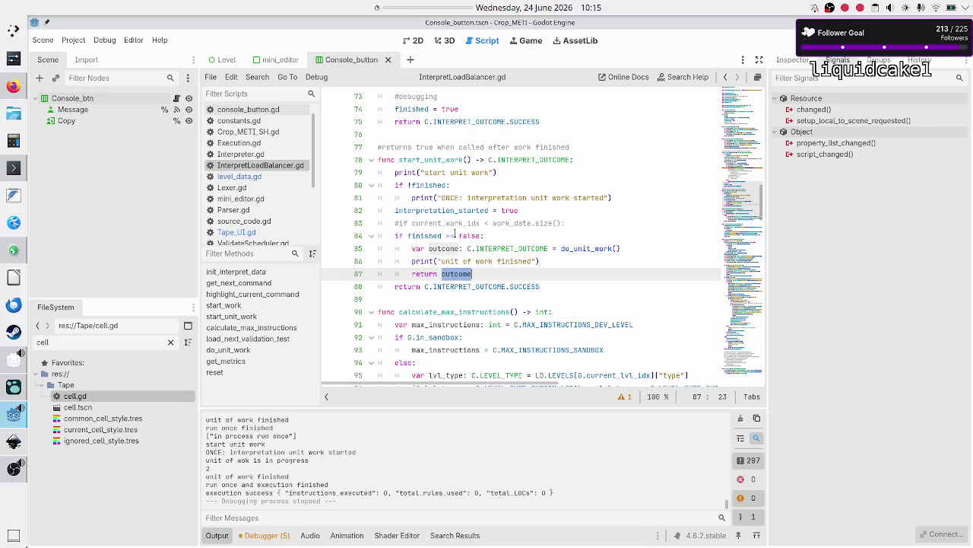
scroll(262, 160, down, 2)
scroll(254, 180, up, 2)
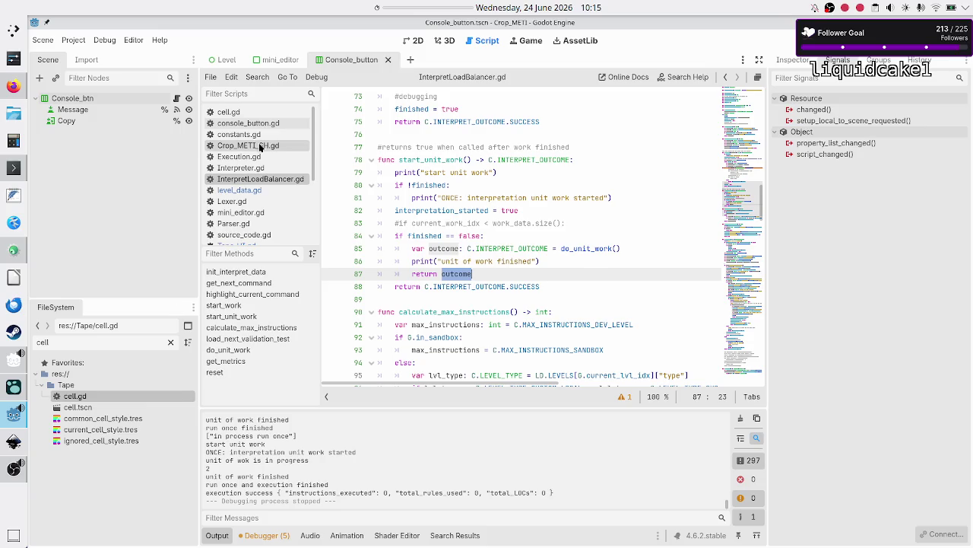
click(253, 155)
- Scroll up to process_run_once in Execution.gd and highlight its start_unit_work call
scroll(482, 226, up, 15)
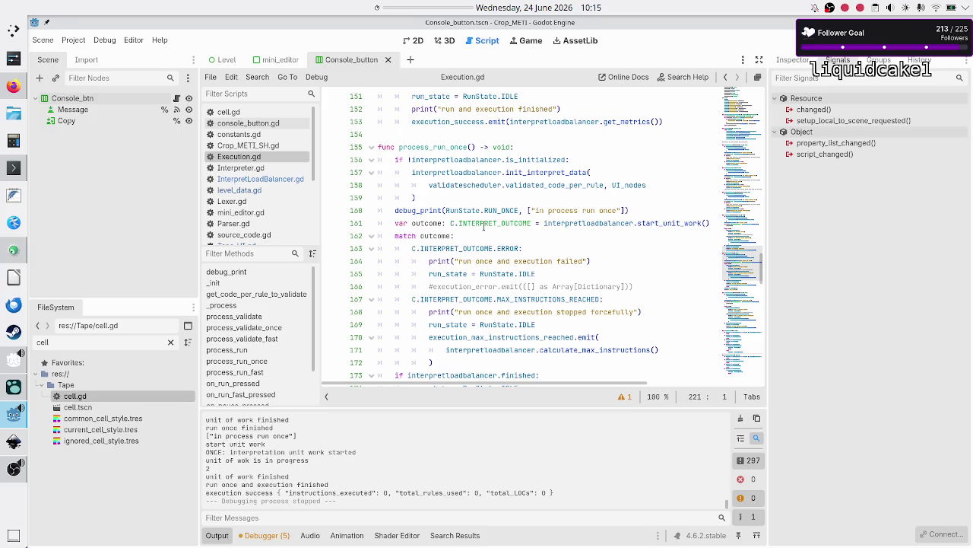
scroll(483, 226, up, 3)
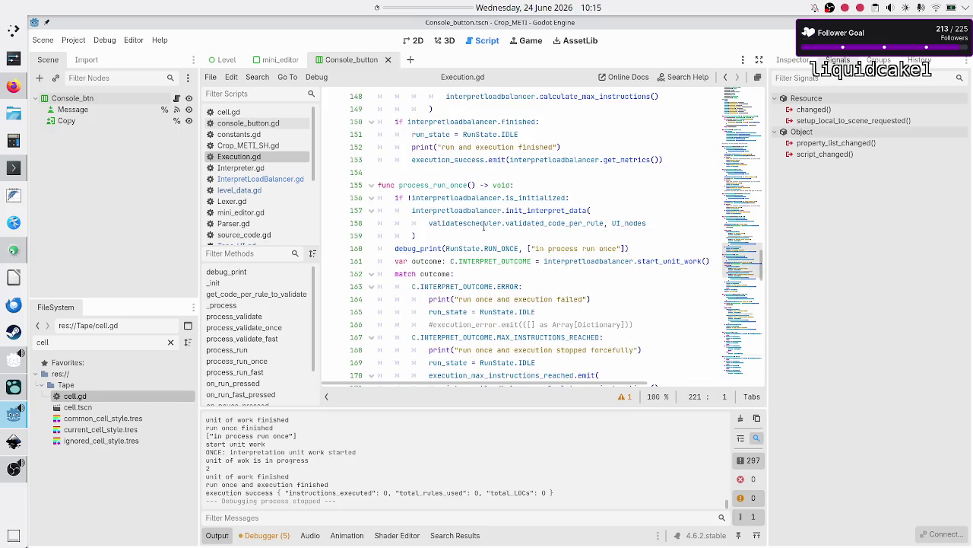
double_click(666, 262)
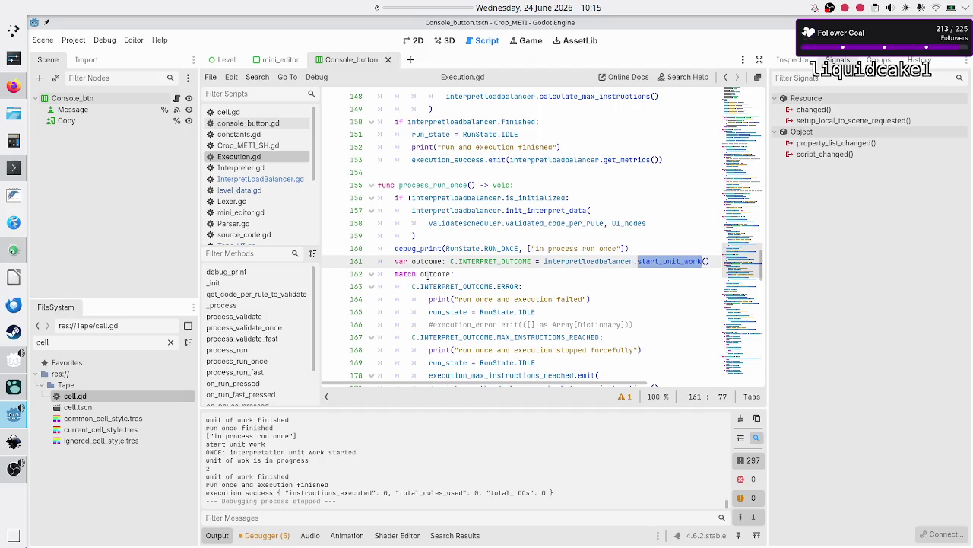